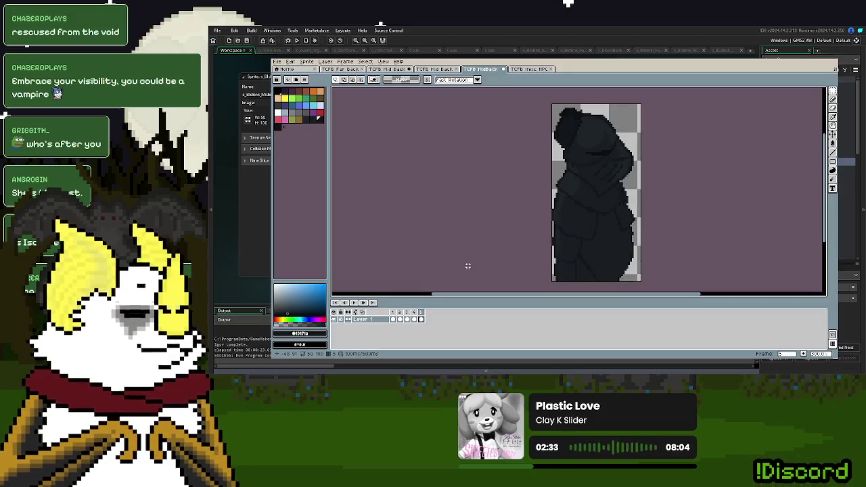
Save the TCFB MidBack sprite from the File menu
left_click(282, 69)
left_click(290, 62)
left_click(469, 70)
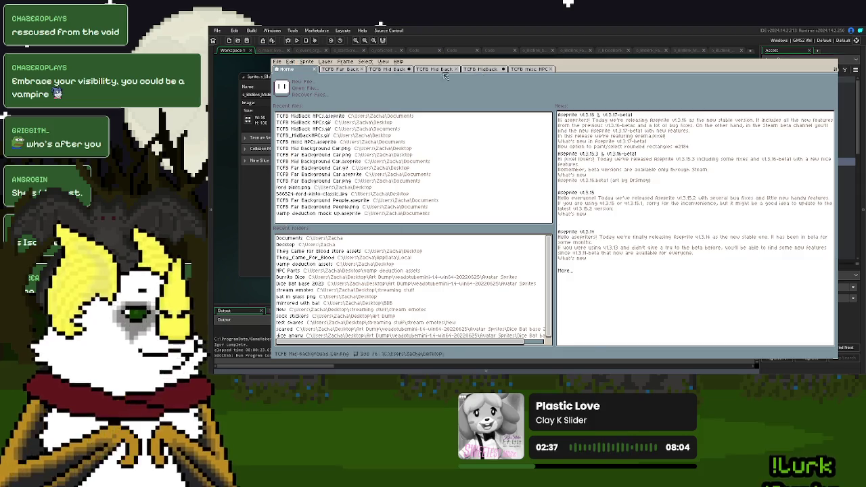
left_click(469, 70)
left_click(277, 62)
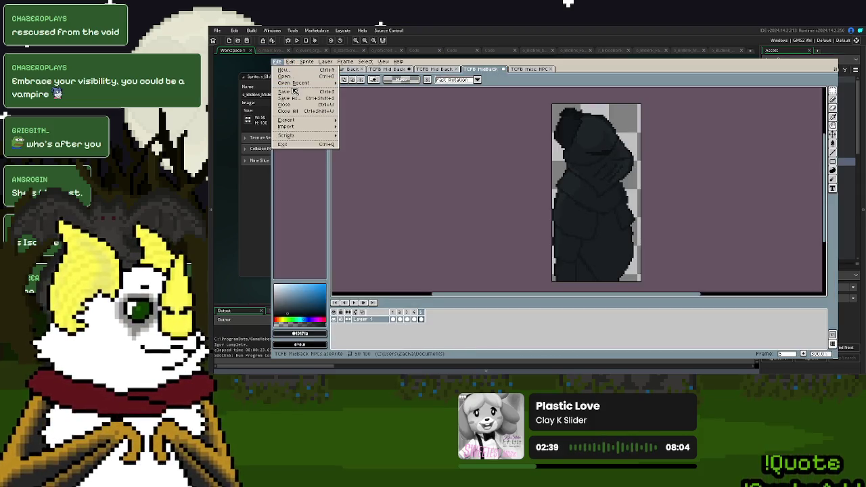
left_click(575, 70)
Close the TCFB misc NPC sprite and one duplicate TCFB Mid Back tab
left_click(538, 69)
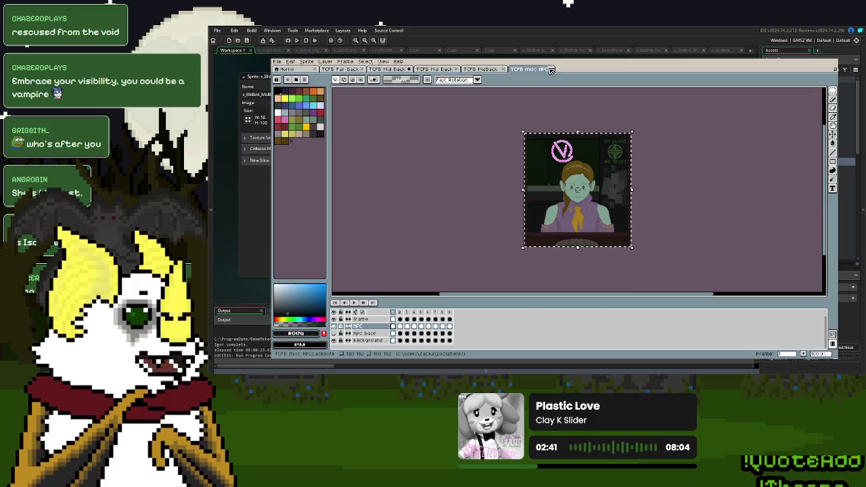
left_click(549, 70)
left_click(440, 69)
left_click(458, 69)
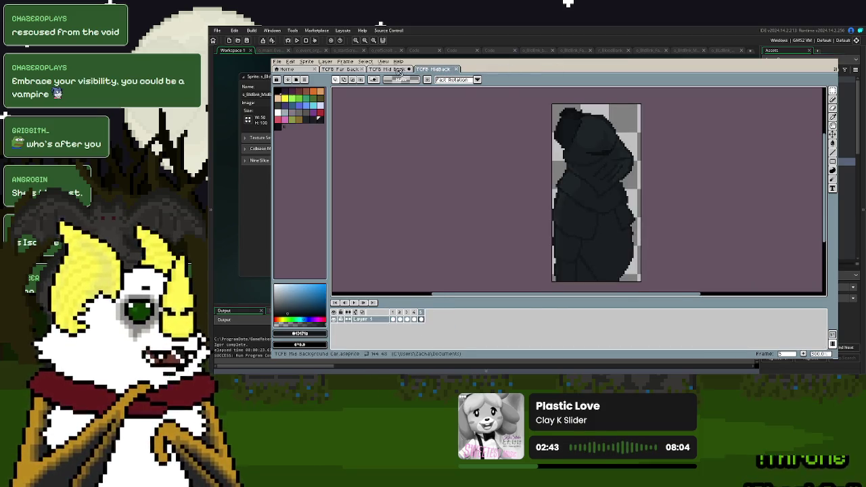
left_click(389, 69)
Save and close the car sprite, then close the TCFB Far Back and remaining extra tabs
left_click(281, 62)
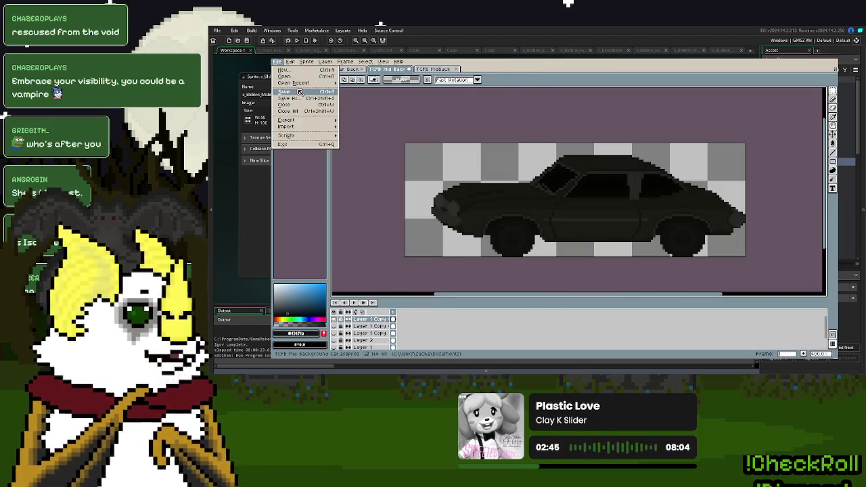
left_click(406, 71)
left_click(410, 69)
left_click(342, 70)
left_click(362, 69)
left_click_drag(712, 227, 690, 228)
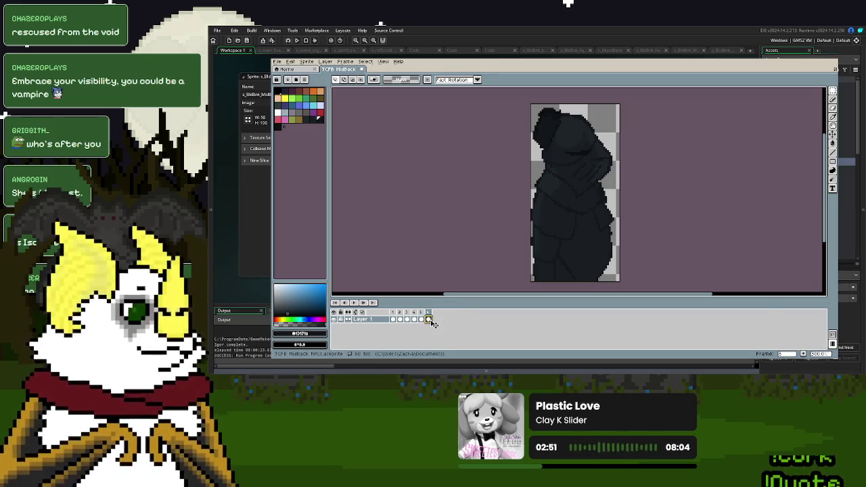
Show frame 6's empty cel and test a Pencil dab, then undo it
left_click(429, 320)
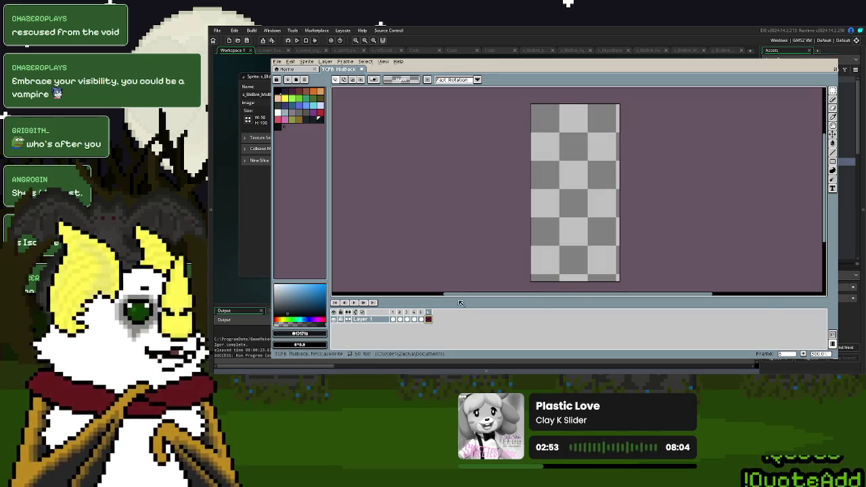
left_click(832, 99)
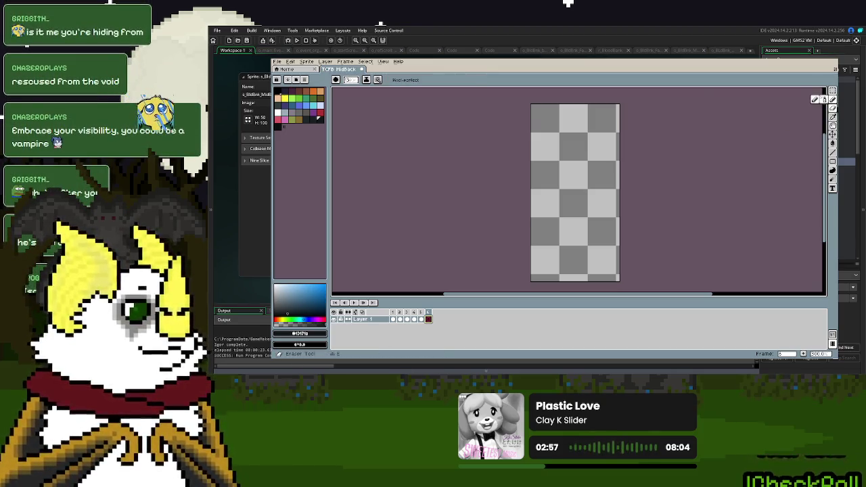
left_click(567, 165)
key("ctrl+z")
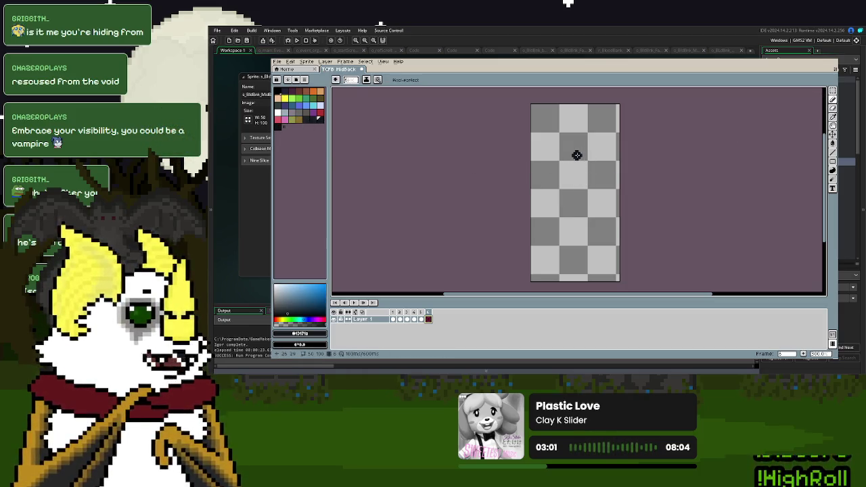
Paint a round black eye and a rough outline stroke below and beside it
scroll(584, 167, "up", 2)
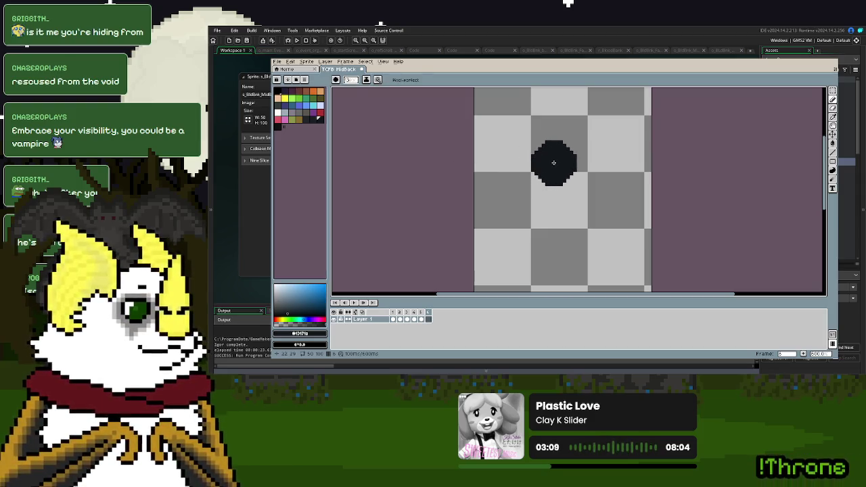
left_click(557, 161)
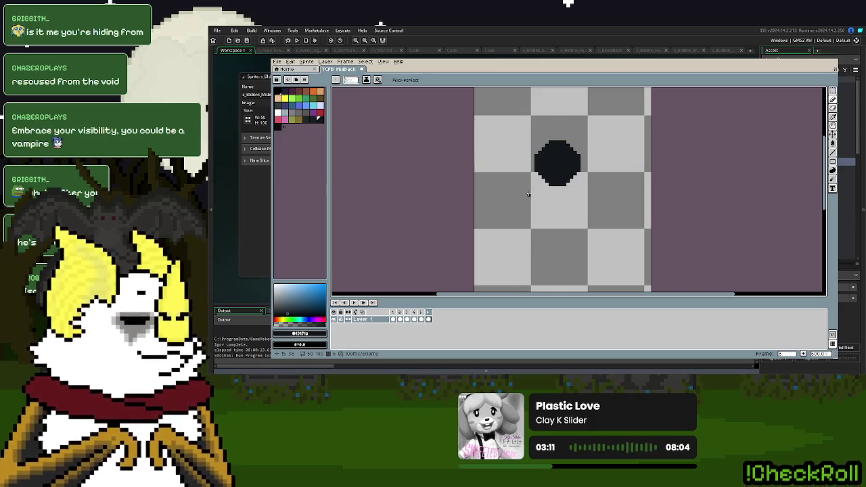
mouse_move(533, 192)
left_mouse_down()
mouse_move(531, 206)
mouse_move(581, 225)
mouse_move(616, 221)
left_mouse_up()
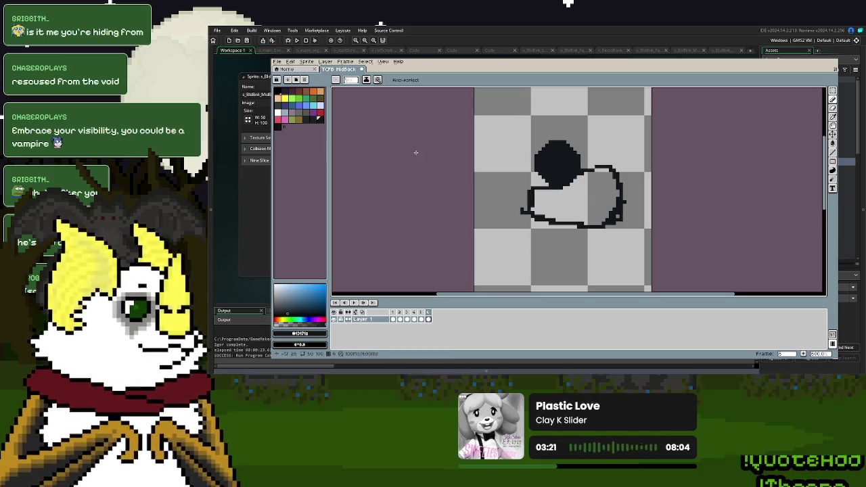
scroll(533, 157, "up", 2)
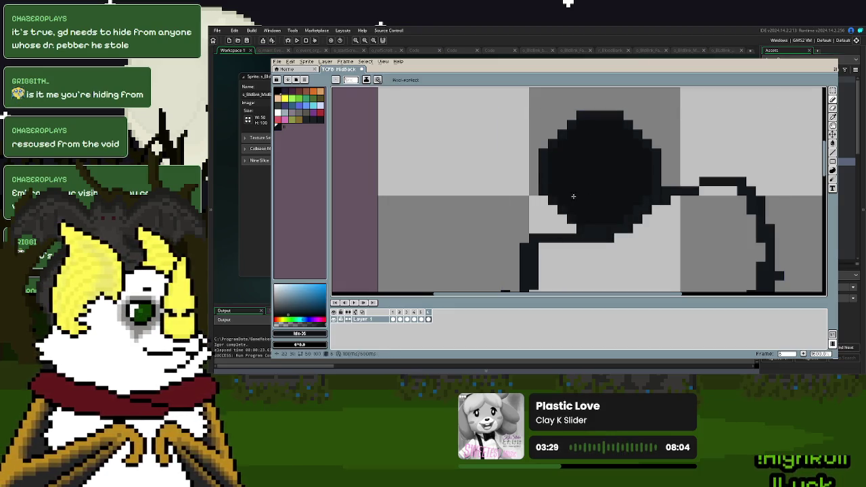
mouse_move(654, 135)
left_mouse_down()
mouse_move(708, 103)
mouse_move(759, 173)
left_mouse_up()
key("ctrl+z")
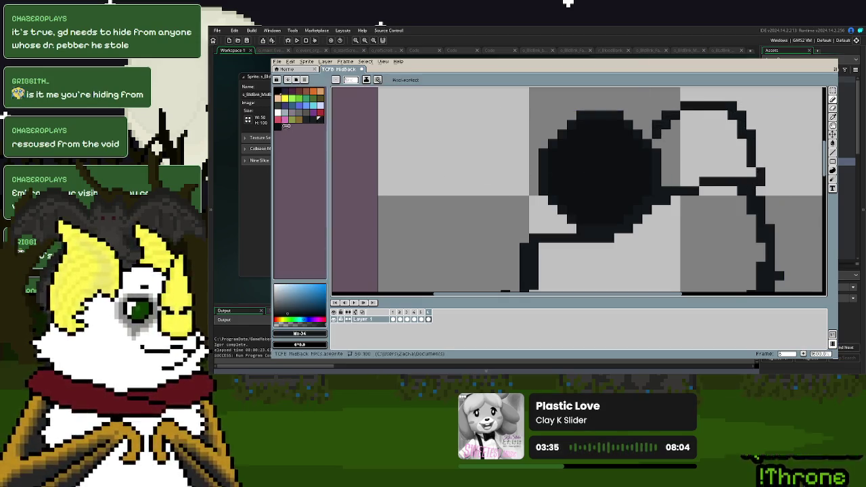
Eyedrop black and bucket-fill the second eye, then add a single black pixel
left_click(834, 135)
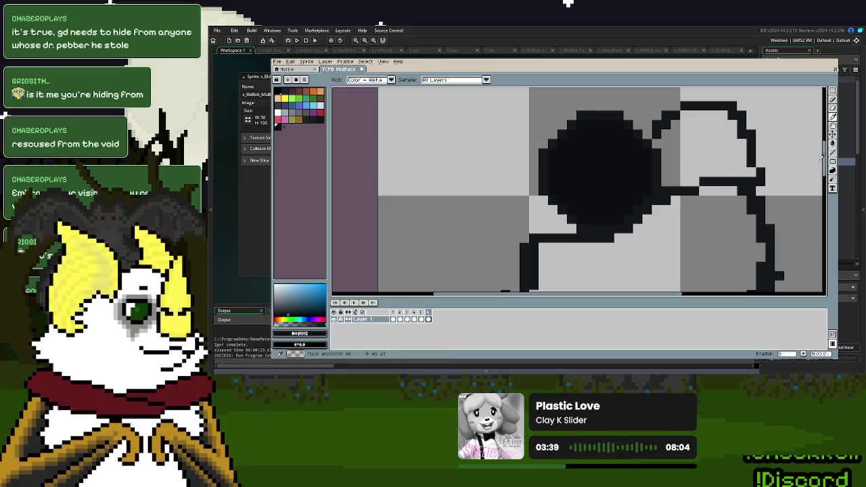
left_click(833, 142)
left_click(714, 145)
scroll(677, 189, "down", 3)
scroll(677, 193, "up", 2)
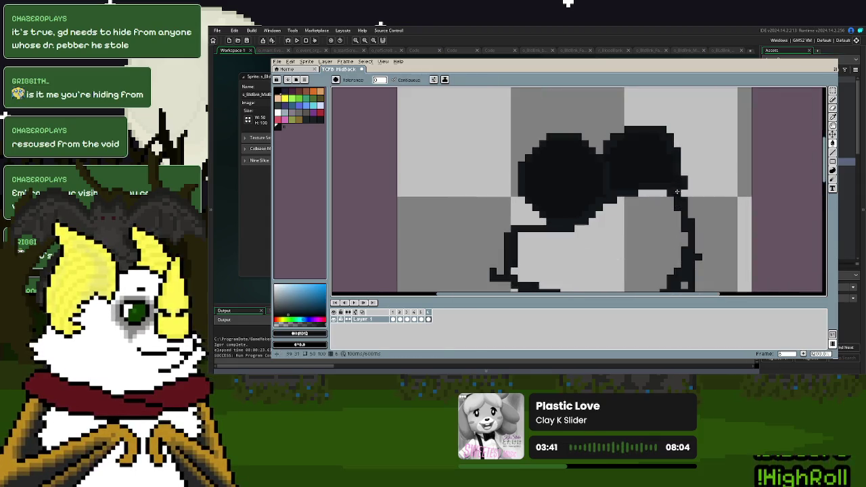
left_click(834, 116)
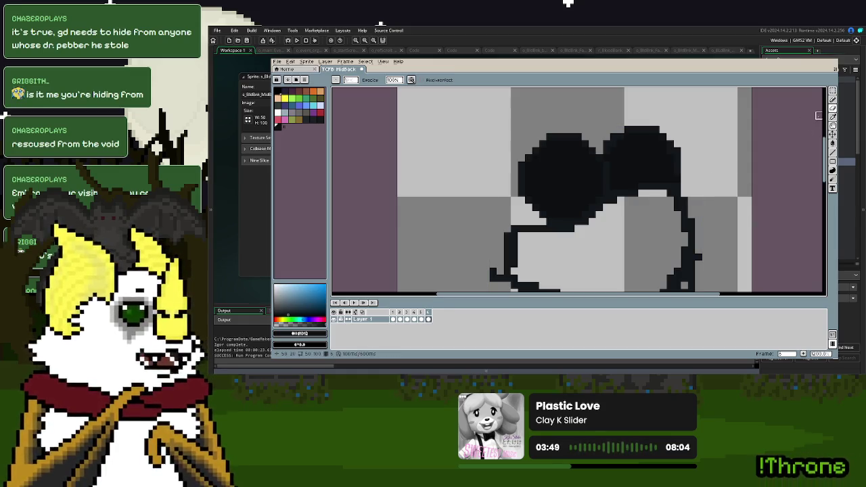
left_click(834, 108)
left_click(422, 151)
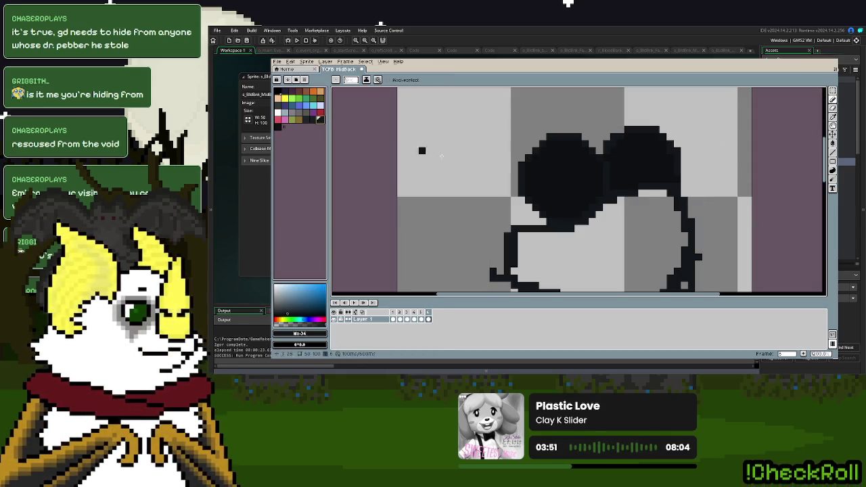
scroll(650, 209, "down", 2)
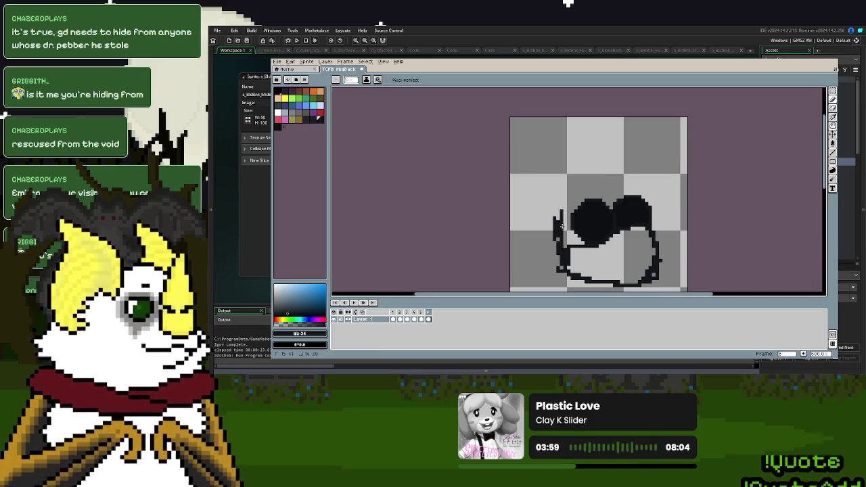
Outline the top and right of the hooded head, redrawing a misplaced stroke
left_click_drag(591, 174, 647, 181)
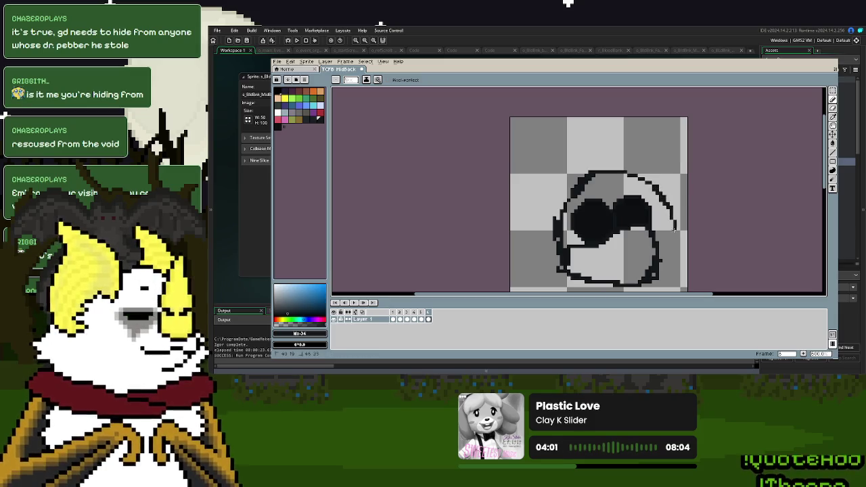
left_click_drag(670, 200, 664, 185)
left_click_drag(586, 133, 532, 175)
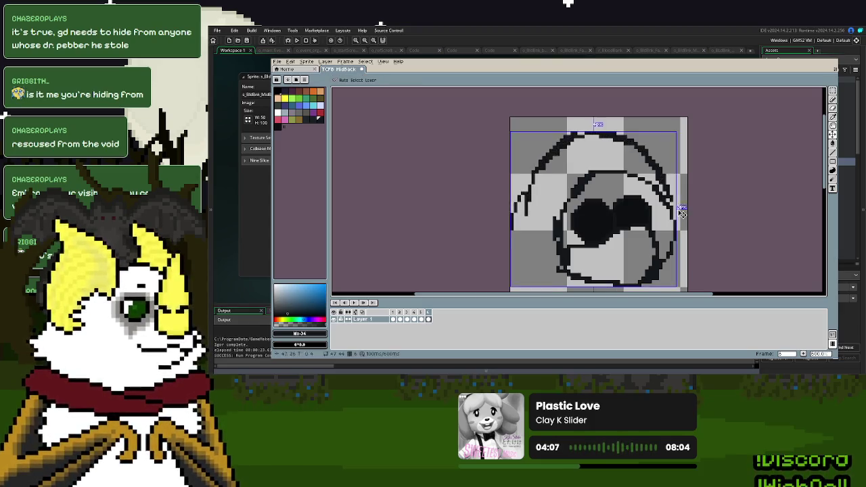
key("ctrl+z")
key("ctrl+z")
key("ctrl+z")
mouse_move(668, 203)
left_mouse_down()
mouse_move(630, 154)
mouse_move(558, 157)
mouse_move(533, 200)
left_mouse_up()
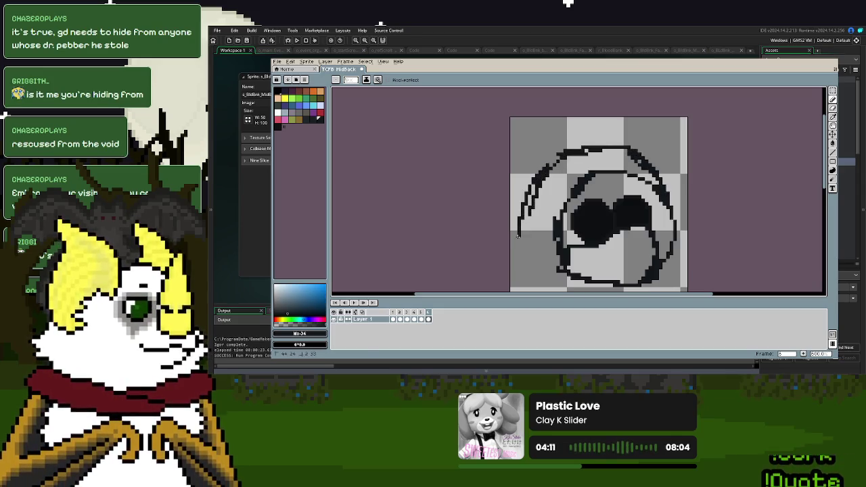
scroll(518, 235, "down", 2)
Extend the head's lower-left outline and draw the draped body hanging below
mouse_move(522, 194)
left_mouse_down()
mouse_move(531, 220)
mouse_move(627, 240)
left_mouse_up()
left_click_drag(522, 213, 630, 238)
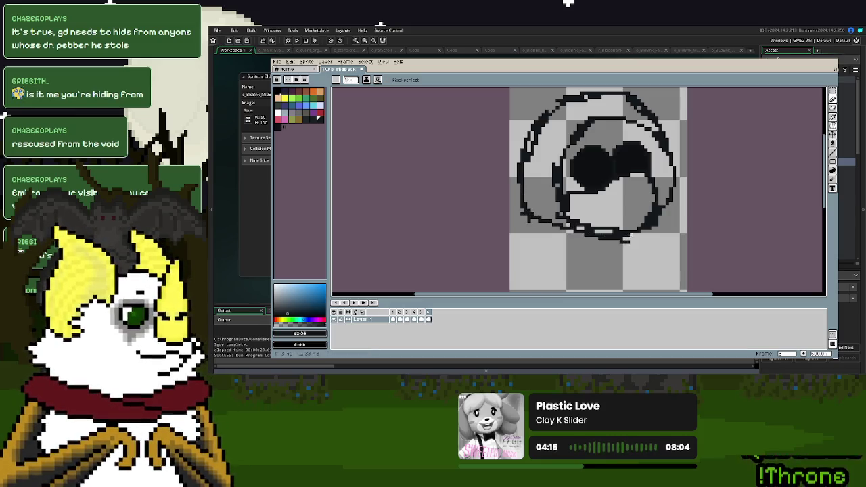
mouse_move(528, 217)
left_mouse_down()
mouse_move(518, 236)
mouse_move(595, 267)
mouse_move(572, 263)
mouse_move(671, 239)
mouse_move(655, 247)
mouse_move(608, 240)
mouse_move(635, 228)
mouse_move(643, 261)
left_mouse_up()
scroll(667, 256, "down", 2)
scroll(608, 240, "down", 2)
mouse_move(626, 232)
left_mouse_down()
mouse_move(642, 272)
mouse_move(674, 267)
left_mouse_up()
Move the drawing up about 38 px
scroll(710, 189, "up", 5)
left_click(833, 134)
scroll(762, 143, "up", 3)
left_click_drag(604, 178, 601, 153)
scroll(602, 153, "down", 3)
scroll(588, 209, "up", 2)
left_click(833, 100)
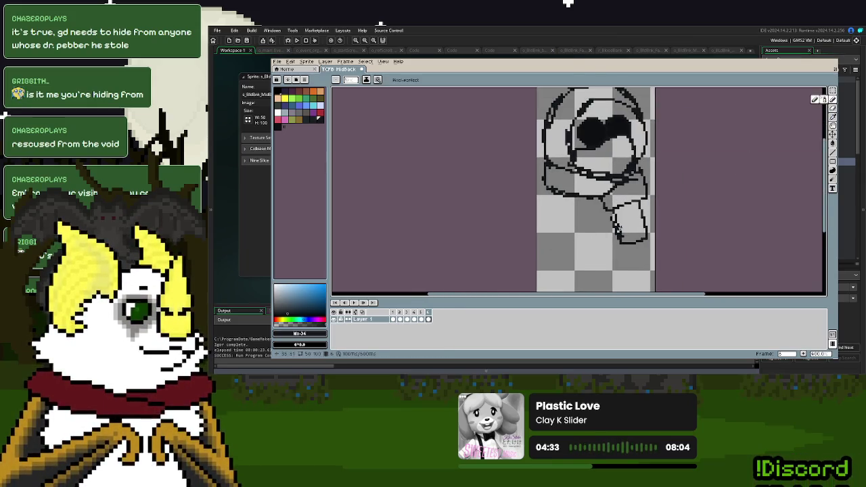
Compare with frame 1, then move the frame 6 sketch lower in the frame
key("Right")
left_click(428, 316)
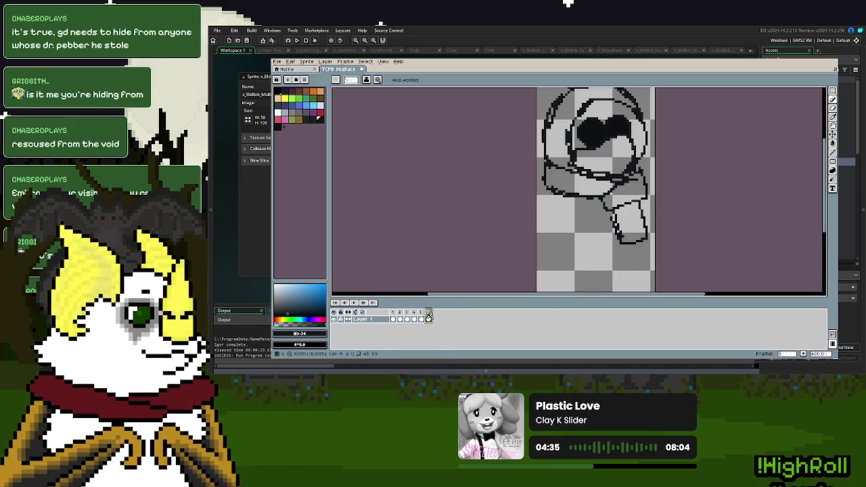
left_click(834, 134)
left_click_drag(594, 139, 596, 167)
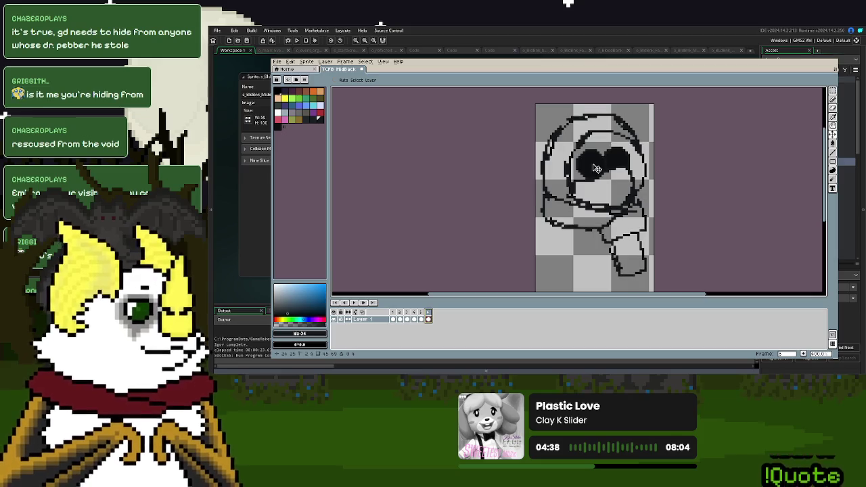
Extend the left body outline downward and thicken the right-side outline
left_click(833, 100)
scroll(675, 170, "down", 2)
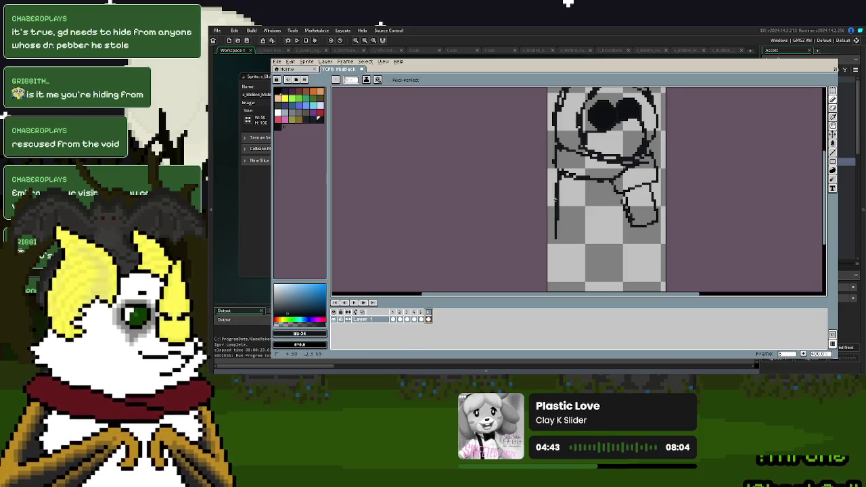
scroll(551, 250, "down", 1)
left_click_drag(549, 218, 550, 246)
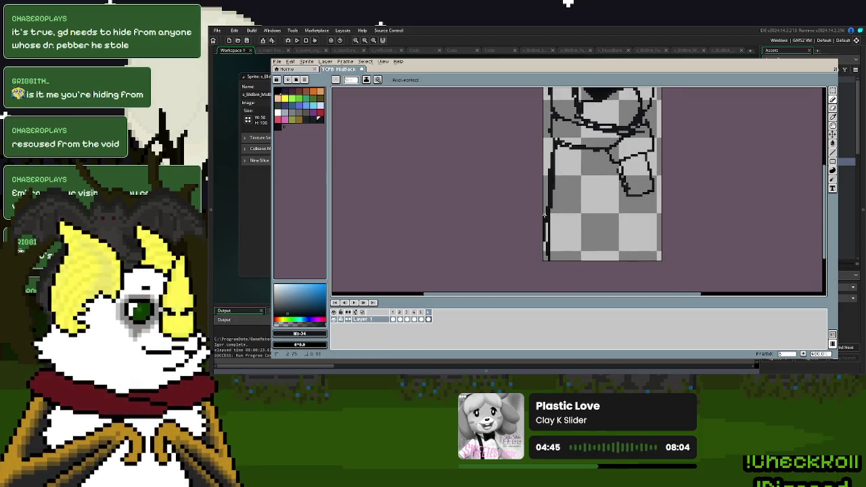
left_click_drag(648, 218, 648, 235)
scroll(603, 159, "up", 4)
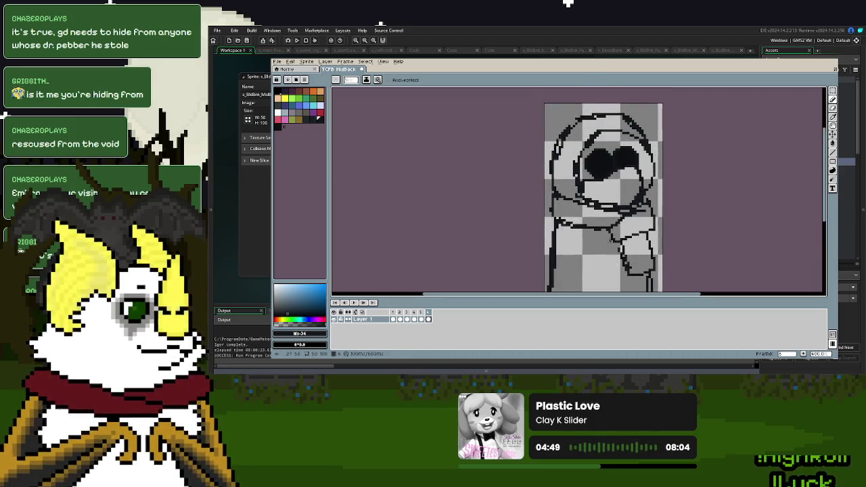
Try black and dark grey fills on the face and hair, undoing both
key("i")
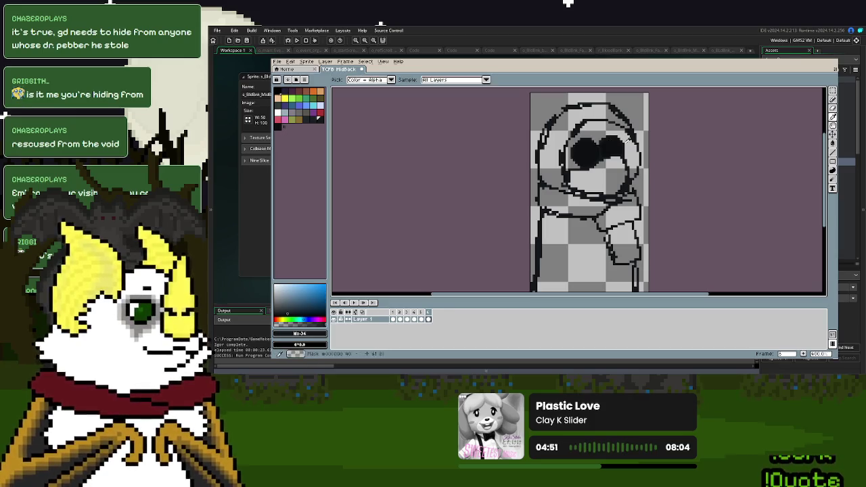
left_click(596, 128)
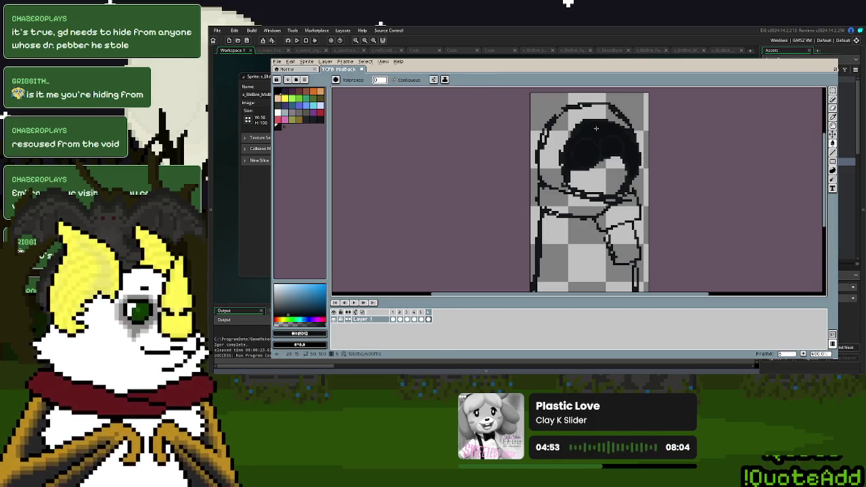
key("ctrl+z")
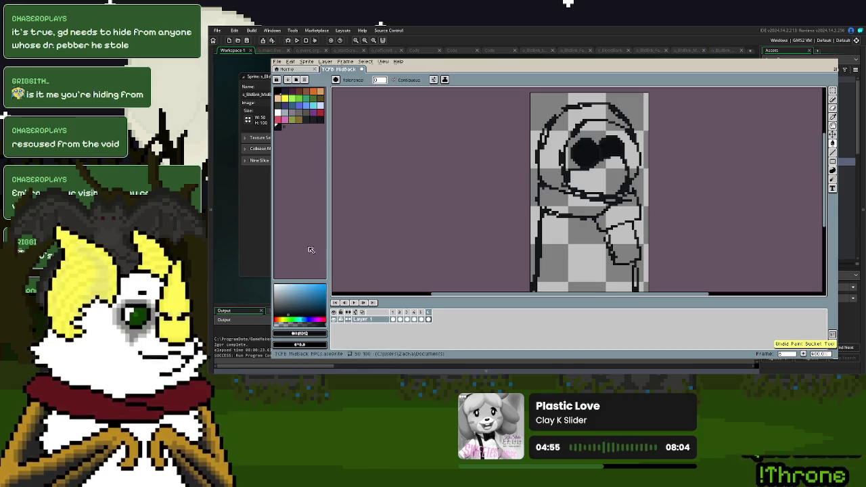
left_click(318, 123)
left_click(600, 126)
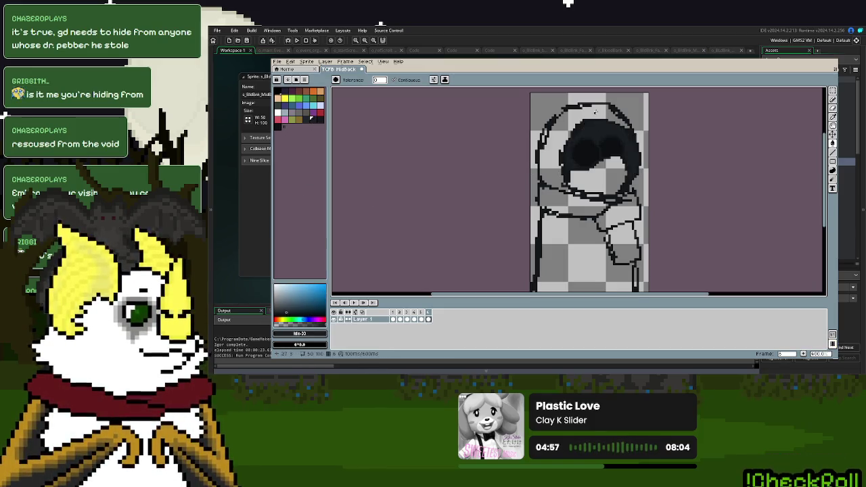
left_click(597, 109)
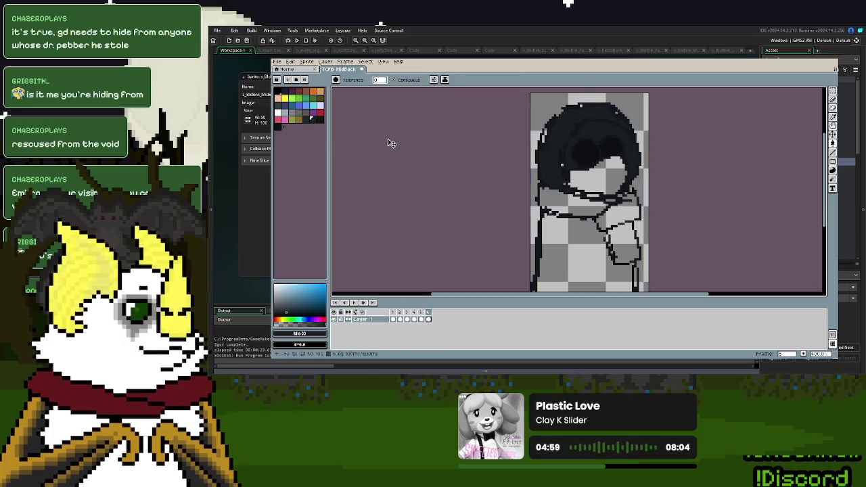
key("ctrl+z")
Magic-wand the figure's outlined regions and paint the selection dark
left_click(833, 90)
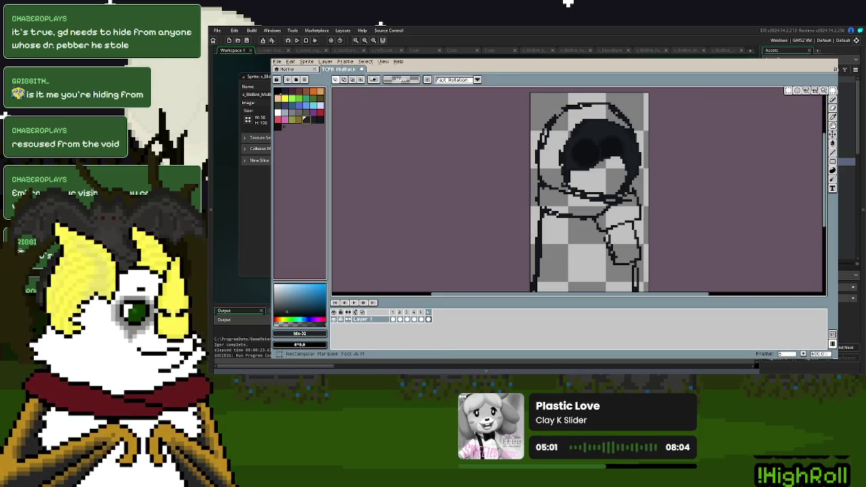
left_click(605, 114)
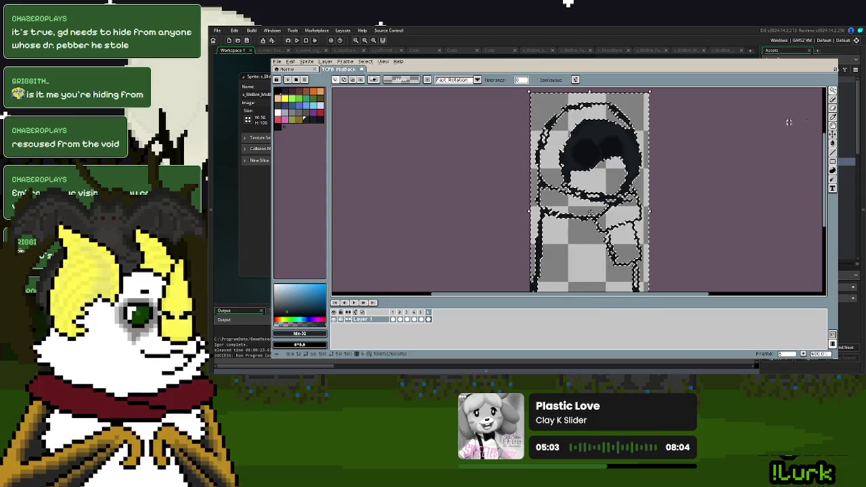
left_click(833, 99)
mouse_move(690, 147)
left_mouse_down()
mouse_move(596, 271)
mouse_move(589, 169)
mouse_move(575, 203)
mouse_move(600, 281)
left_mouse_up()
scroll(599, 282, "down", 2)
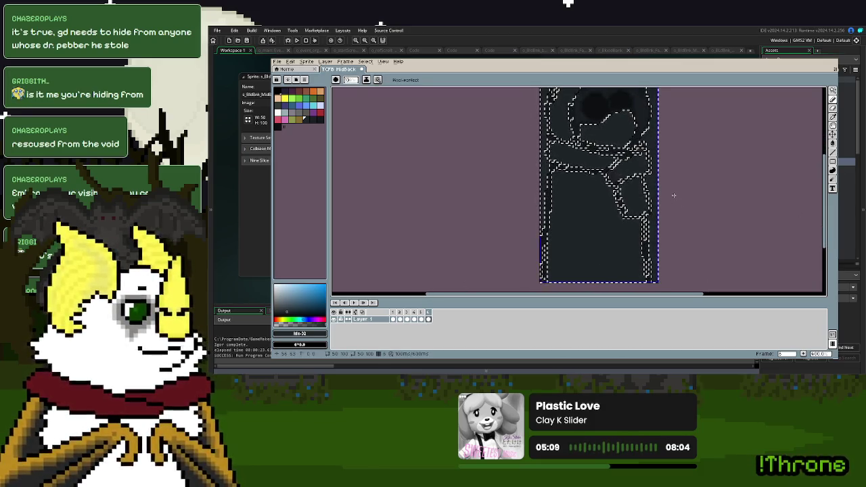
Select the dark background around the figure and delete it to transparency
key("ctrl+a")
scroll(698, 221, "up", 2)
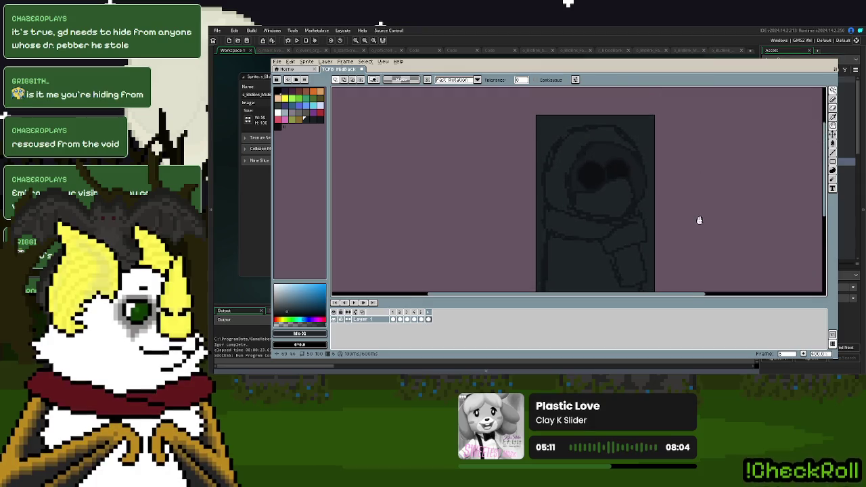
left_click(654, 195)
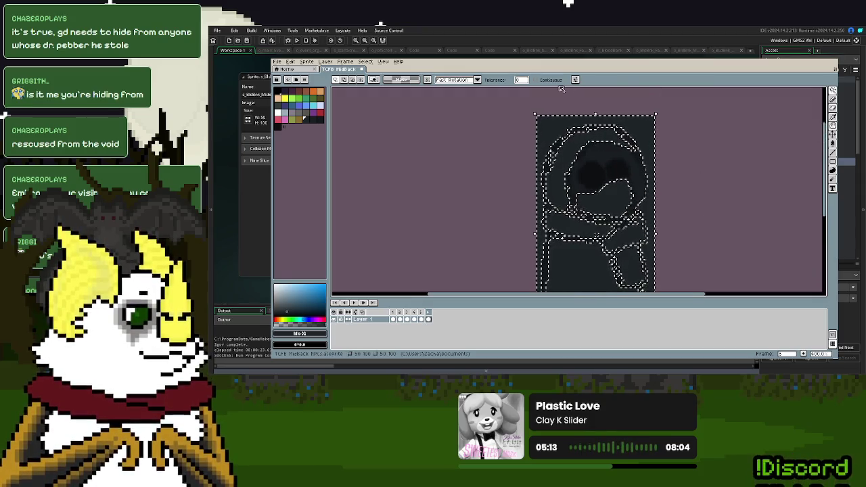
key("ctrl+d")
left_click(544, 133)
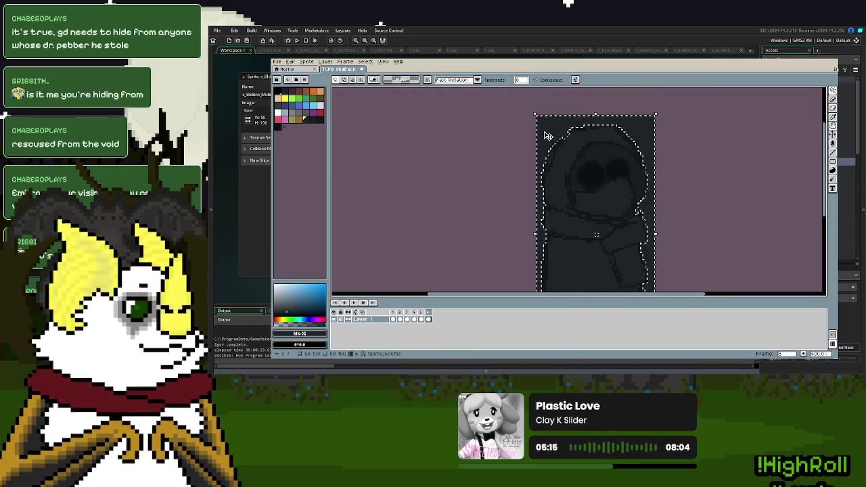
key("Delete")
scroll(612, 180, "down", 1)
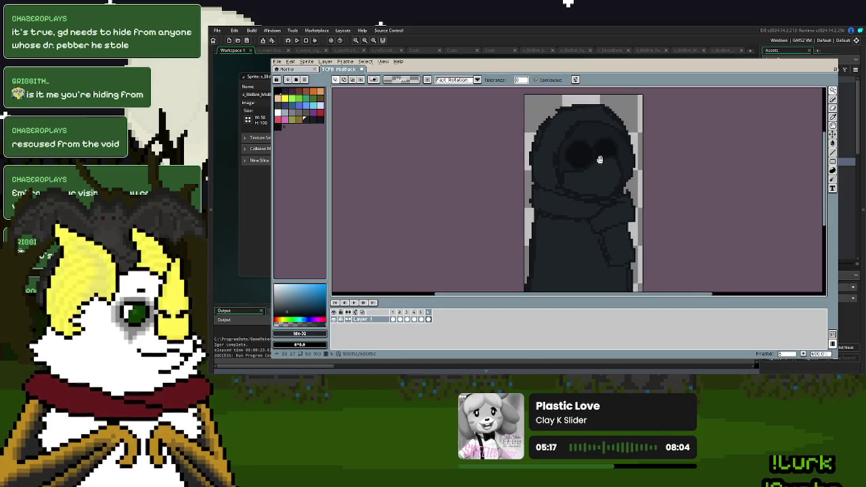
Sample the #191b21 figure colour and a darker face shade to fill the lower body
left_click(834, 110)
left_click(616, 131)
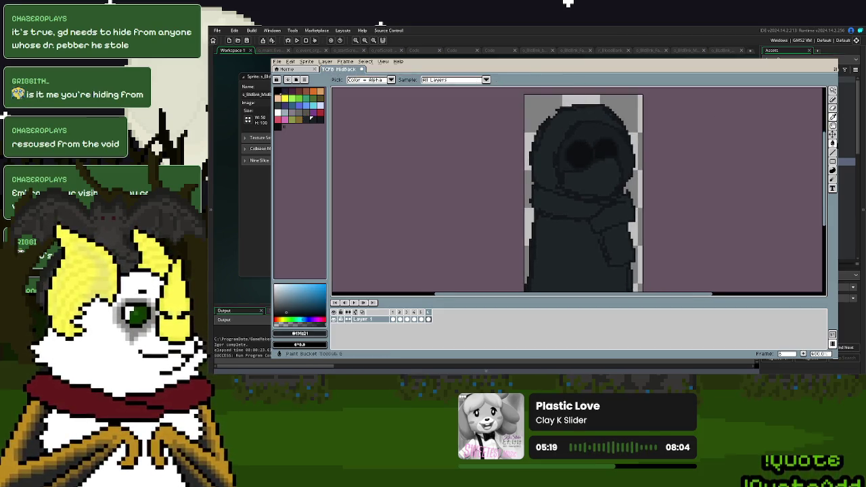
left_click(833, 144)
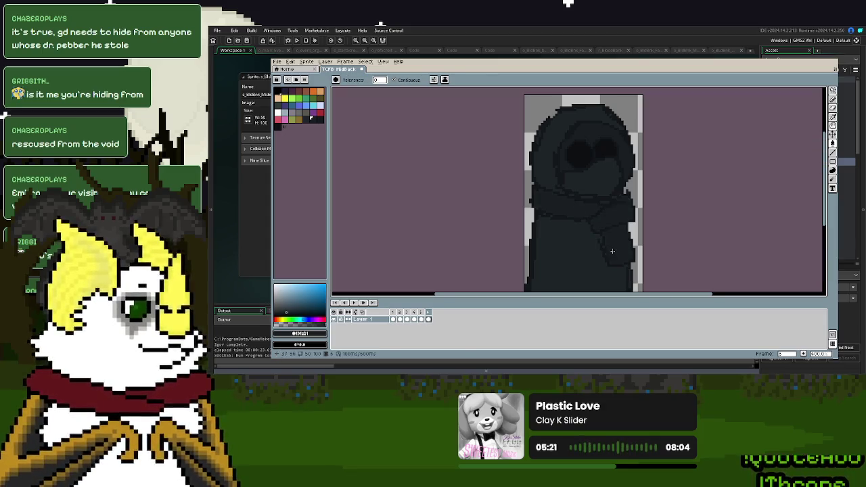
left_click_drag(613, 254, 628, 209)
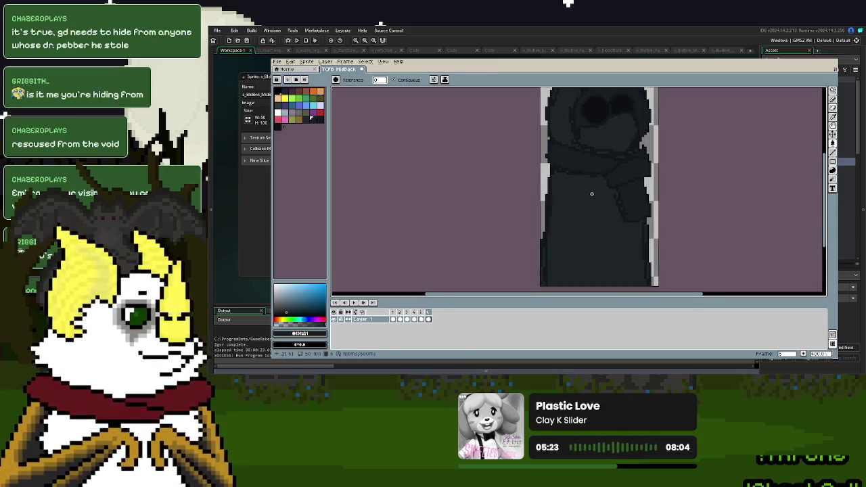
scroll(592, 194, "up", 2)
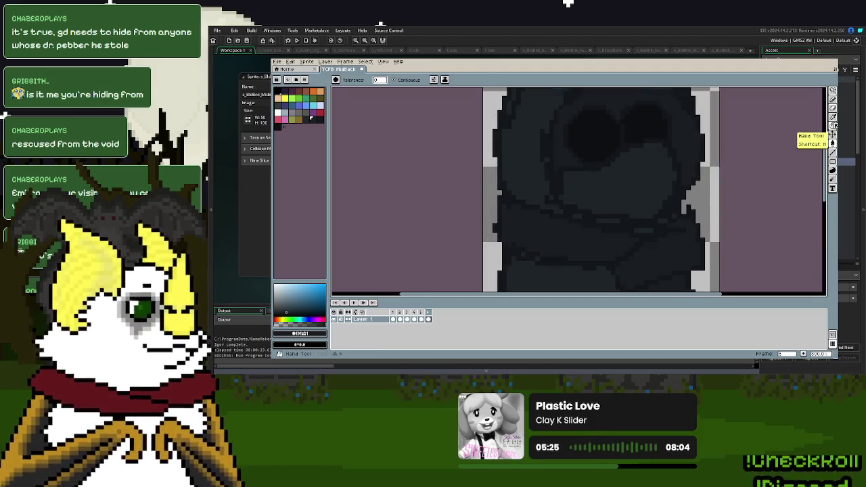
left_click(833, 125)
left_click(644, 122)
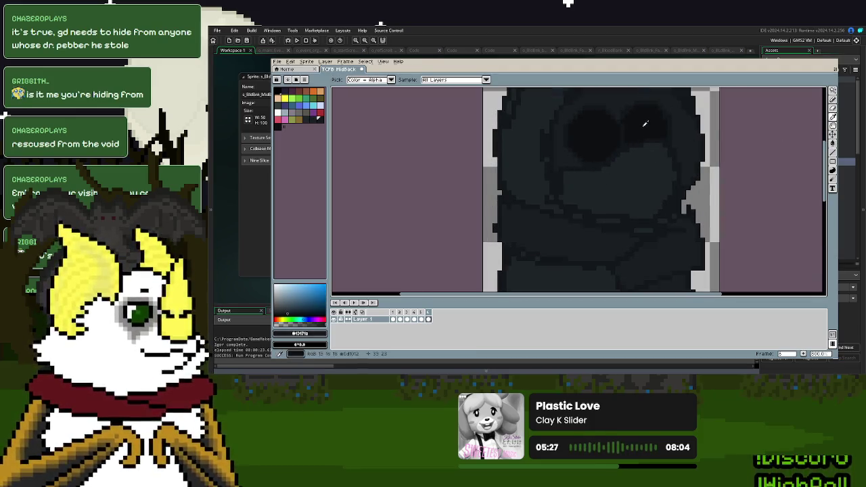
key("p")
scroll(532, 146, "up", 1)
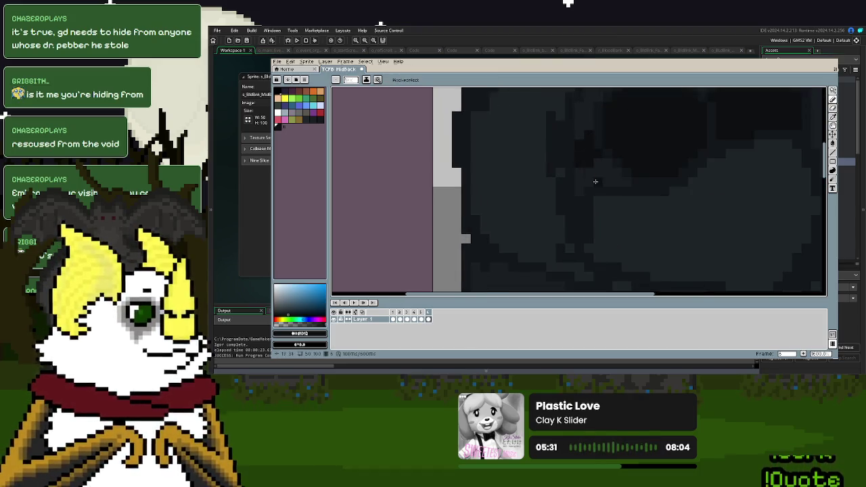
scroll(594, 184, "down", 2)
scroll(636, 184, "up", 1)
scroll(632, 148, "up", 1)
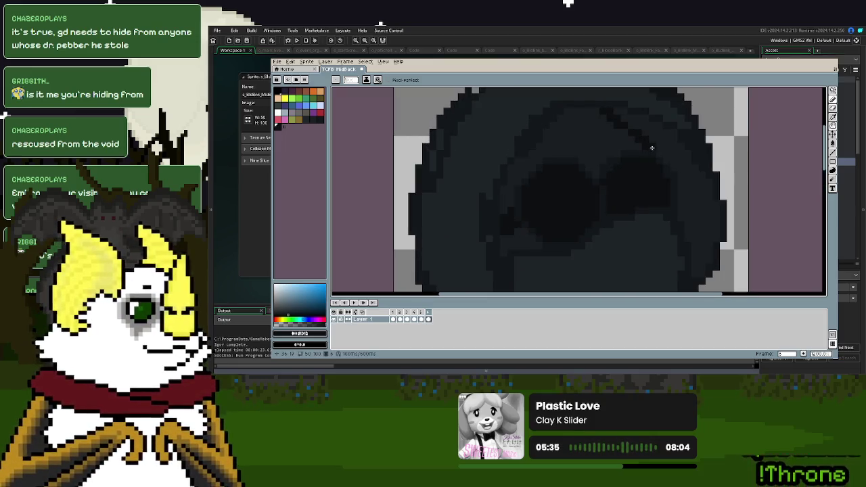
Sample the darker #0d1012 shade and continue shading the figure in charcoal tones
left_click(833, 143)
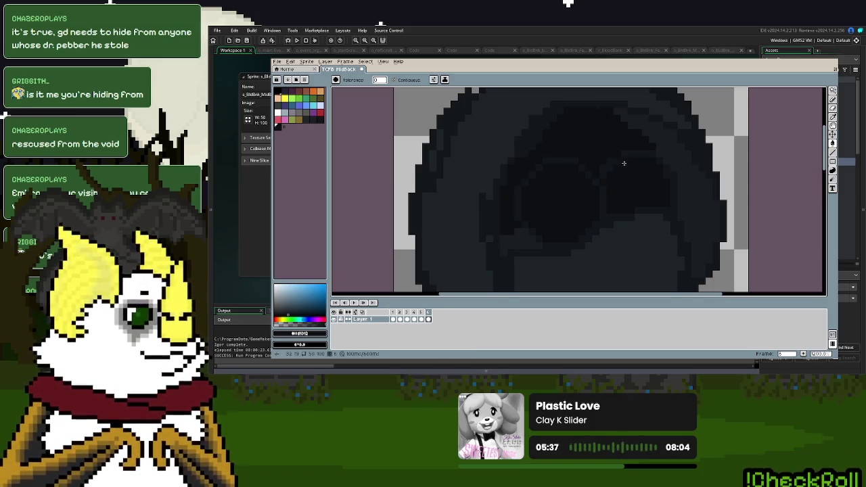
scroll(624, 163, "down", 2)
scroll(720, 196, "up", 1)
scroll(650, 165, "up", 1)
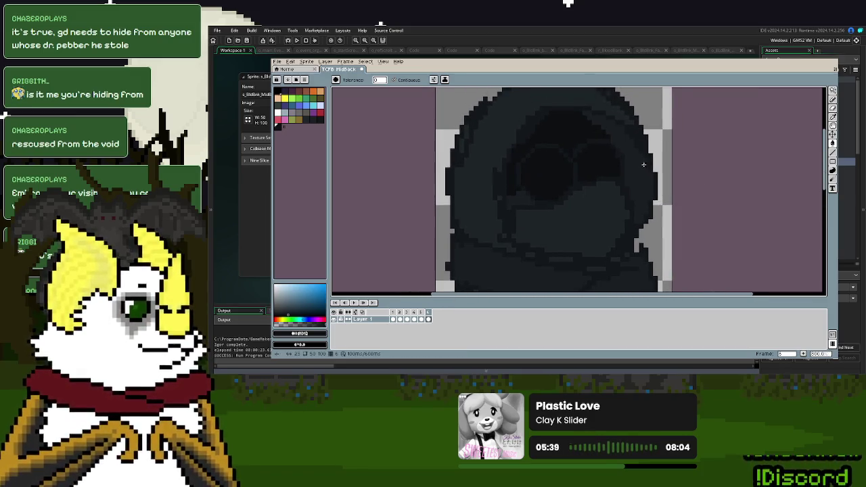
left_click(834, 134)
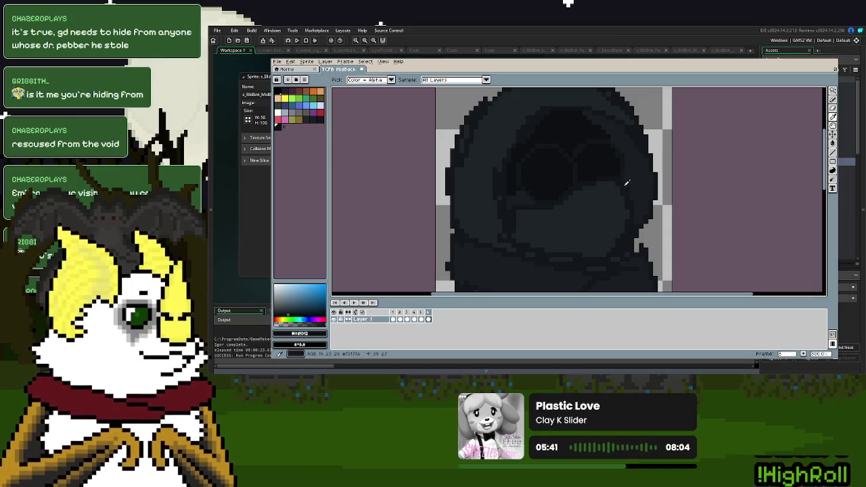
left_click(833, 99)
scroll(576, 119, "up", 2)
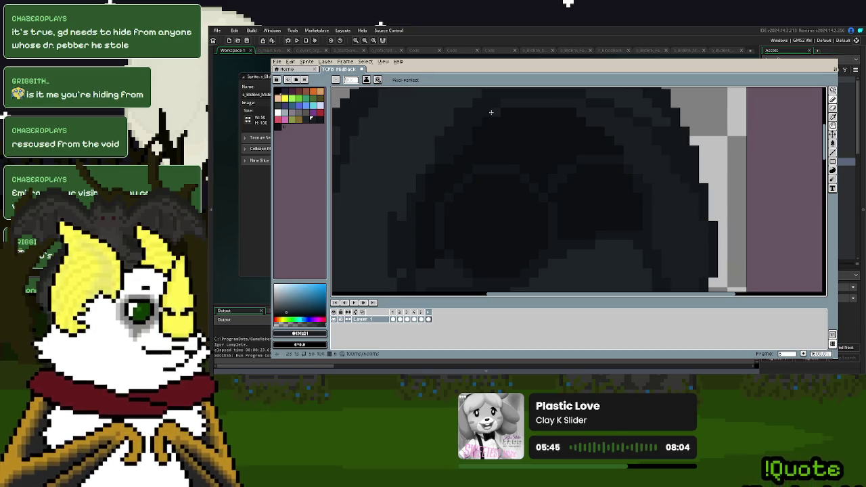
scroll(650, 121, "down", 3)
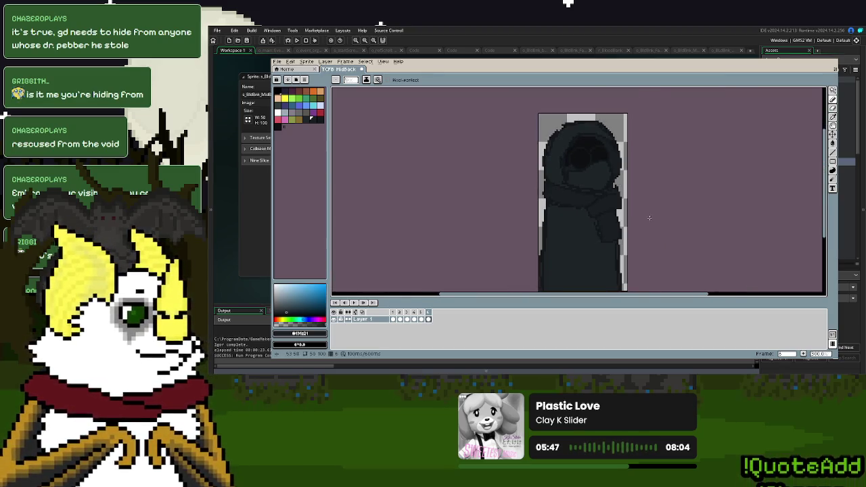
scroll(581, 165, "up", 4)
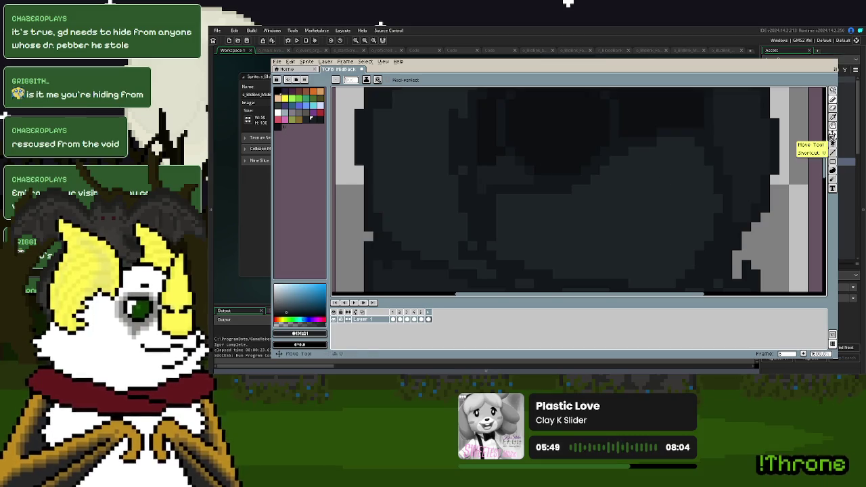
left_click(833, 143)
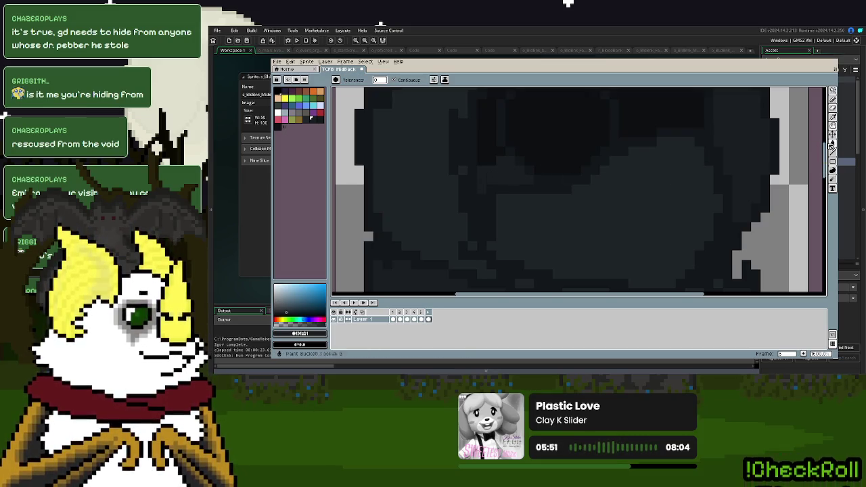
left_click(833, 122)
left_click(677, 111)
scroll(511, 171, "down", 5)
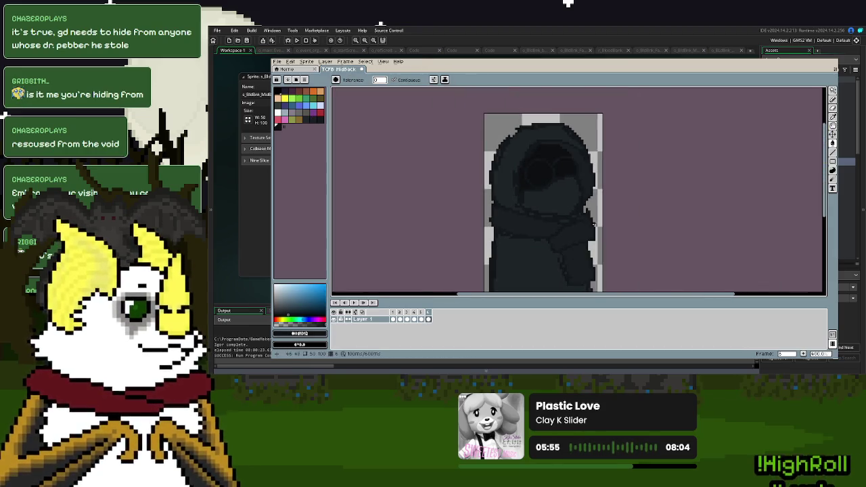
scroll(629, 193, "up", 2)
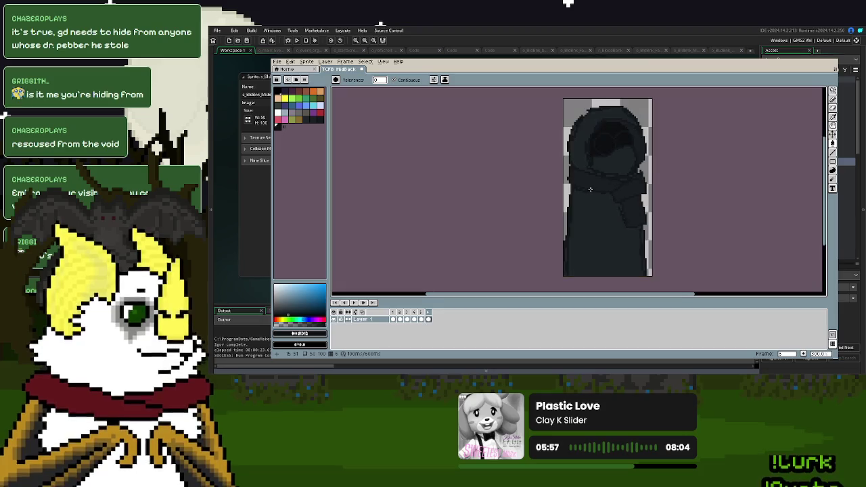
left_click(277, 62)
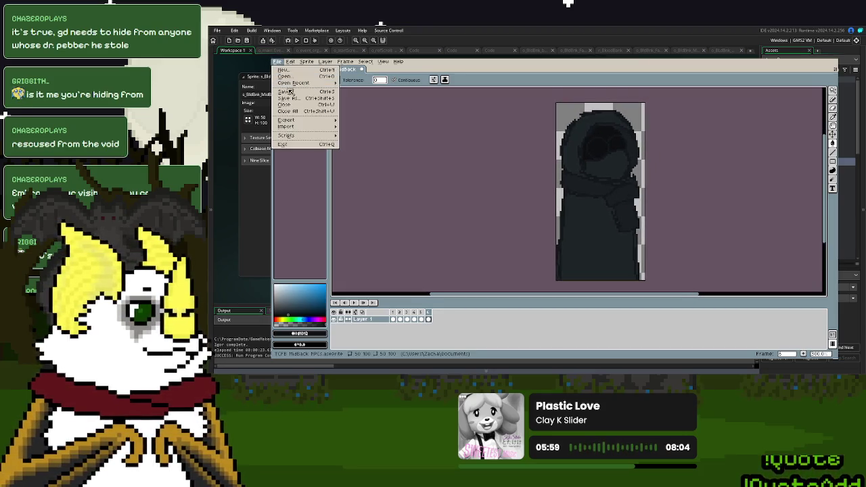
Save the sprite, then delete the empty seventh frame
left_click(284, 90)
left_click(804, 353)
left_click(436, 321)
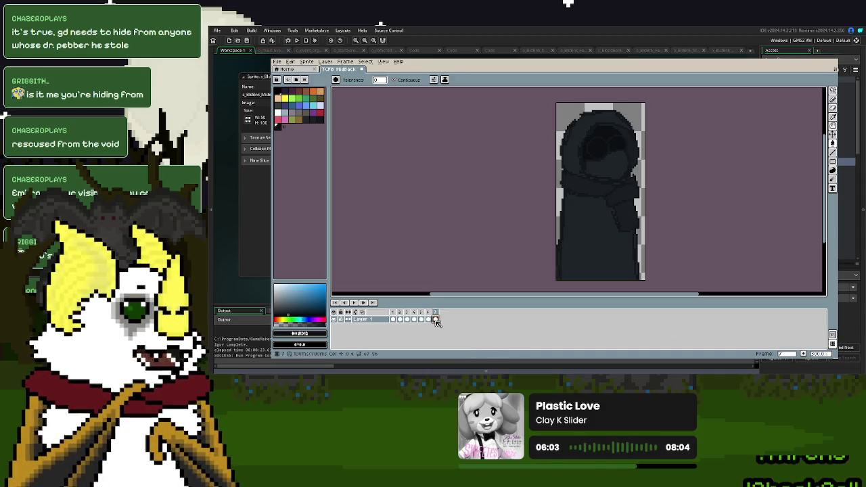
key("Left")
key("Left")
key("Left")
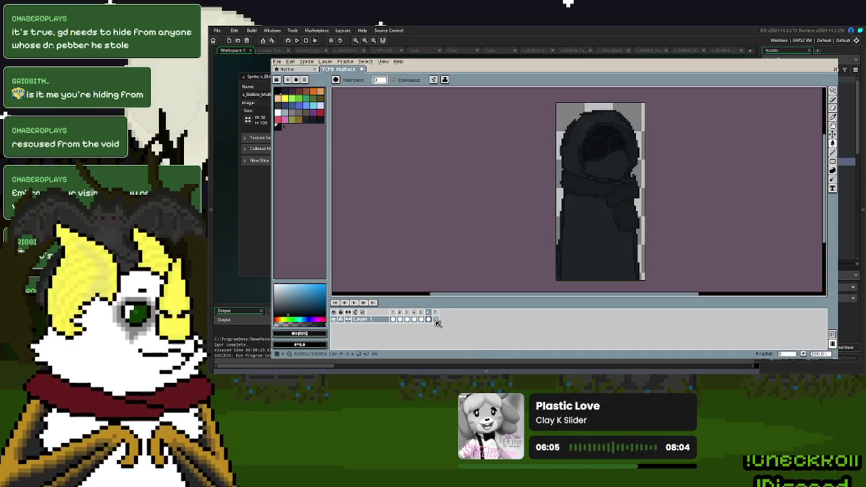
key("Right")
key("Right")
key("Right")
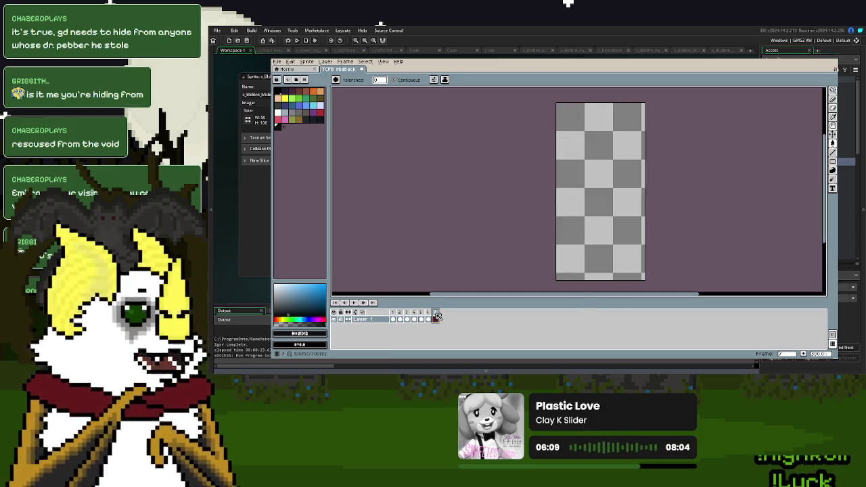
key("Delete")
Save and export the animation with the GIF options, then close Aseprite
left_click(278, 61)
left_click(290, 92)
left_click(277, 62)
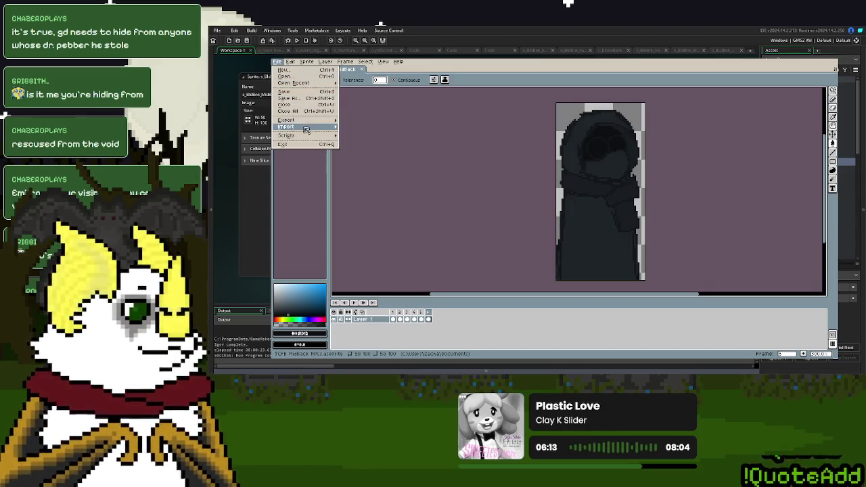
mouse_move(310, 123)
left_click(360, 121)
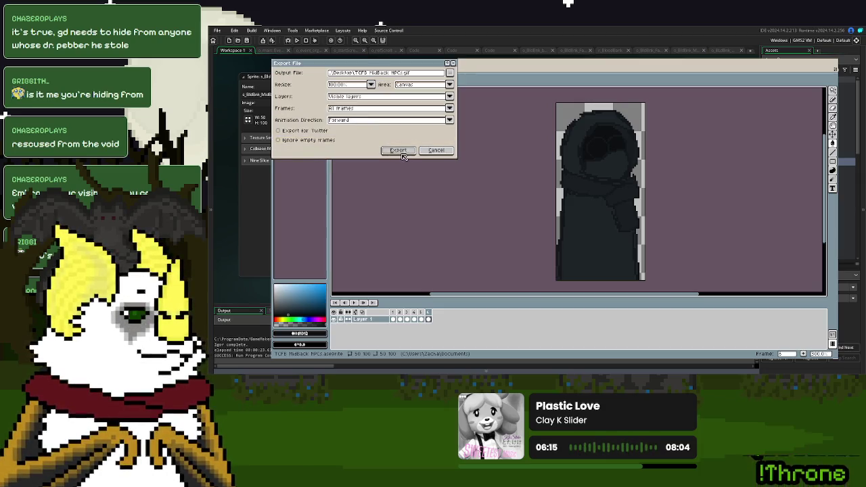
left_click(402, 150)
left_click(576, 232)
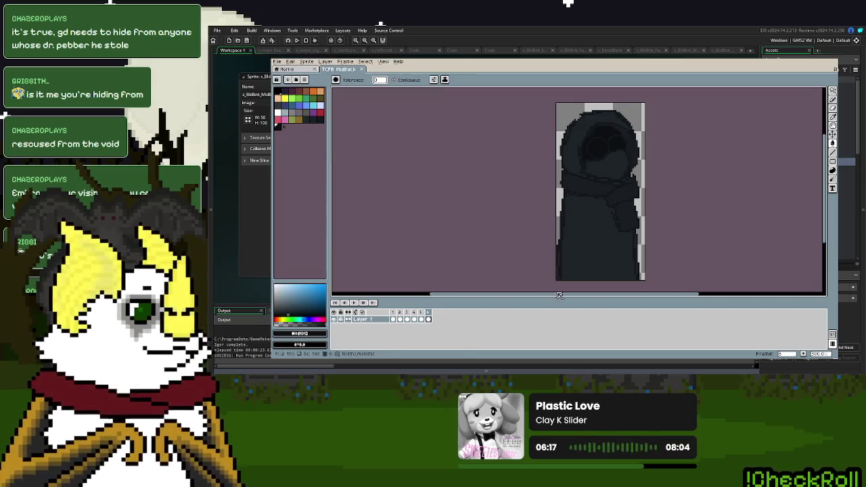
left_click(834, 67)
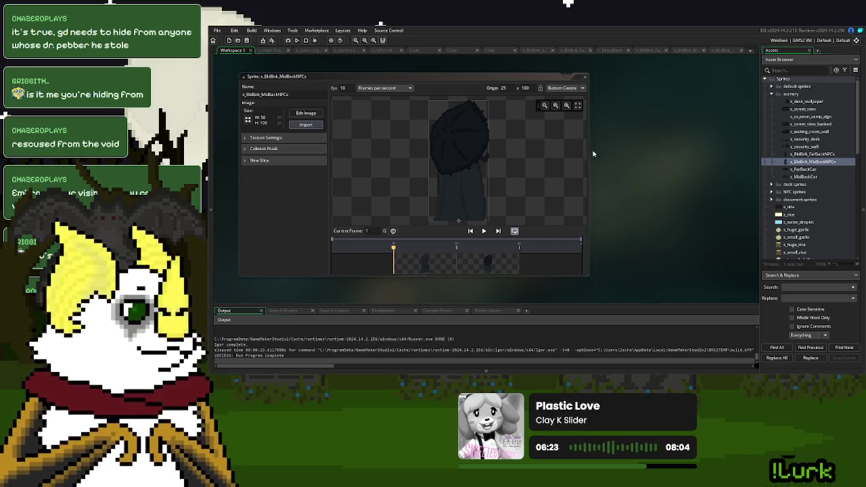
Reload s_BldBlnk_MidBackNPCs with the new hooded-figure frames and switch back to Aseprite
left_click(569, 213)
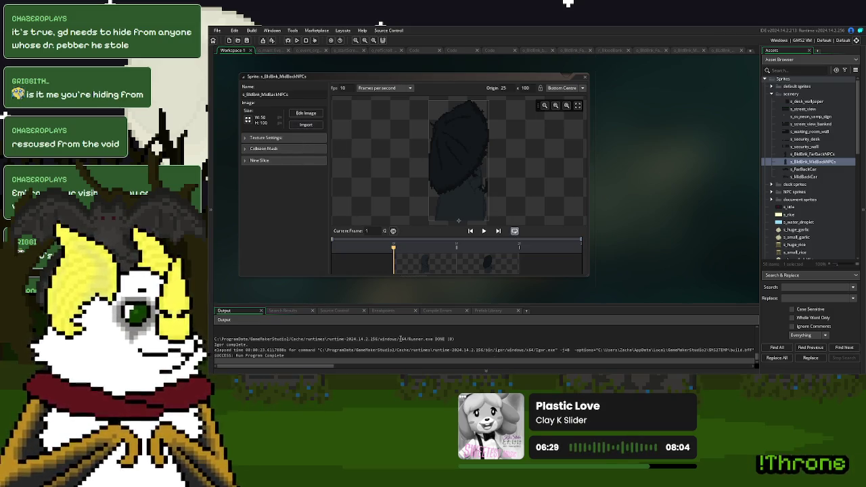
key("alt+Tab")
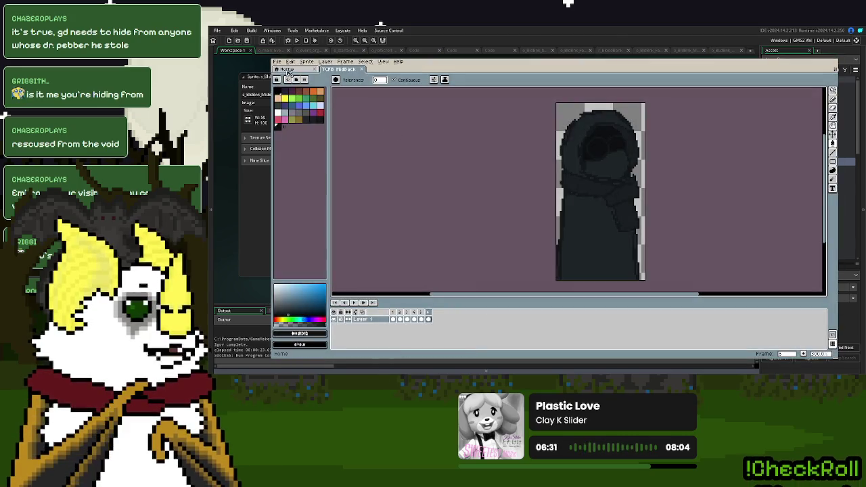
Re-export the animation to the same path, overwriting the old GIF, then run the game with F5
left_click(279, 62)
mouse_move(310, 121)
left_click(356, 122)
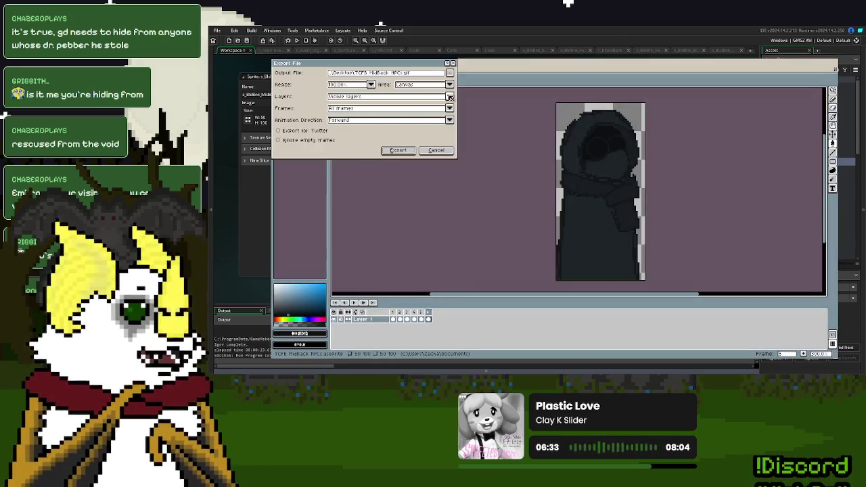
left_click(450, 72)
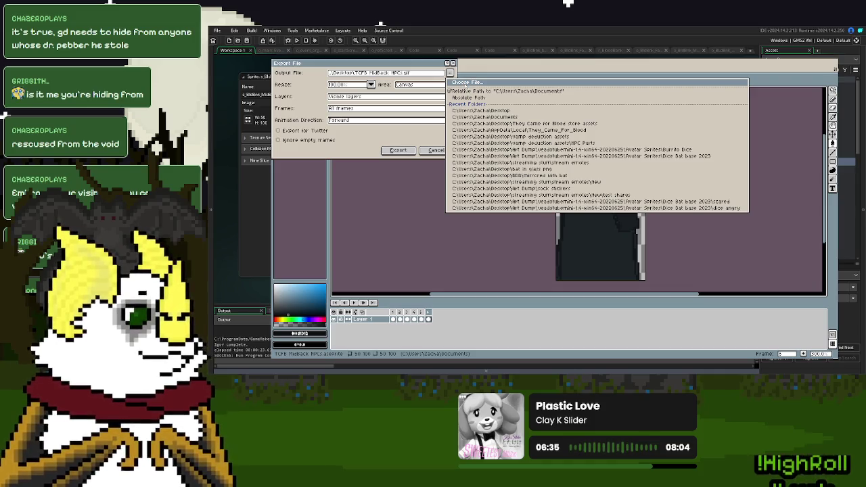
left_click(427, 183)
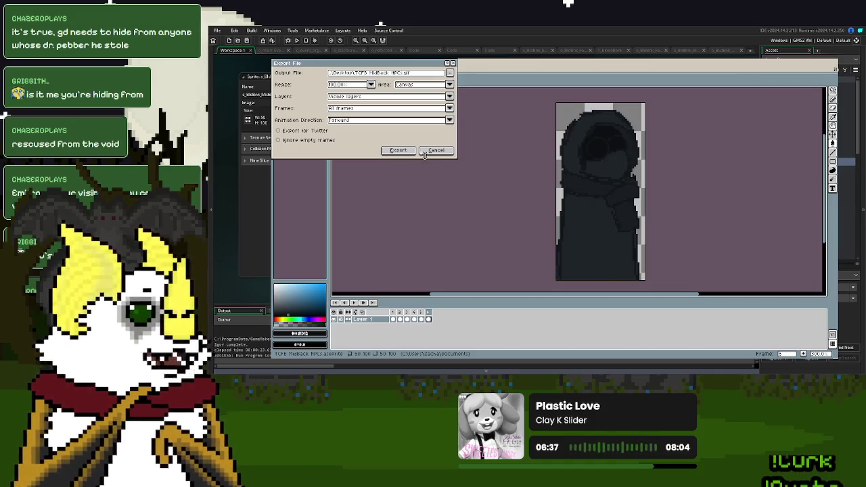
left_click(407, 152)
left_click(530, 228)
left_click(576, 235)
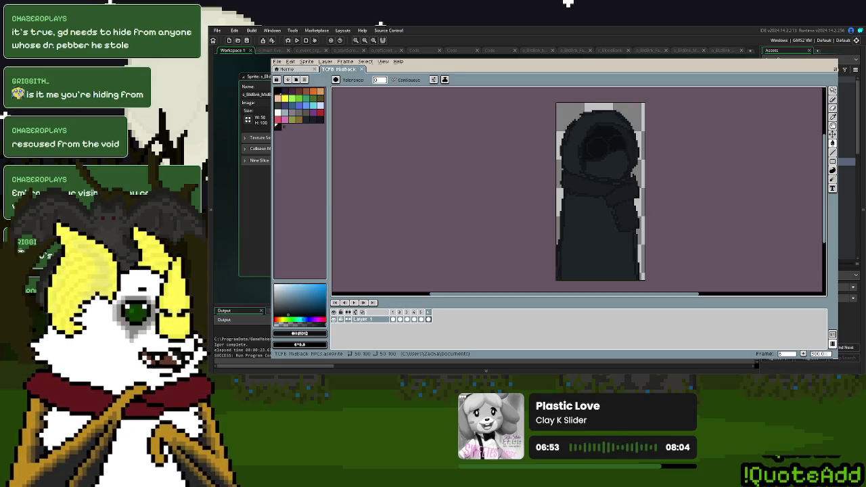
key("F5")
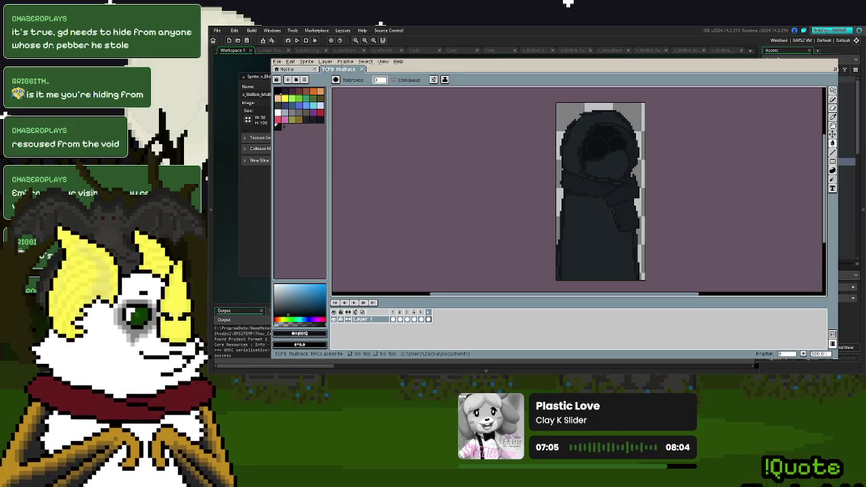
Start a New Game to watch the hooded NPC behind the desk window, then open its Create event
left_click(807, 69)
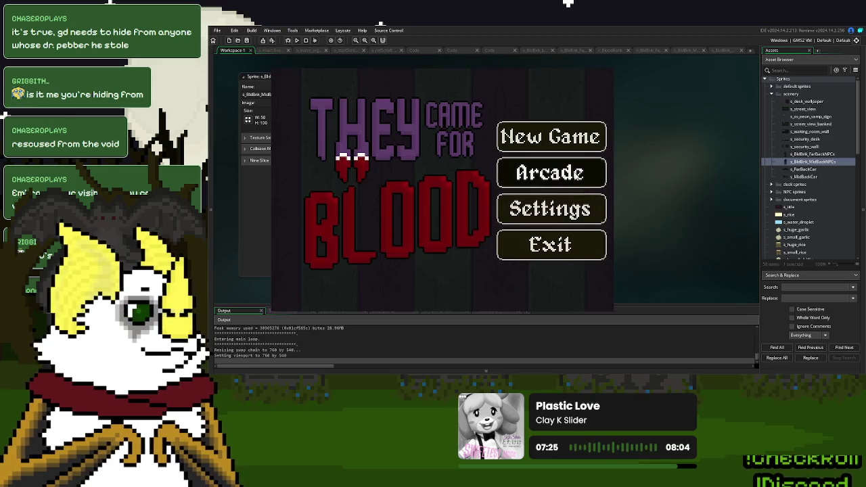
key("Return")
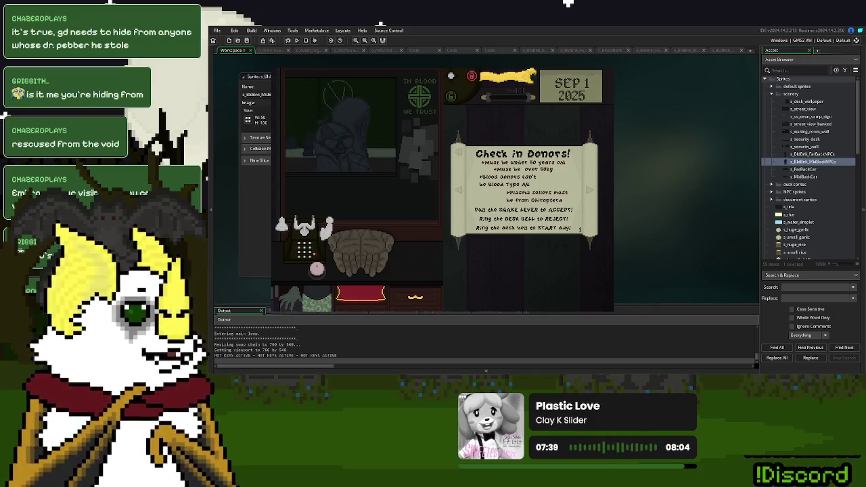
key("Escape")
left_click(714, 51)
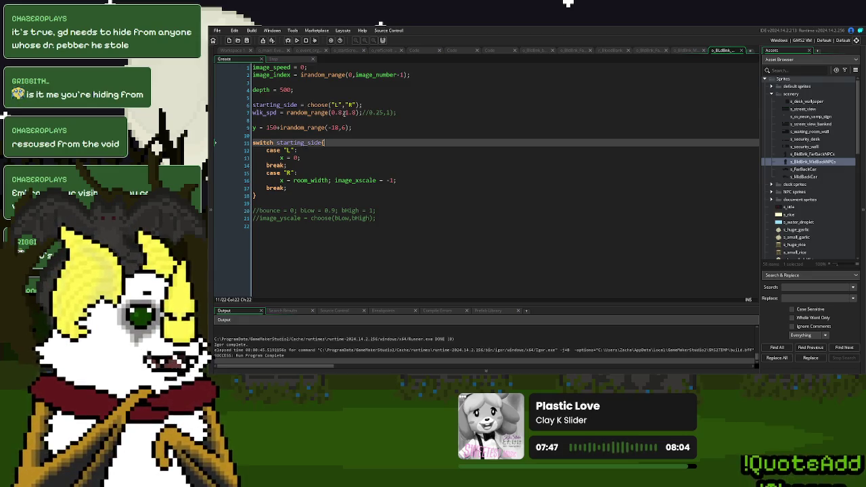
Change the NPC walk speed to random_range(1.6,2.2), keeping the old 0.8,1.8 noted after the line
left_click_drag(357, 112, 332, 115)
key("ctrl+c")
left_click(414, 113)
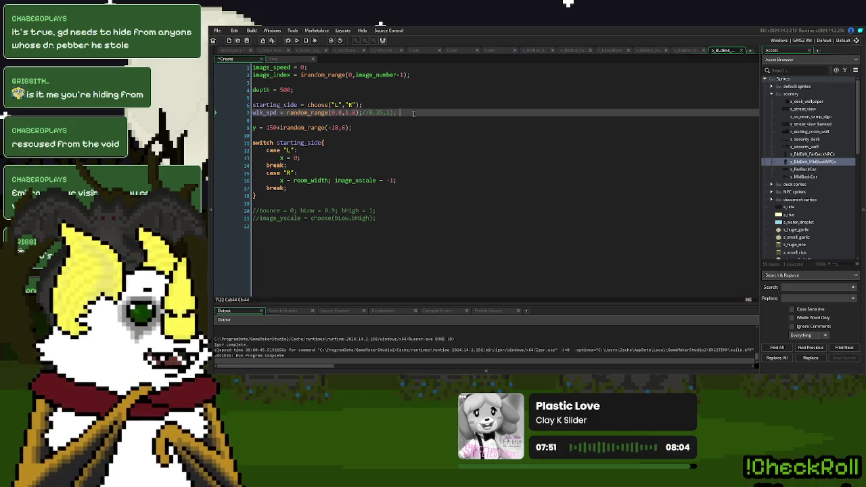
key("Tab")
key("ctrl+v")
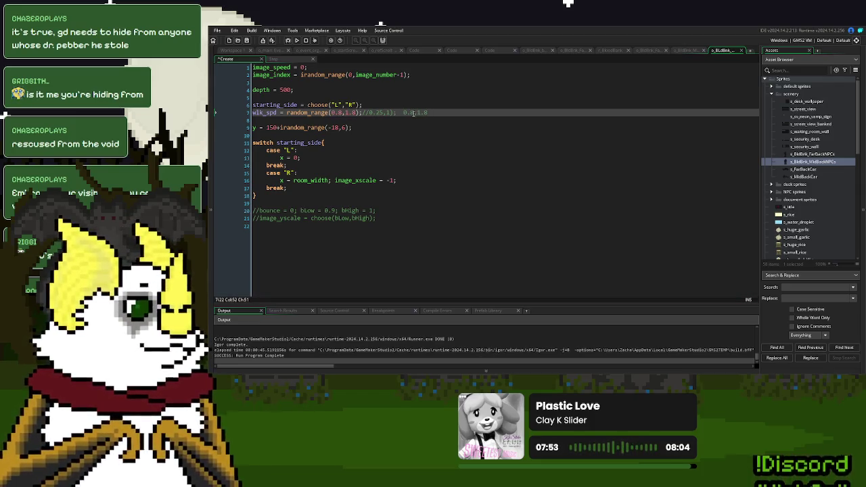
left_click(340, 113)
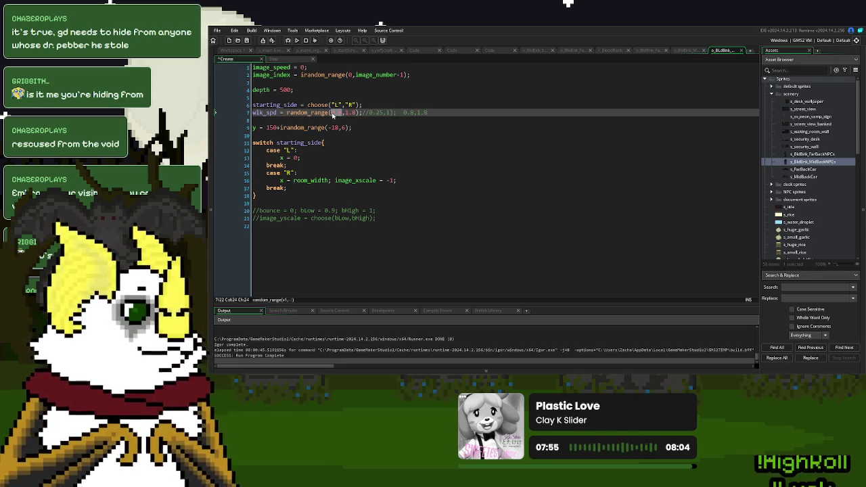
type("1.8,")
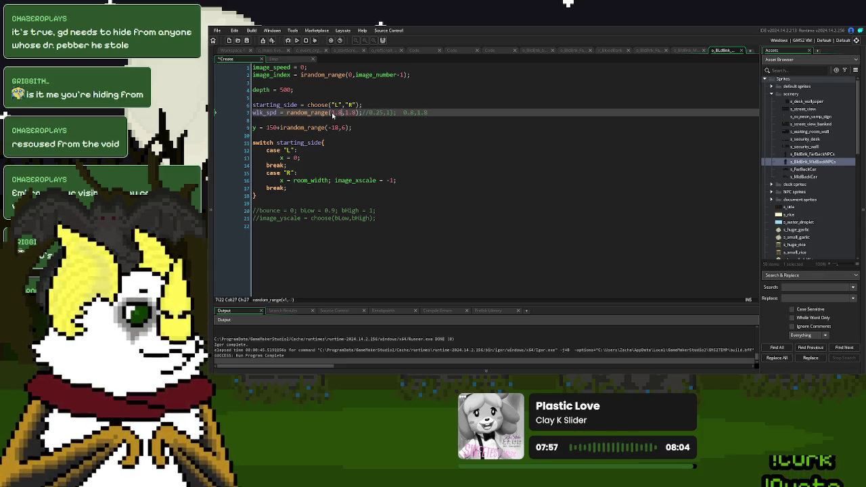
type("2.8")
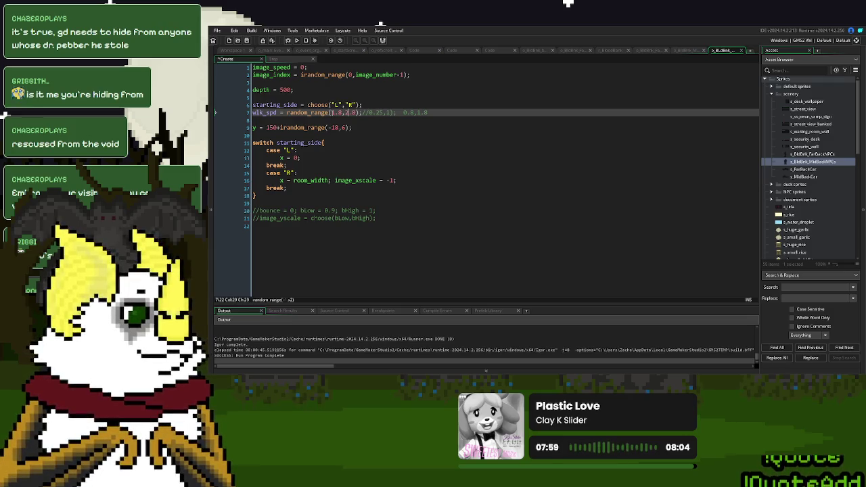
key("Right")
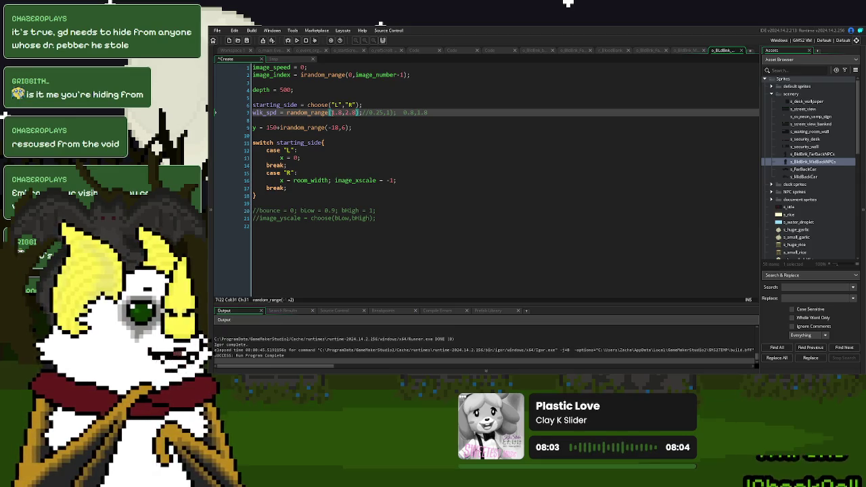
key("Right")
key("Right")
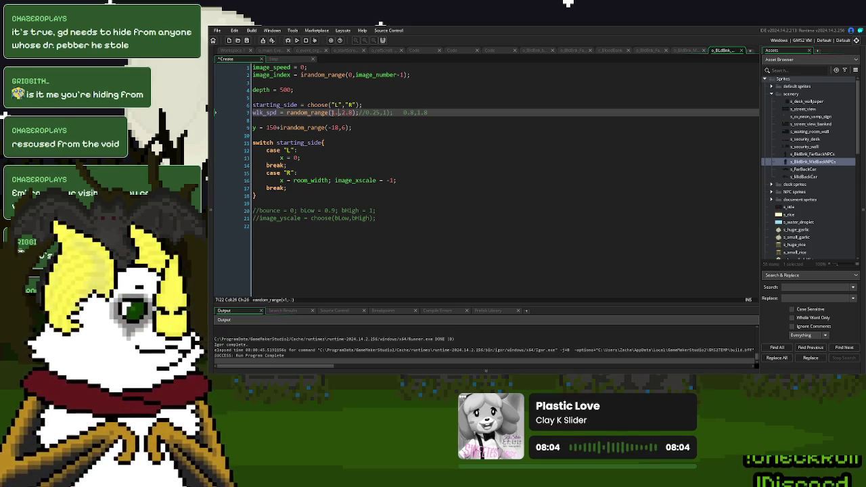
key("Right")
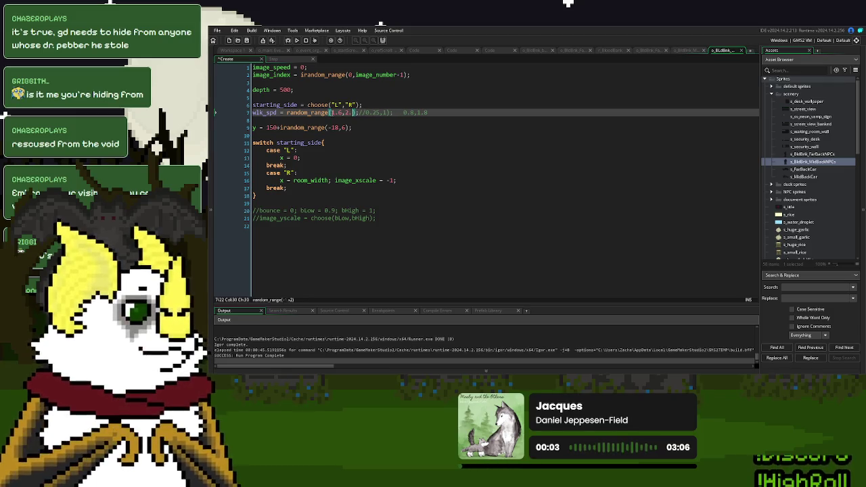
Test-run the game, start a new game to watch the NPCs walk, then close it
left_click(297, 40)
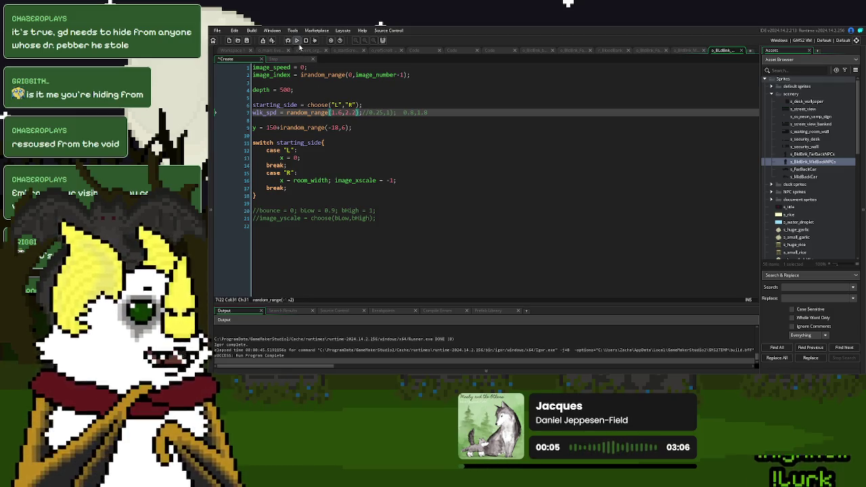
left_click(483, 112)
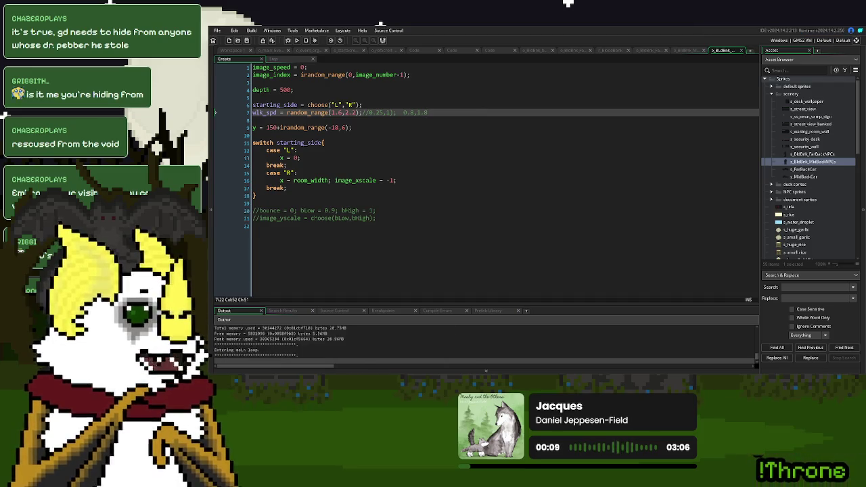
left_click(585, 142)
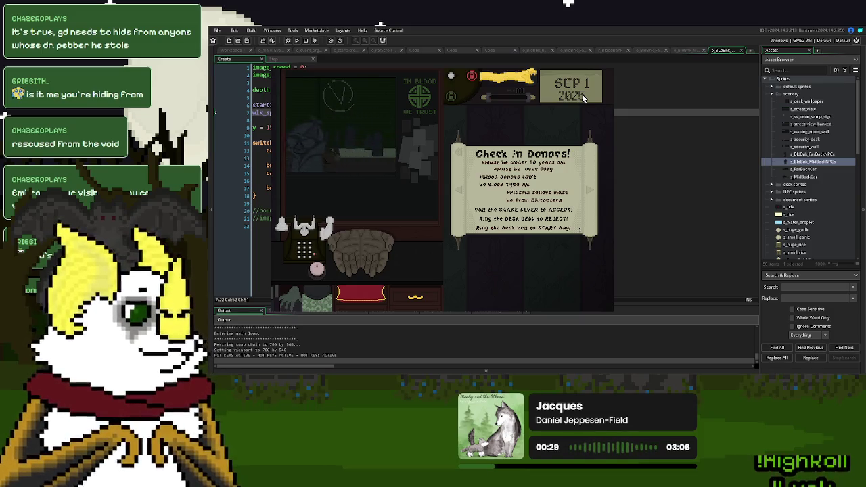
key("Escape")
left_click(314, 93)
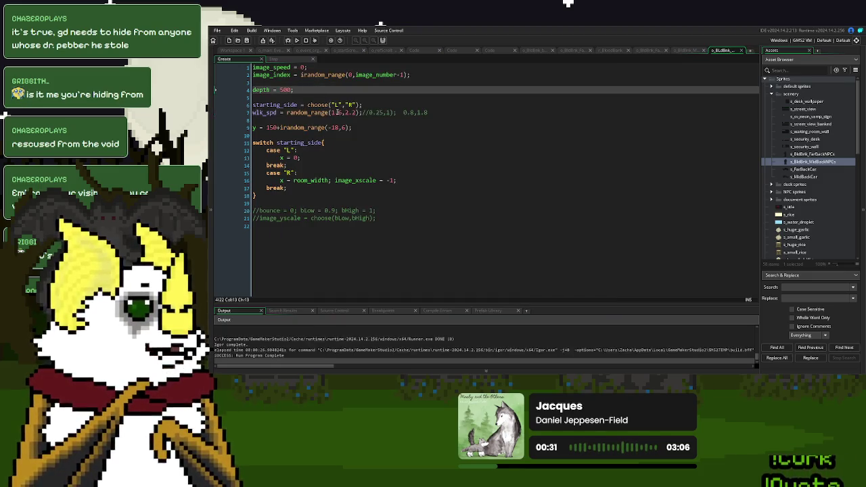
Set the walk speed line to random_range(2,4)
double_click(335, 113)
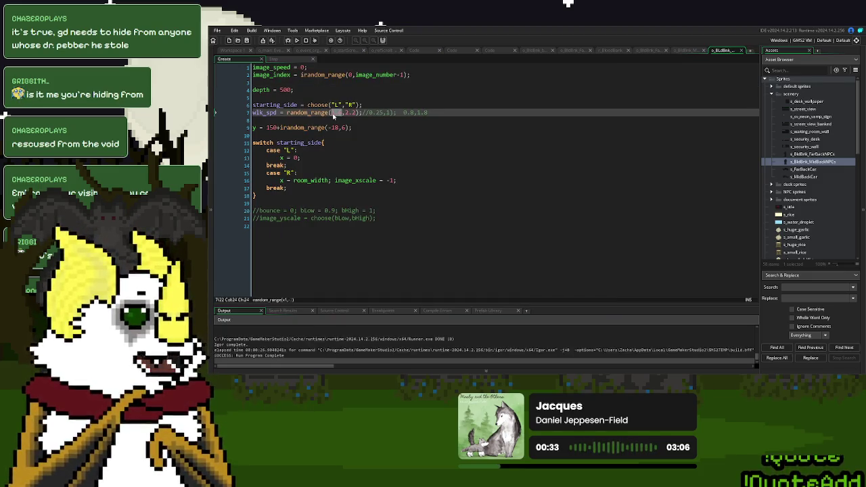
type("2")
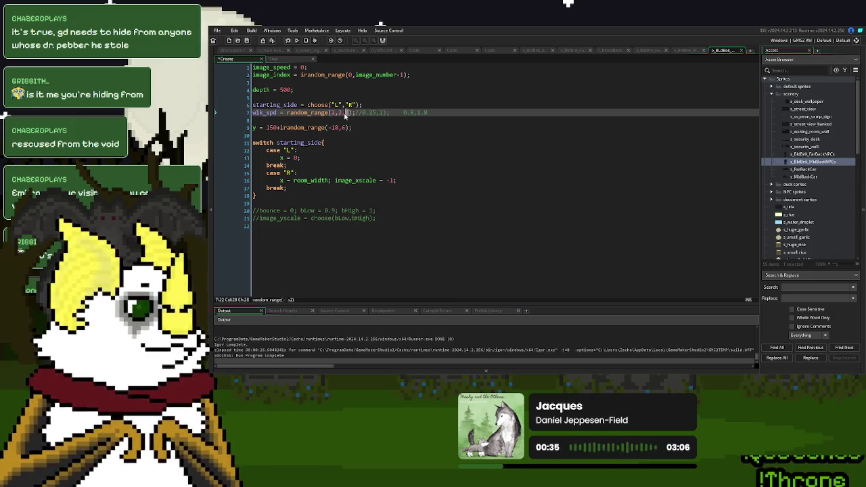
double_click(343, 112)
type("4")
left_click(432, 112)
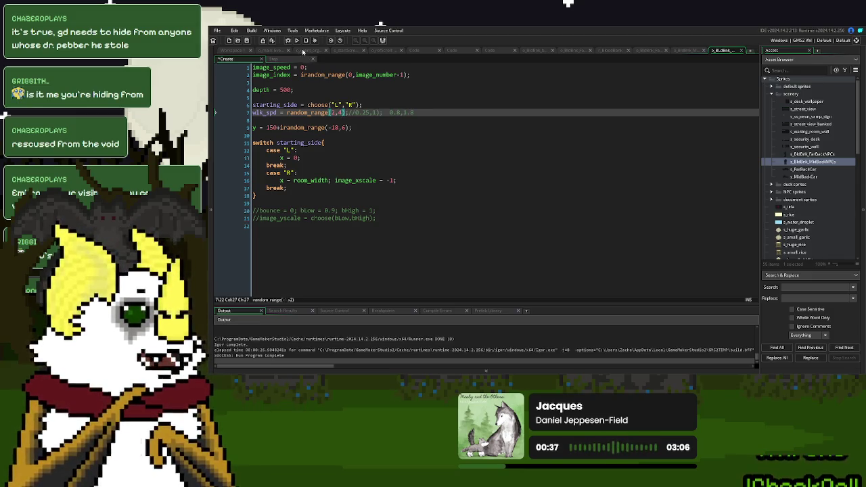
Run the game with F5, start a New Game, then close it
key("F5")
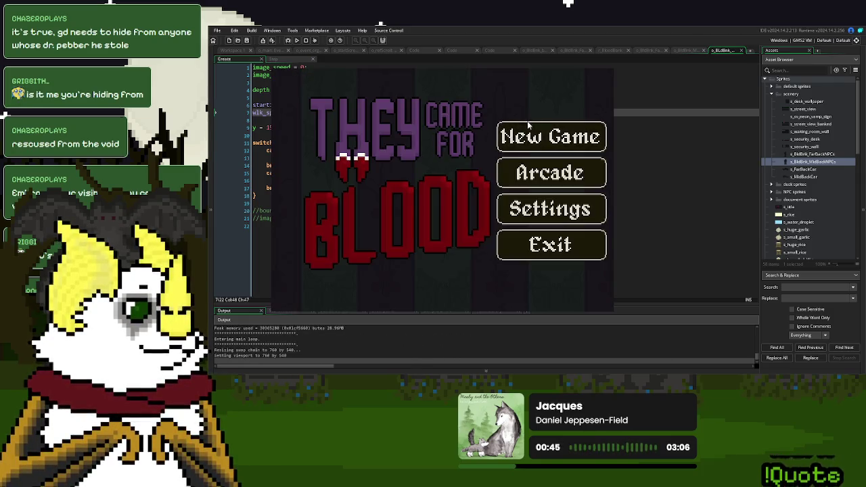
key("Return")
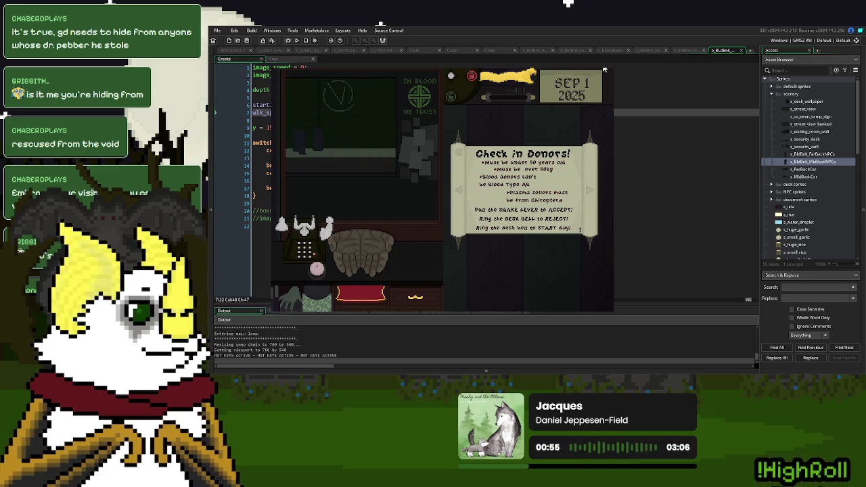
key("Escape")
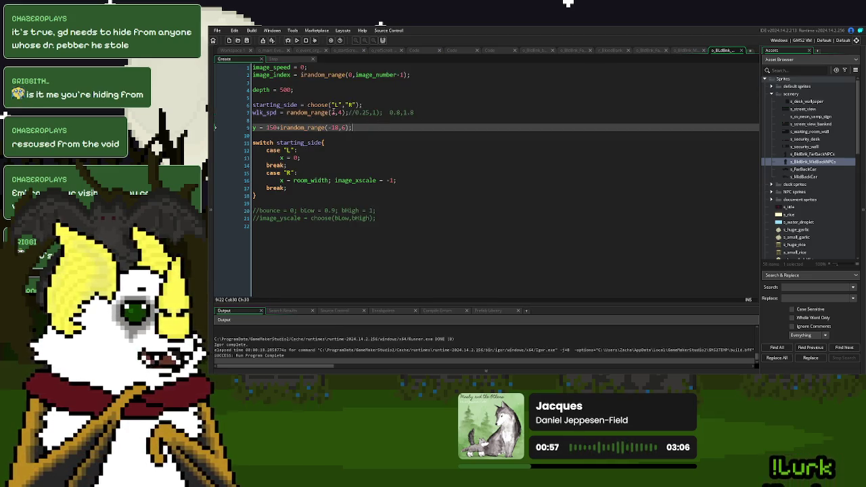
Change the walk speed to random_range(1.5,3), rerun into a New Game, then close the window
double_click(333, 112)
type("0.8")
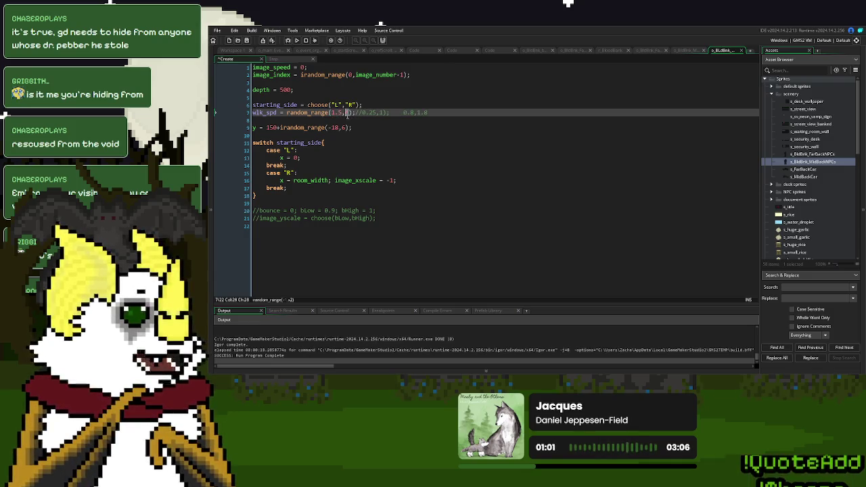
type("3")
key("F5")
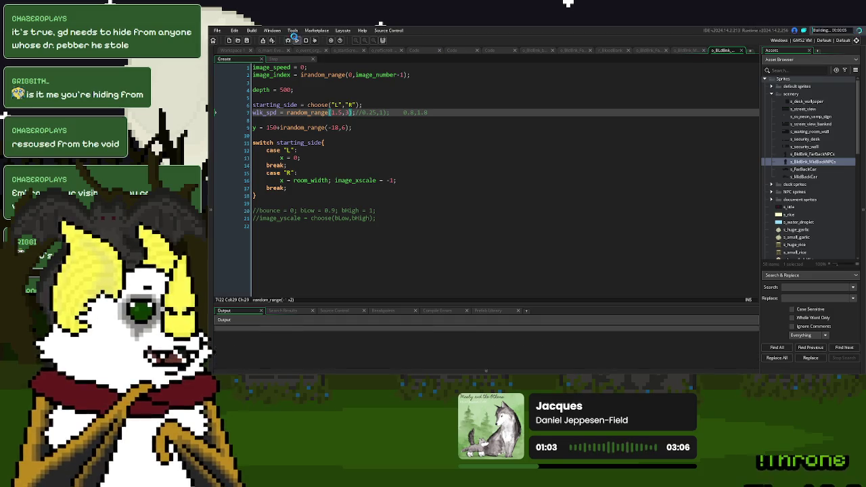
left_click(404, 108)
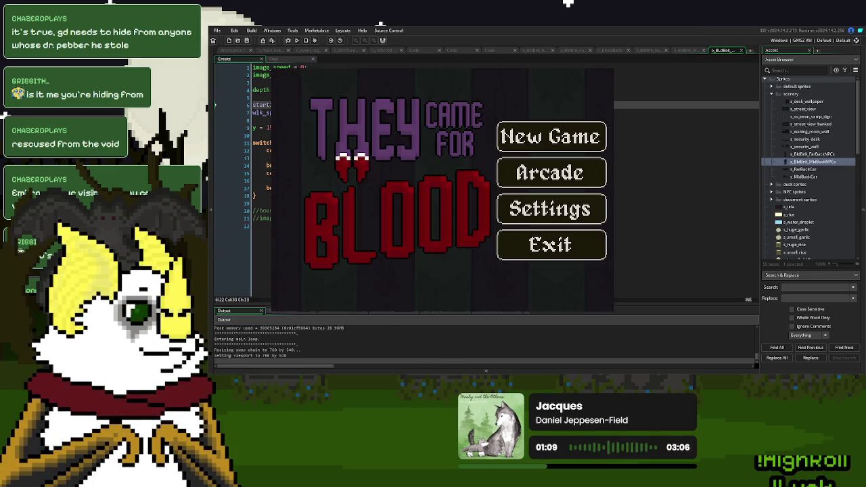
key("Return")
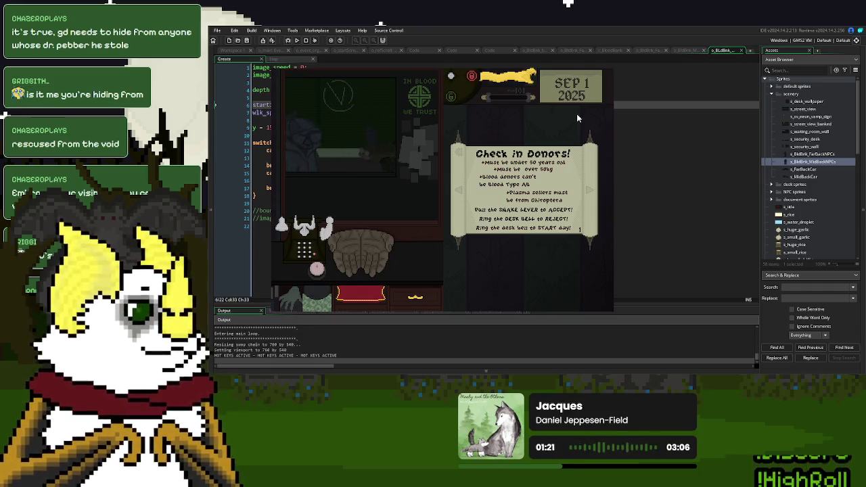
left_click(610, 66)
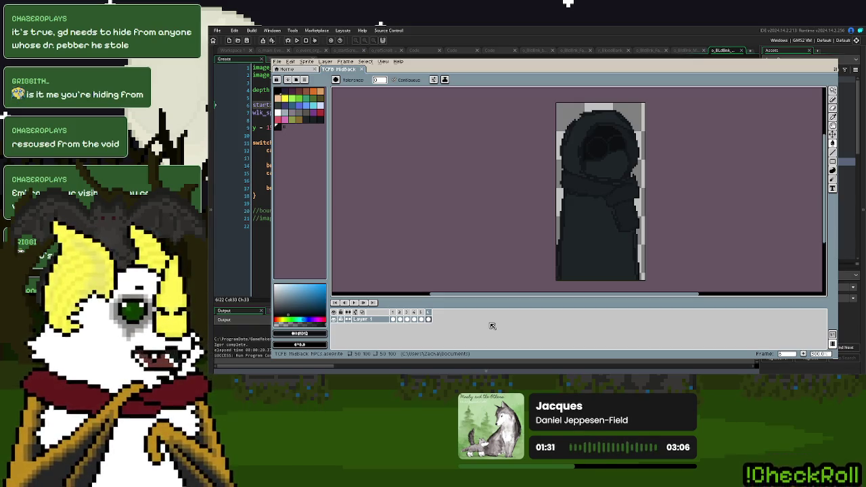
Sample the dark hood colour and pencil in the two missing pixels on the hood's edge
scroll(636, 176, "up", 4)
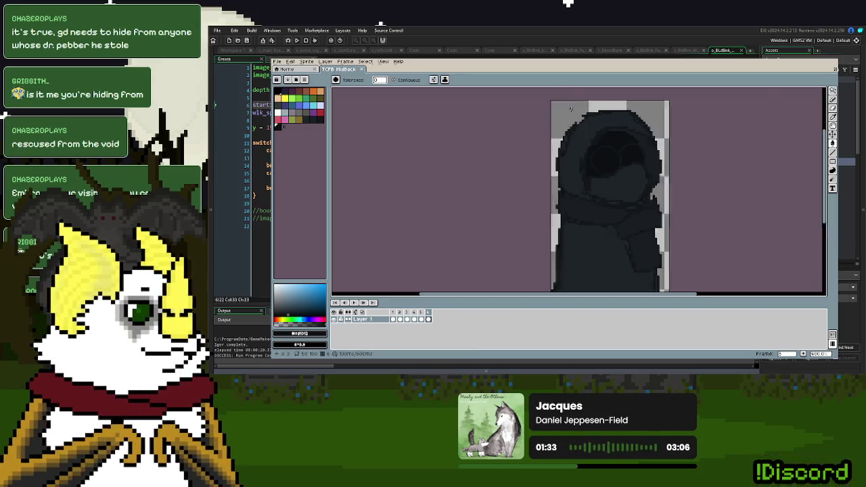
left_click(833, 116)
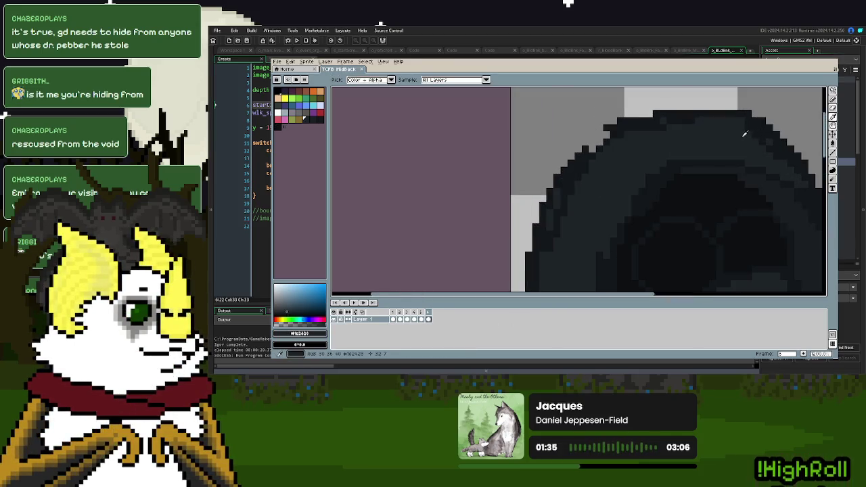
left_click(832, 105)
scroll(588, 137, "up", 2)
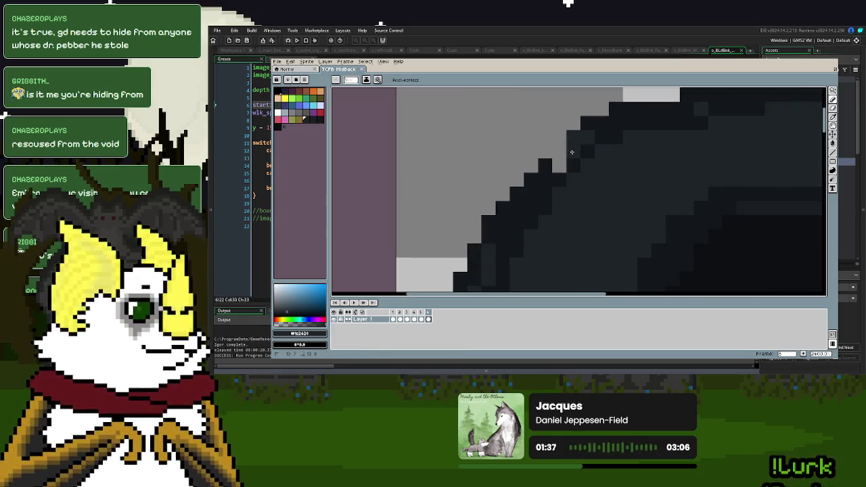
left_click(517, 179)
left_click(673, 95)
scroll(635, 169, "down", 4)
scroll(635, 169, "down", 1)
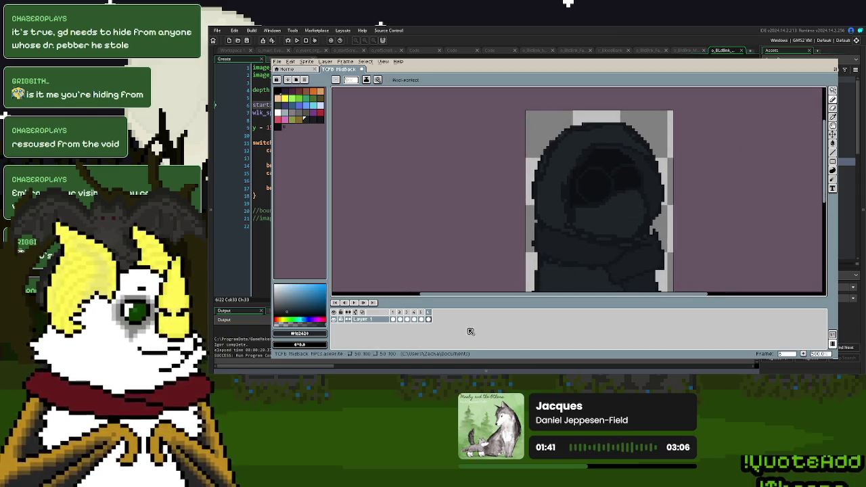
Add a new empty frame 7, preview the animation, and stop on frame 7
left_click(436, 320)
left_click(436, 319)
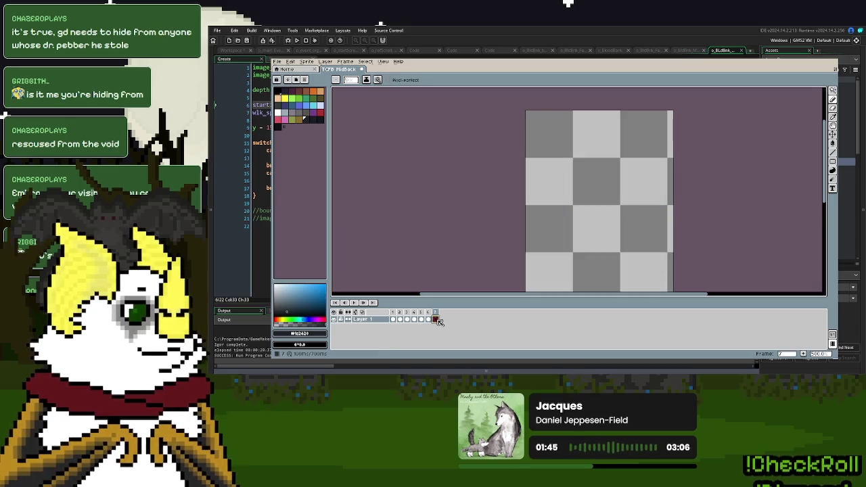
key("space")
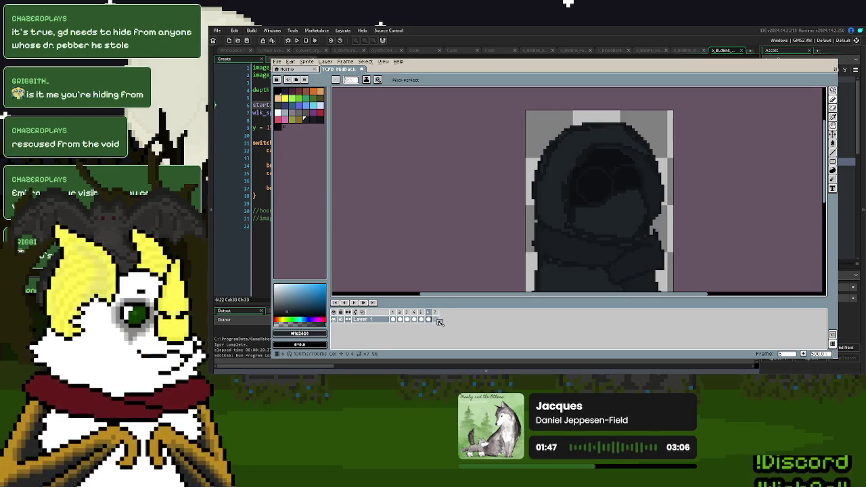
left_click(437, 320)
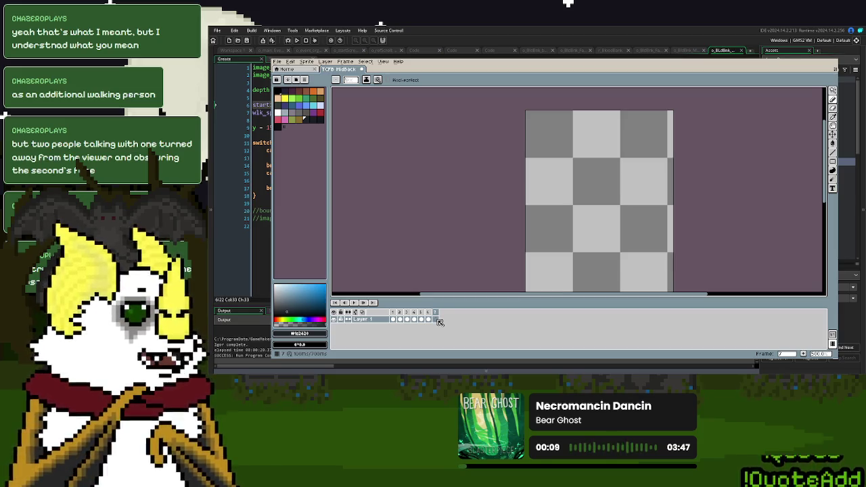
scroll(576, 210, "down", 2)
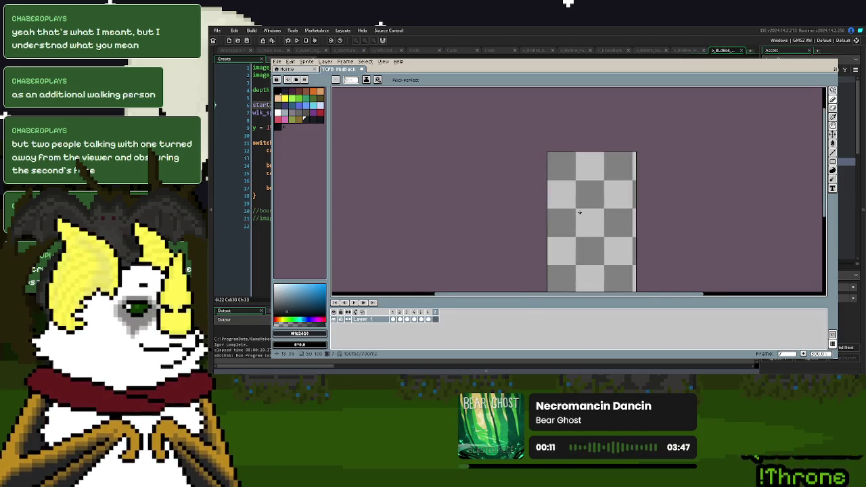
Pencil a right-hand stroke and redraw a hooked left stroke on frame 7
scroll(535, 165, "up", 1)
scroll(535, 167, "up", 1)
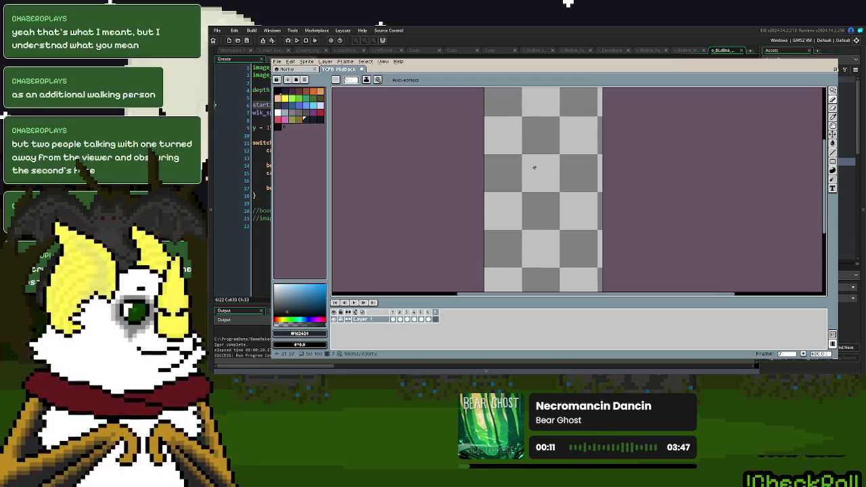
scroll(544, 199, "down", 1)
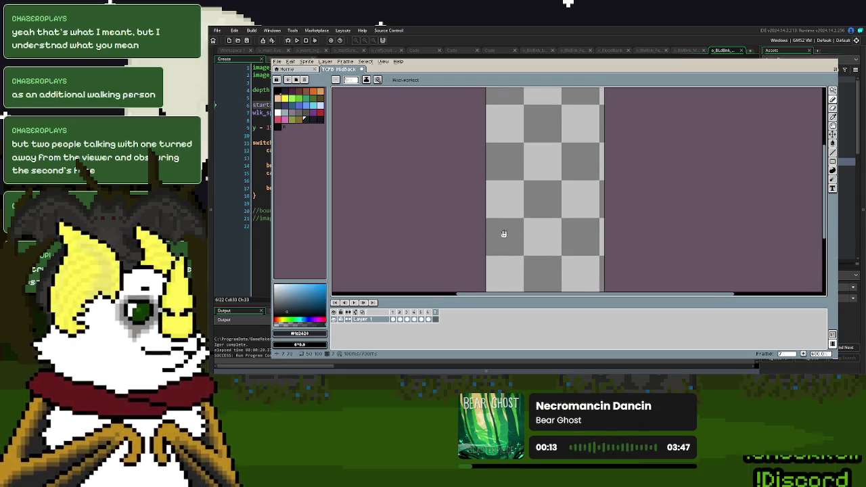
scroll(503, 234, "down", 2)
mouse_move(486, 250)
left_mouse_down()
mouse_move(551, 258)
mouse_move(566, 212)
mouse_move(566, 152)
left_mouse_up()
left_click_drag(487, 245, 493, 166)
scroll(493, 166, "up", 3)
scroll(495, 217, "down", 1)
key("ctrl+z")
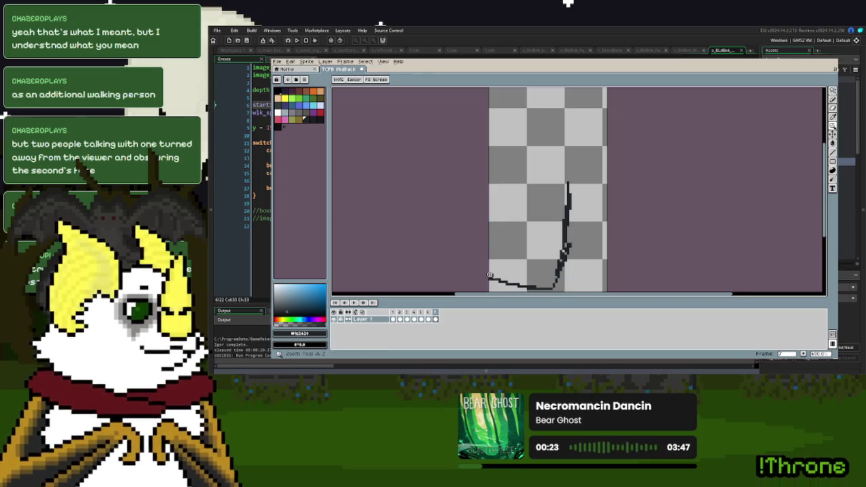
scroll(498, 264, "up", 1)
key("ctrl+z")
mouse_move(491, 279)
left_mouse_down()
mouse_move(514, 164)
mouse_move(520, 170)
left_mouse_up()
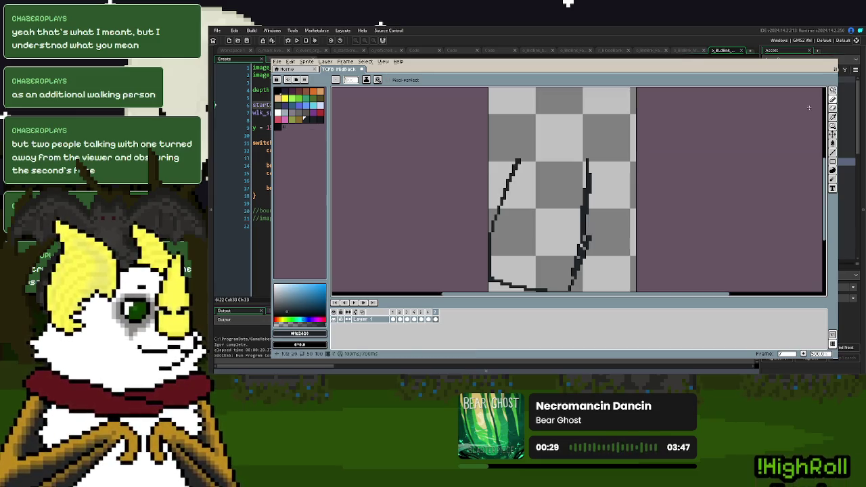
Magic Wand-select both strokes, move them, deselect, and pick pure black
left_click(833, 90)
left_click(588, 179)
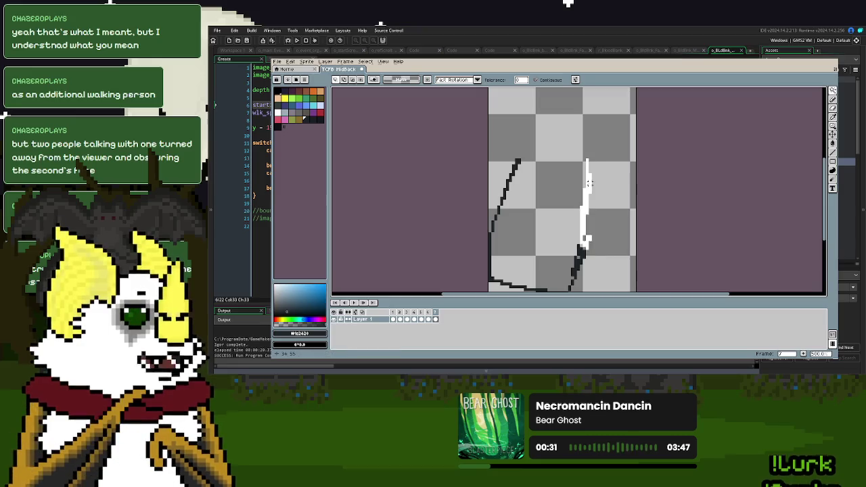
left_click(507, 184, "shift")
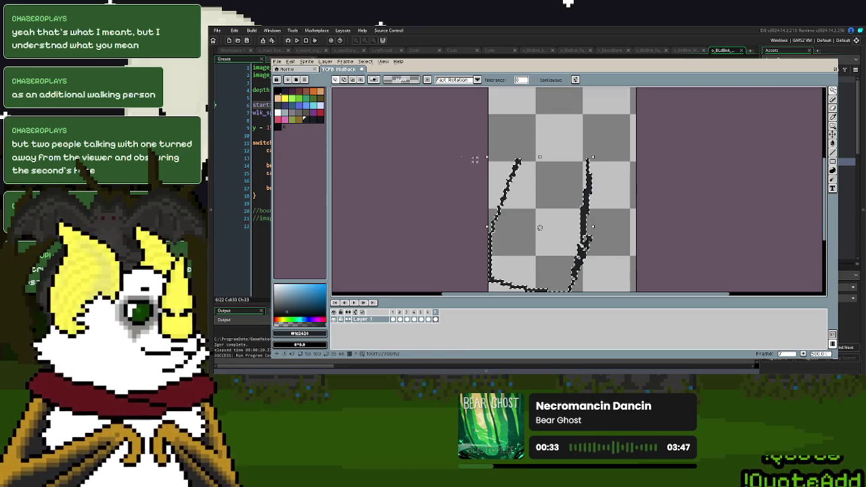
left_click(833, 100)
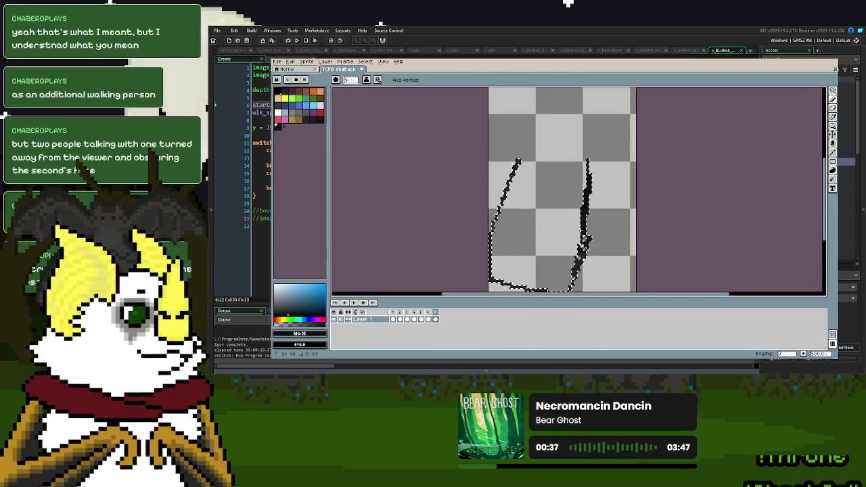
key("ctrl")
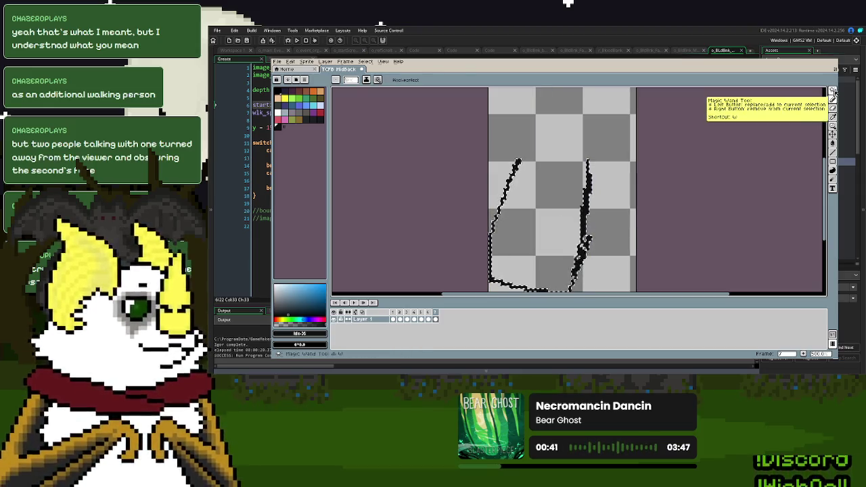
left_click(833, 123)
mouse_move(826, 98)
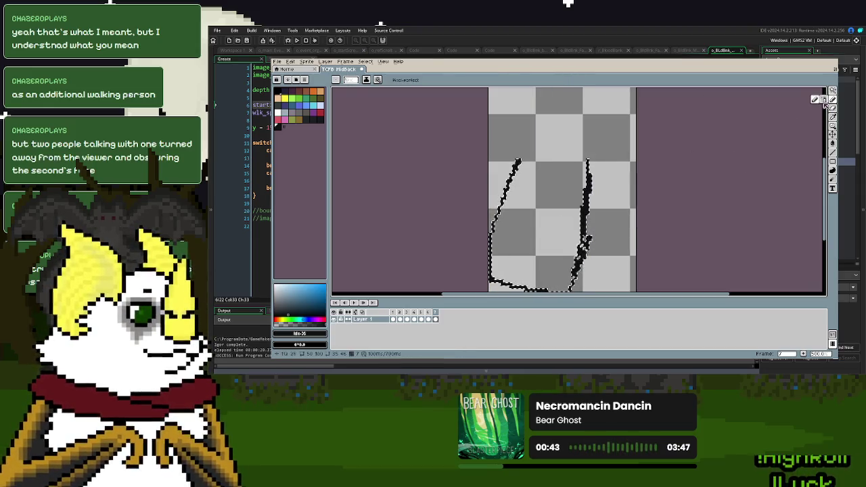
left_click(833, 107)
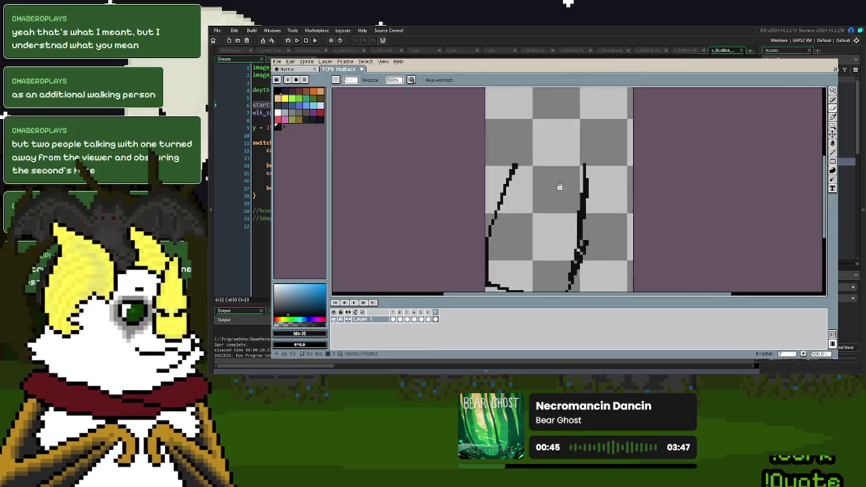
left_click(833, 108)
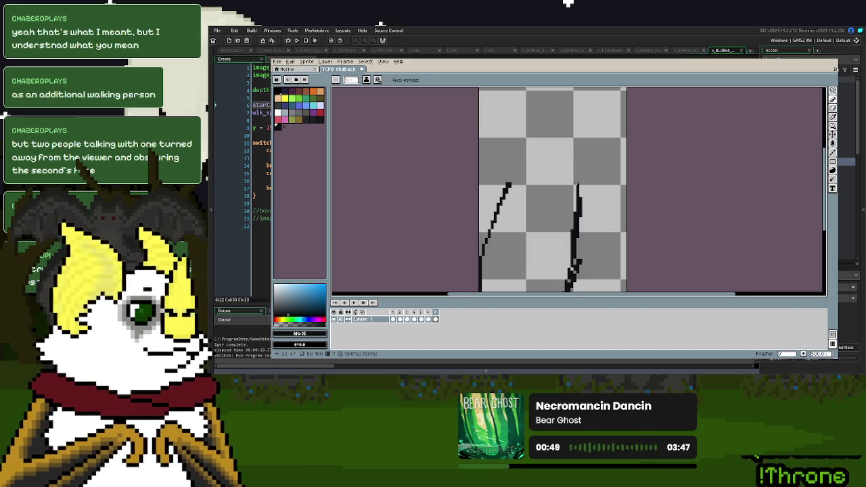
left_click(320, 120)
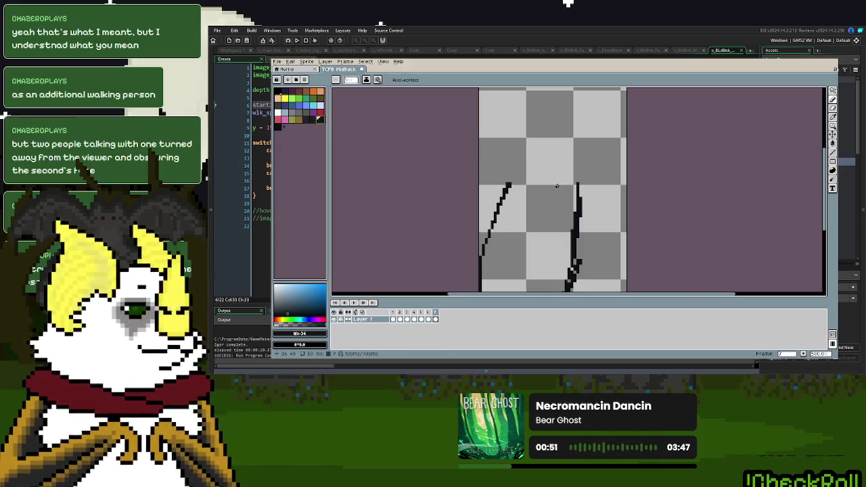
Try a small hook atop the right-hand stroke, undoing the attempts
left_click_drag(564, 169, 577, 186)
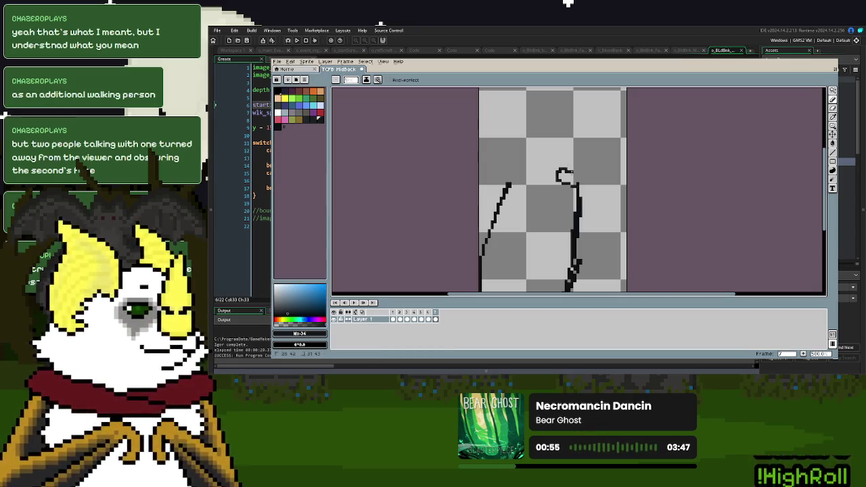
key("ctrl+z")
key("p")
scroll(587, 182, "up", 1)
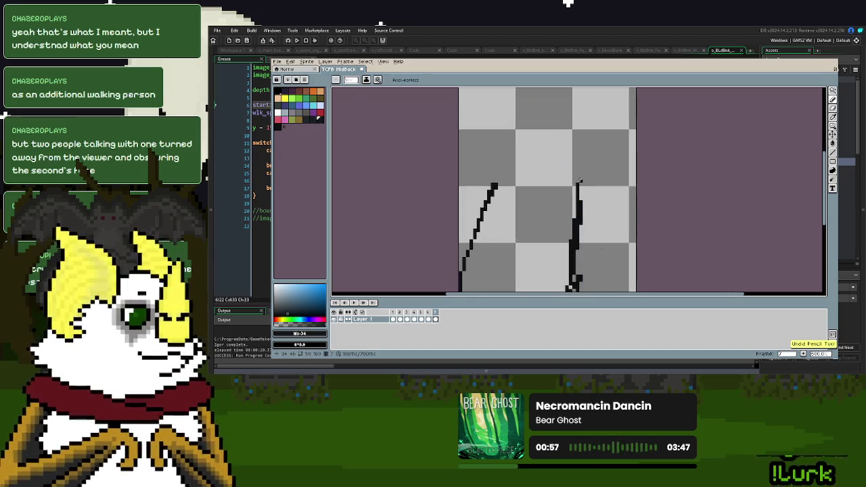
mouse_move(577, 181)
left_mouse_down()
mouse_move(545, 181)
mouse_move(541, 168)
mouse_move(556, 163)
mouse_move(542, 154)
mouse_move(576, 170)
mouse_move(573, 196)
left_mouse_up()
key("ctrl+z")
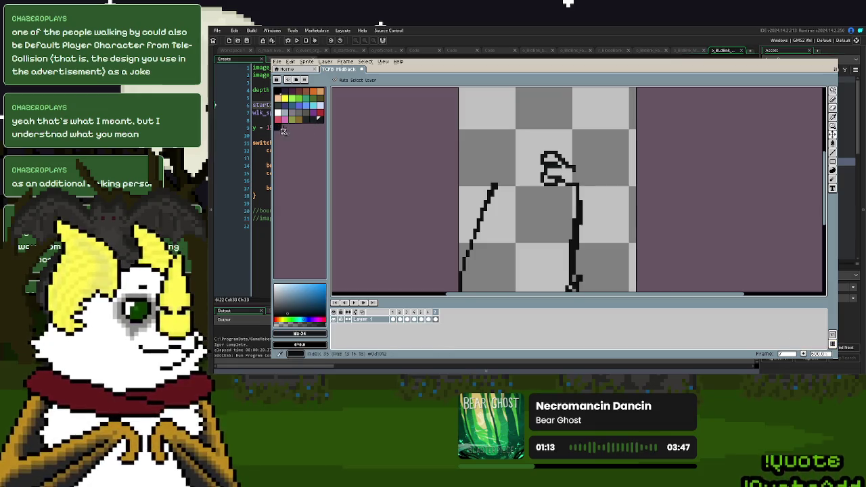
Add head pixels at the bottom-right and a brim line running down-left
mouse_move(564, 187)
left_mouse_down()
mouse_move(578, 215)
mouse_move(561, 196)
mouse_move(571, 228)
mouse_move(570, 178)
mouse_move(603, 223)
left_mouse_up()
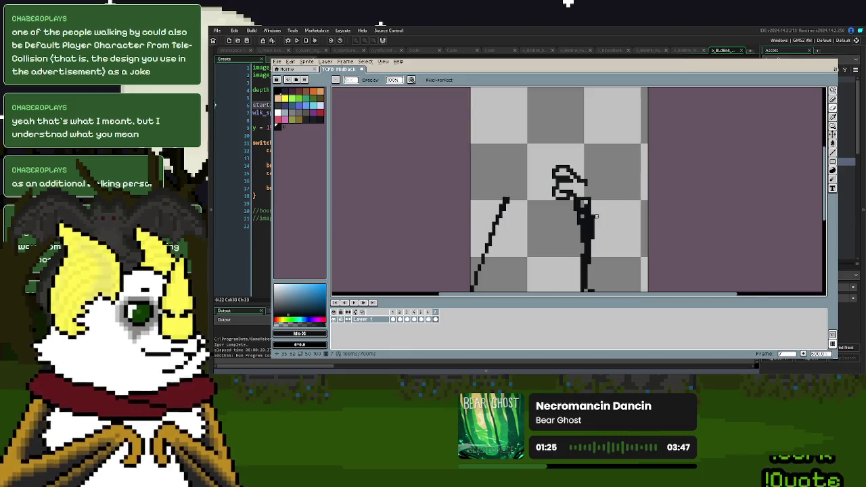
scroll(595, 215, "up", 1)
scroll(602, 216, "up", 1)
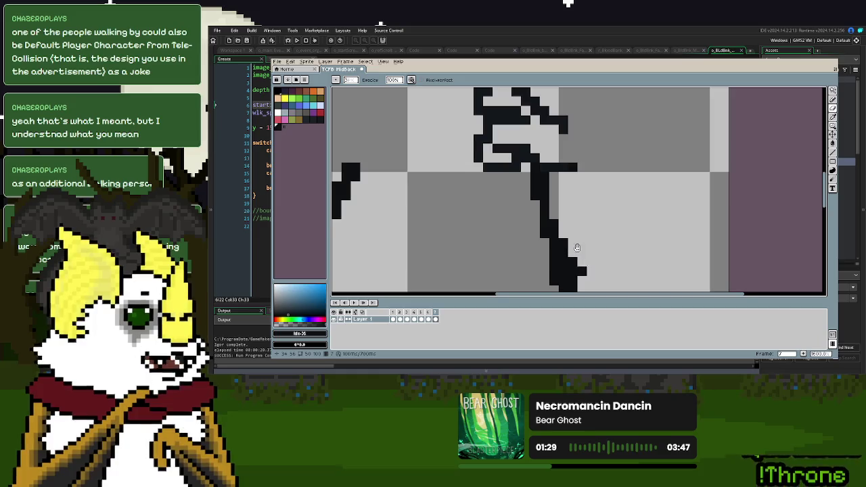
scroll(575, 237, "up", 1)
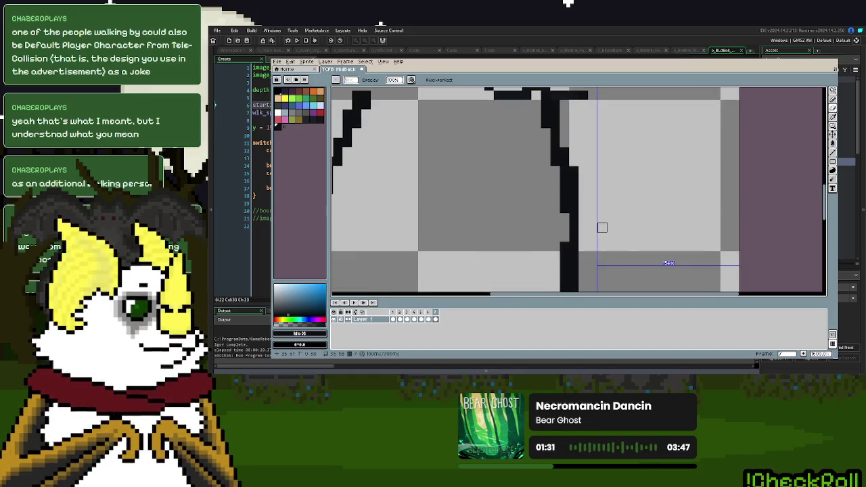
scroll(602, 228, "down", 2)
scroll(608, 178, "up", 1)
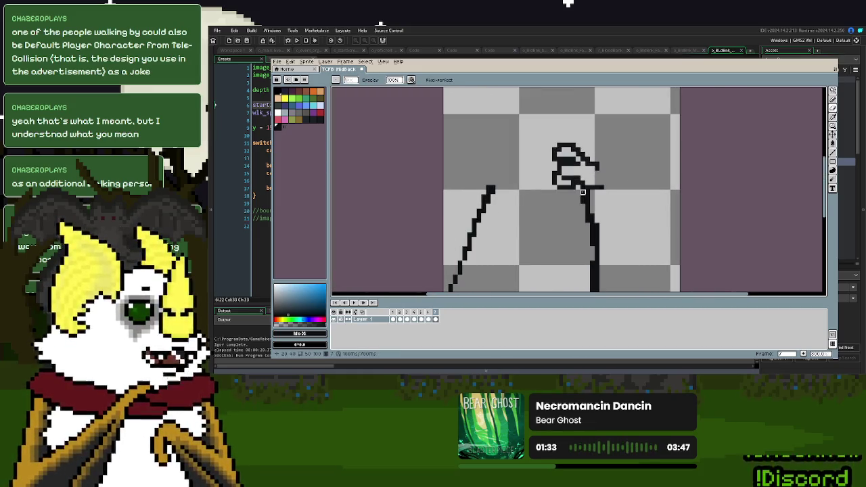
left_click(833, 99)
scroll(590, 193, "up", 3)
mouse_move(550, 178)
left_mouse_down()
mouse_move(550, 191)
mouse_move(522, 220)
left_mouse_up()
scroll(488, 230, "down", 3)
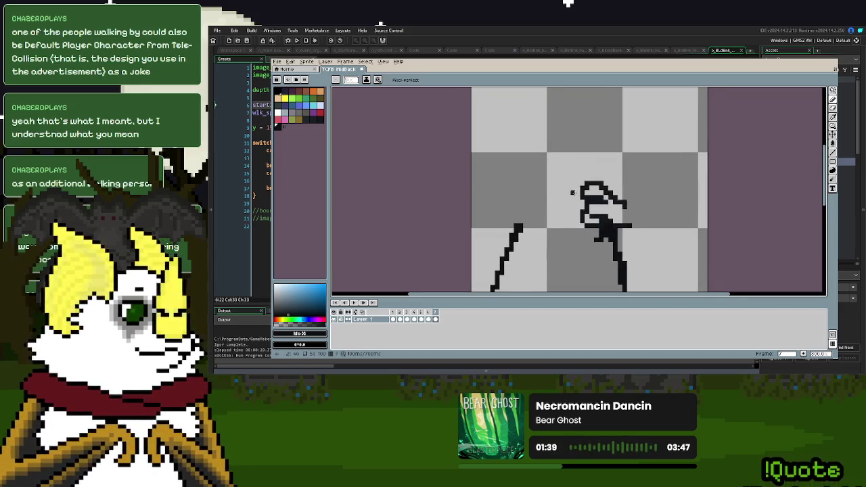
Draw the large curved outline above the head, its right side reaching the canvas bottom
mouse_move(582, 191)
left_mouse_down()
mouse_move(540, 144)
mouse_move(607, 101)
left_mouse_up()
key("ctrl+z")
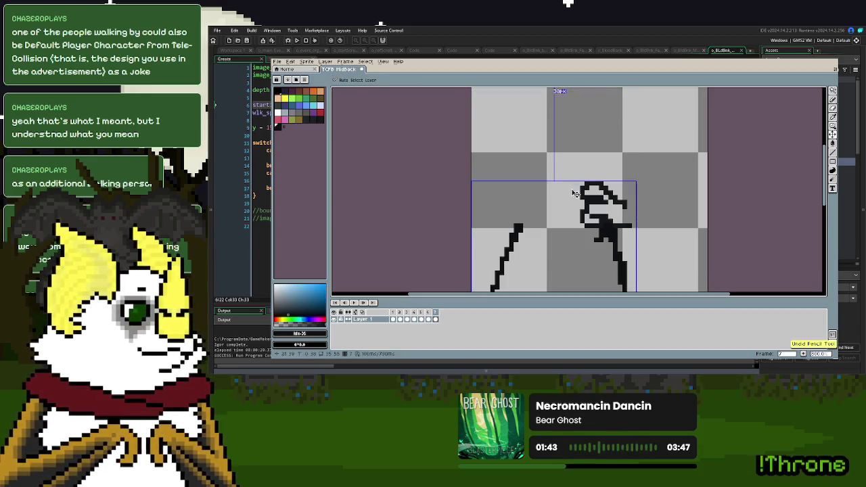
mouse_move(572, 187)
left_mouse_down()
mouse_move(532, 157)
mouse_move(567, 187)
left_mouse_up()
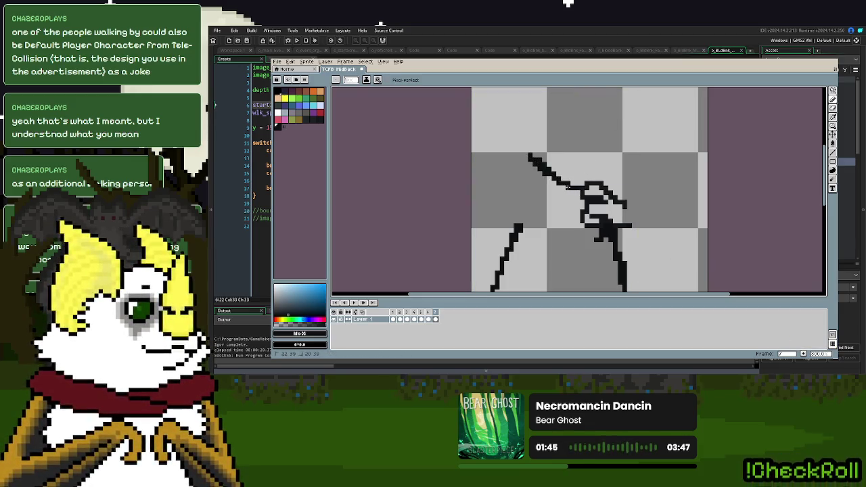
mouse_move(532, 134)
left_mouse_down()
mouse_move(640, 126)
mouse_move(636, 216)
left_mouse_up()
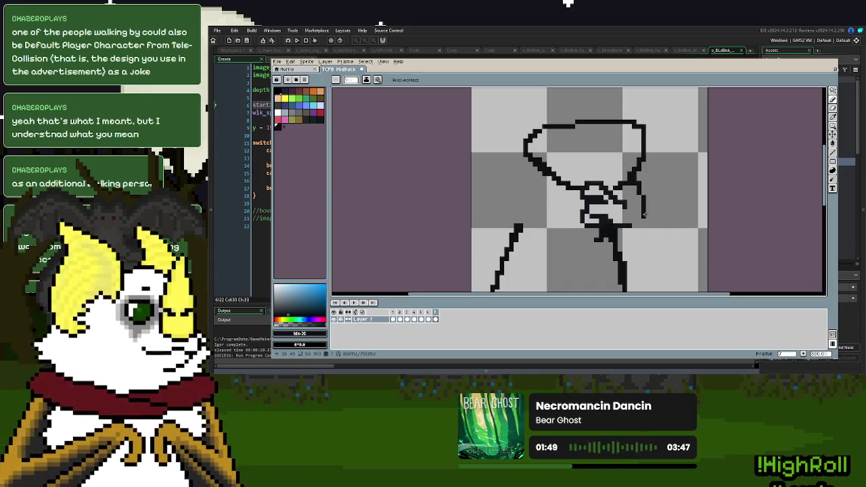
scroll(629, 155, "down", 2)
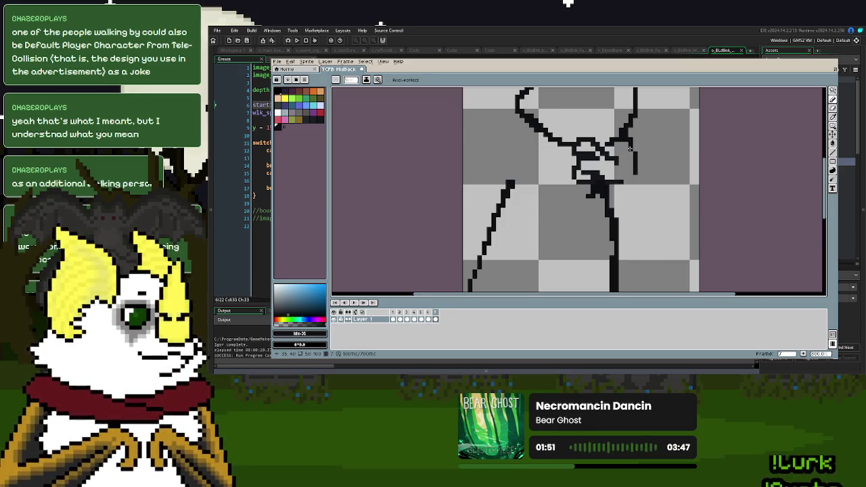
left_click_drag(635, 159, 645, 245)
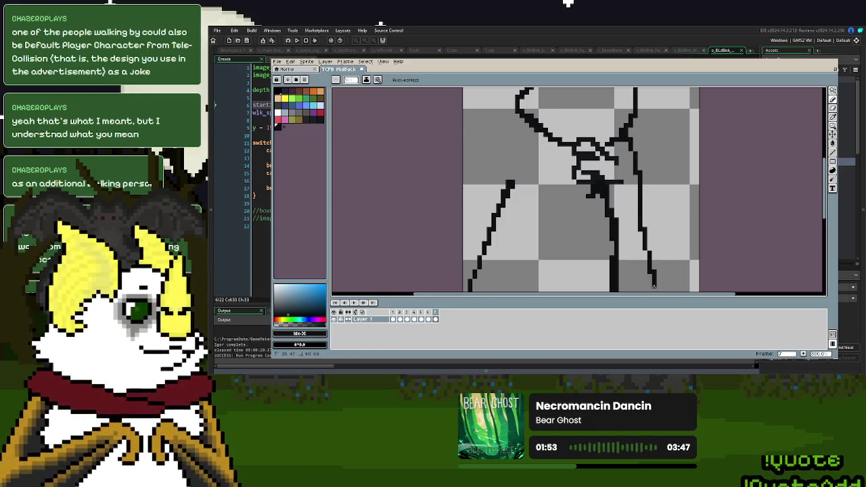
scroll(650, 270, "down", 3)
left_click_drag(640, 176, 663, 274)
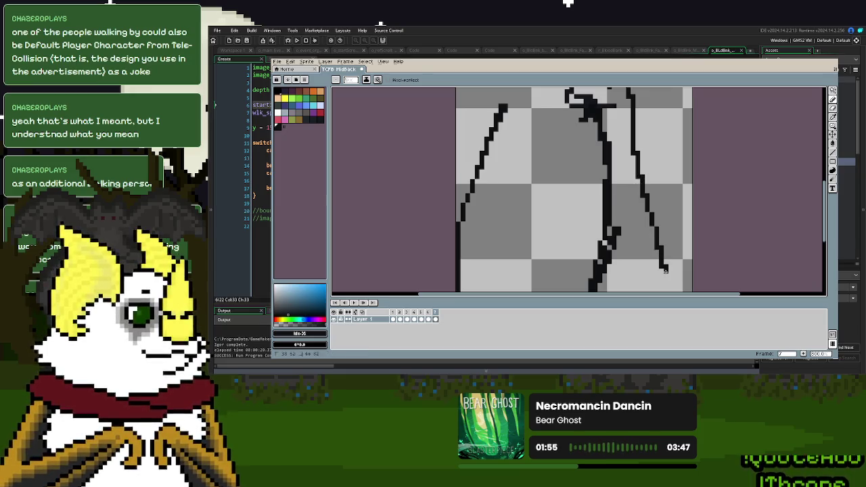
scroll(618, 162, "up", 2)
Draw two vertical body lines and Paint Bucket-fill the gap between them black
left_click_drag(618, 164, 626, 223)
scroll(616, 163, "down", 2)
left_click_drag(614, 160, 617, 255)
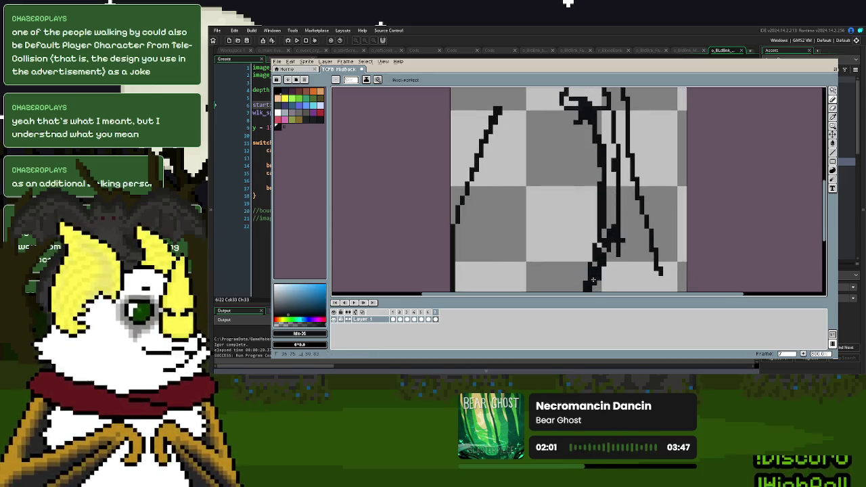
left_click(833, 151)
left_click(607, 169)
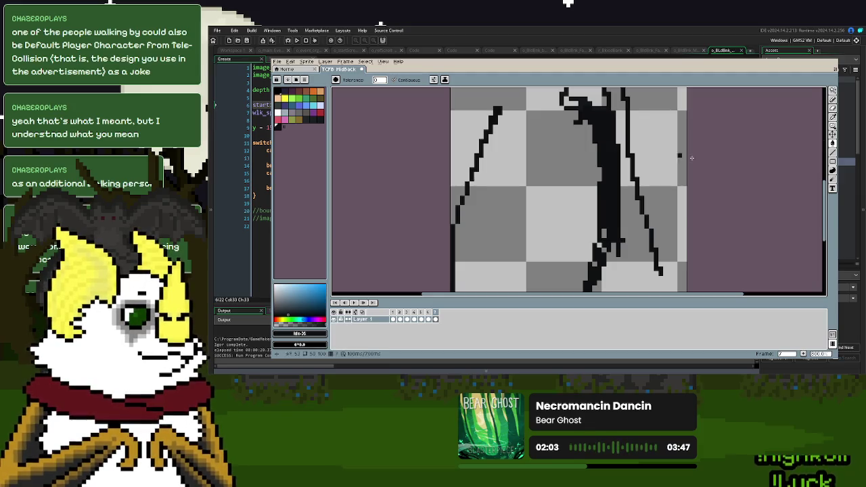
Pencil the lower-right line and a closing loop at the figure's bottom
left_click(834, 99)
scroll(633, 195, "down", 3)
left_click_drag(633, 195, 639, 230)
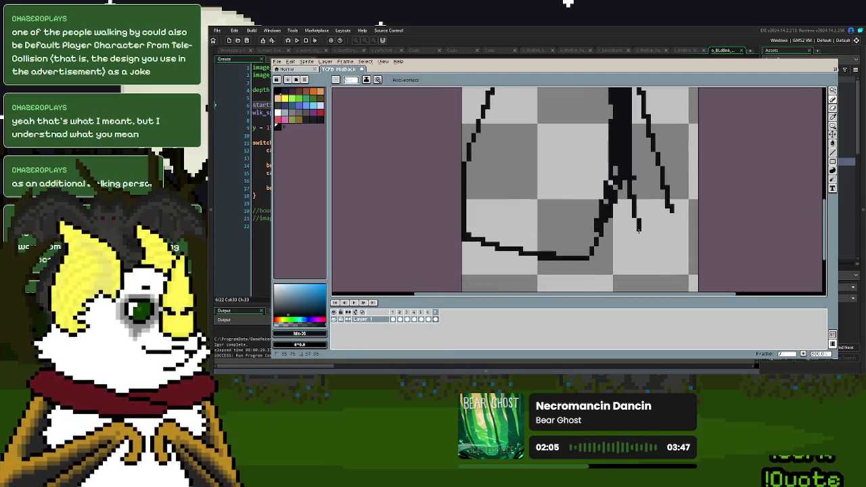
mouse_move(624, 173)
left_mouse_down()
mouse_move(636, 260)
mouse_move(689, 235)
left_mouse_up()
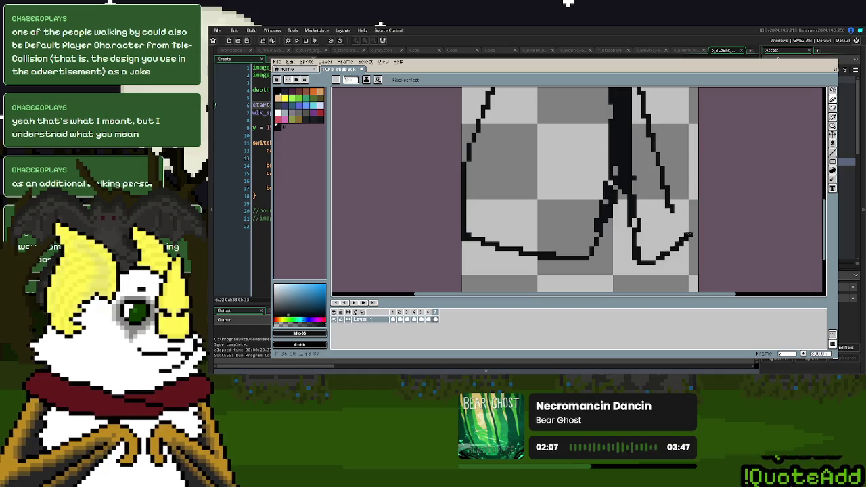
key("ctrl+z")
left_click_drag(654, 142, 687, 220)
left_click_drag(669, 179, 690, 223)
left_click_drag(635, 252, 690, 237)
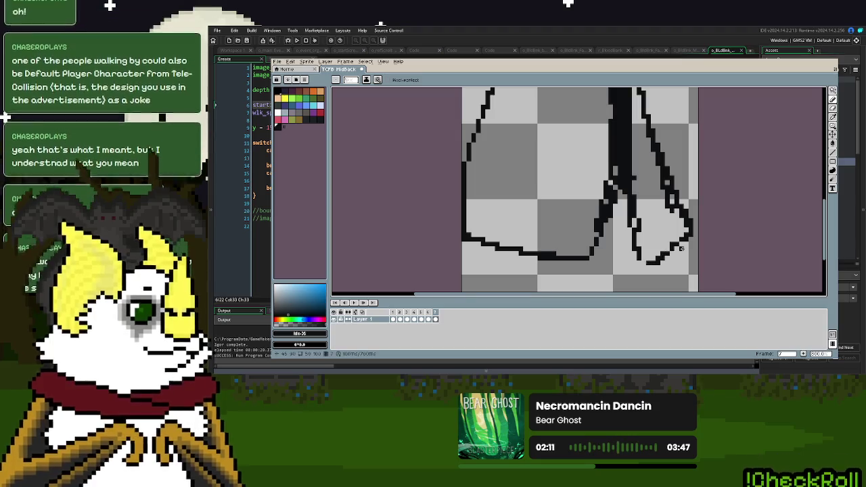
left_click_drag(635, 223, 634, 268)
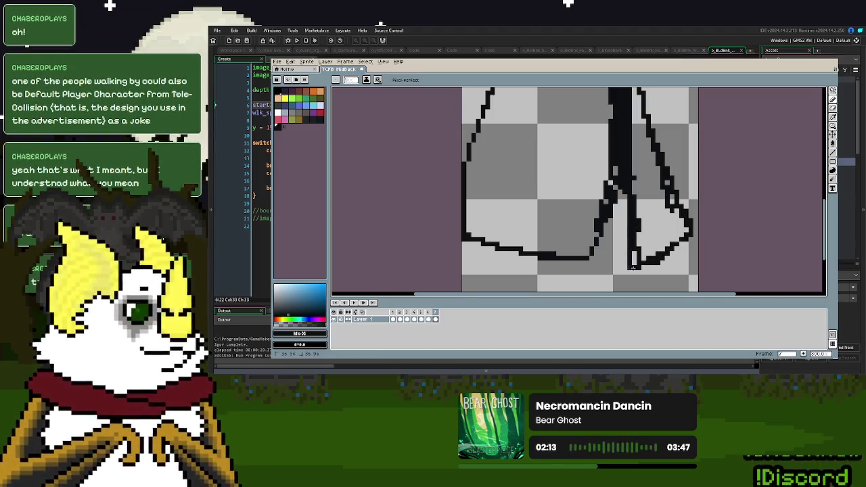
Draw the diagonal bottom-left edge and a stroke rising up-left beside the head
mouse_move(591, 225)
left_mouse_down()
mouse_move(497, 181)
mouse_move(593, 227)
left_mouse_up()
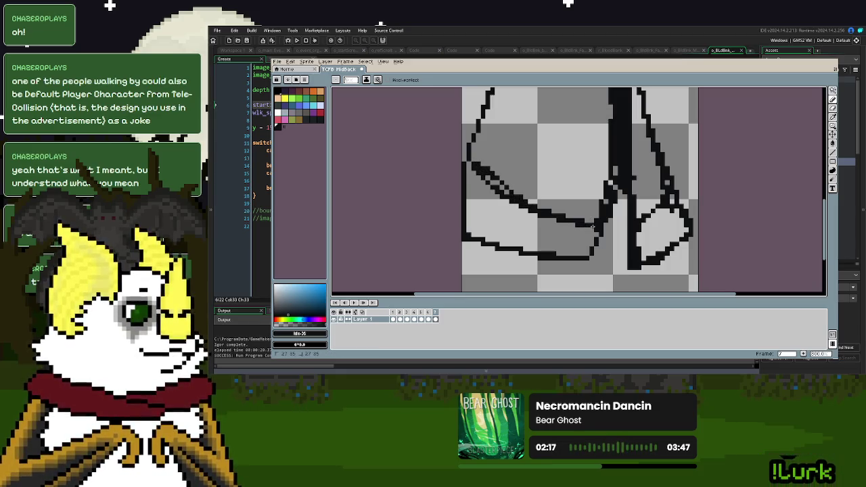
scroll(564, 233, "up", 5)
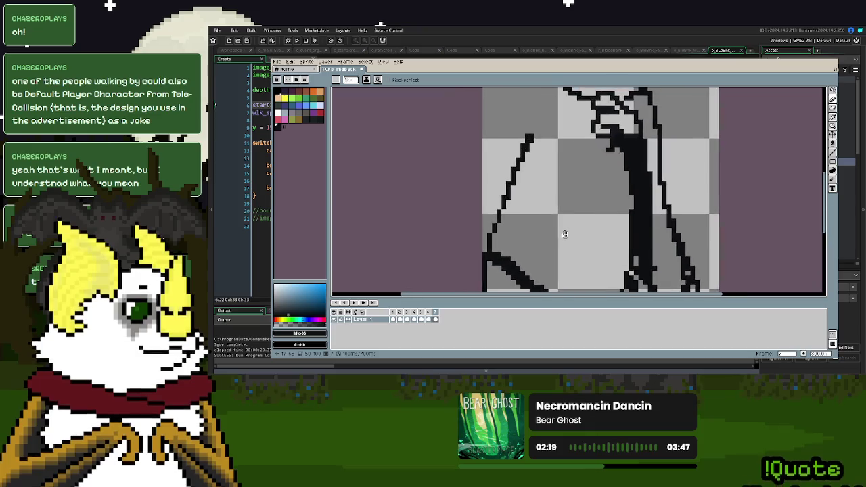
scroll(586, 234, "up", 2)
left_click_drag(534, 250, 499, 157)
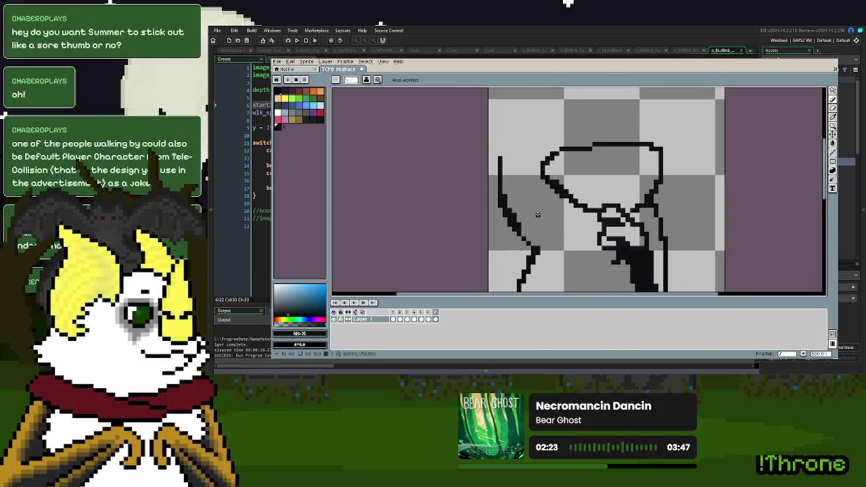
Try strokes up the left side and toward the hat, undoing them all
key("ctrl+z")
scroll(541, 230, "down", 1)
left_click_drag(530, 258, 520, 145)
key("ctrl+z")
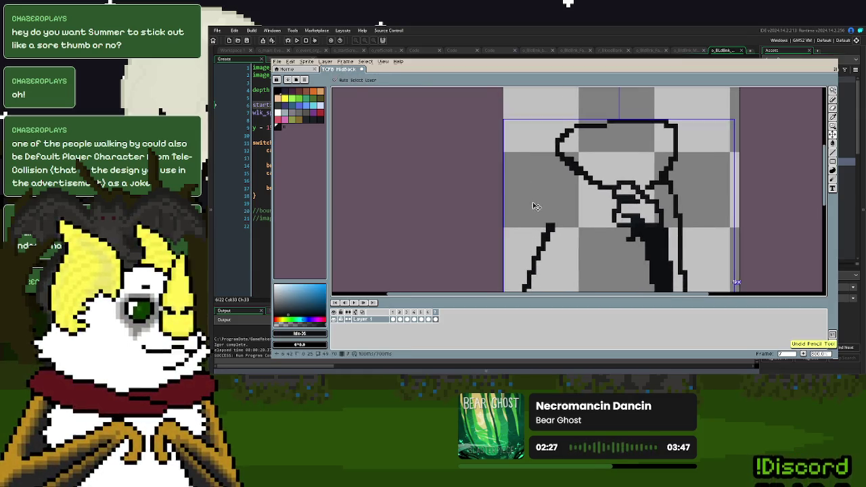
left_click_drag(535, 201, 538, 213)
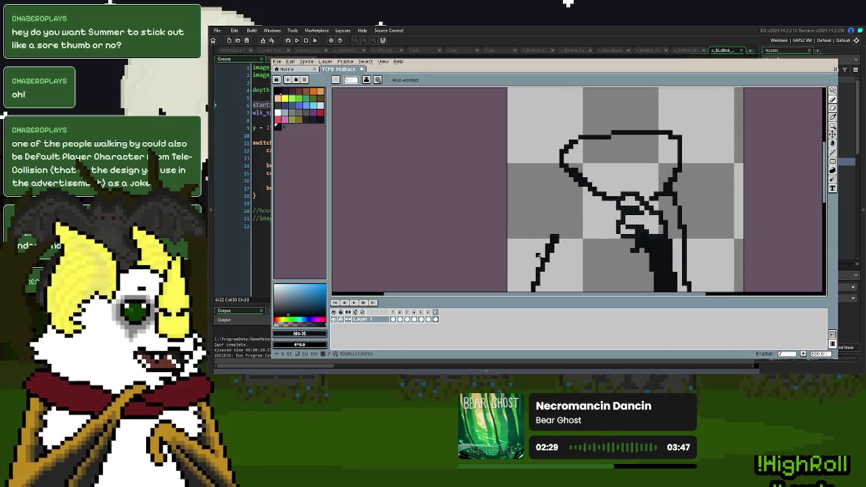
left_click_drag(538, 257, 522, 189)
mouse_move(518, 123)
left_mouse_down()
mouse_move(538, 109)
mouse_move(509, 170)
mouse_move(551, 127)
mouse_move(572, 119)
mouse_move(653, 122)
mouse_move(692, 155)
mouse_move(695, 193)
left_mouse_up()
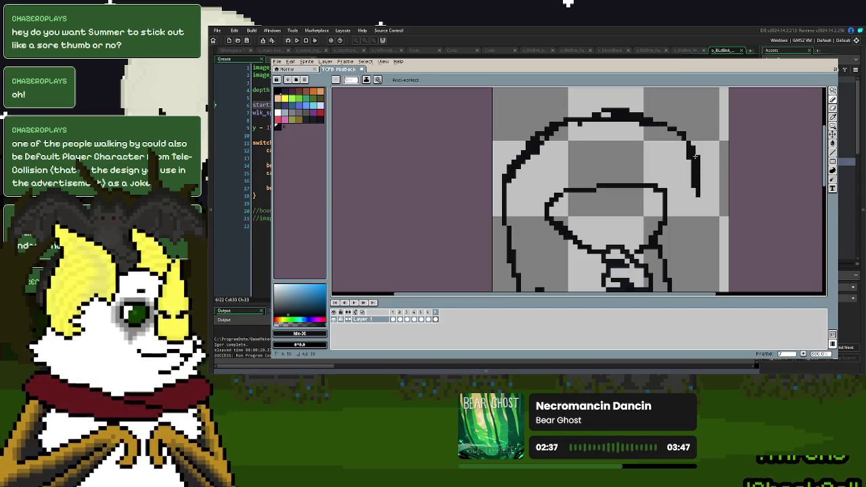
scroll(695, 193, "down", 3)
left_click_drag(688, 129, 690, 179)
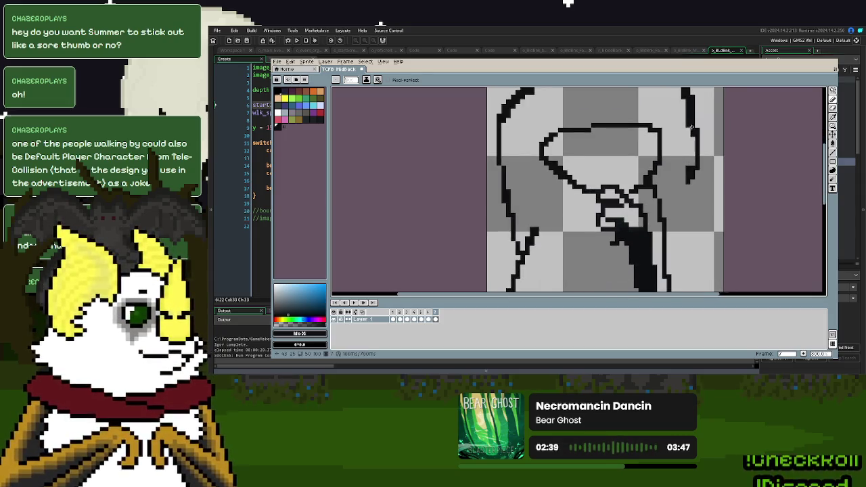
key("ctrl+z")
key("ctrl+z")
scroll(687, 166, "up", 3)
key("ctrl+z")
Undo the stroke above the hat, erase briefly, and draw a short stroke right of the hat
key("d")
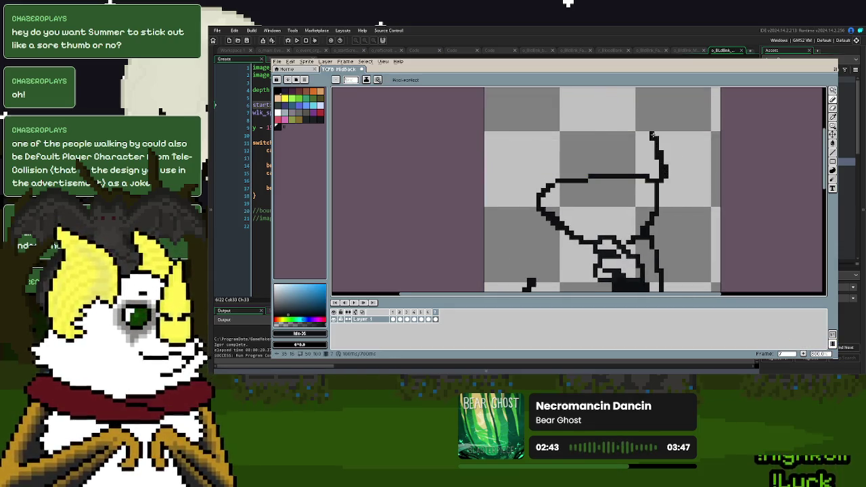
key("ctrl+z")
scroll(686, 194, "down", 3)
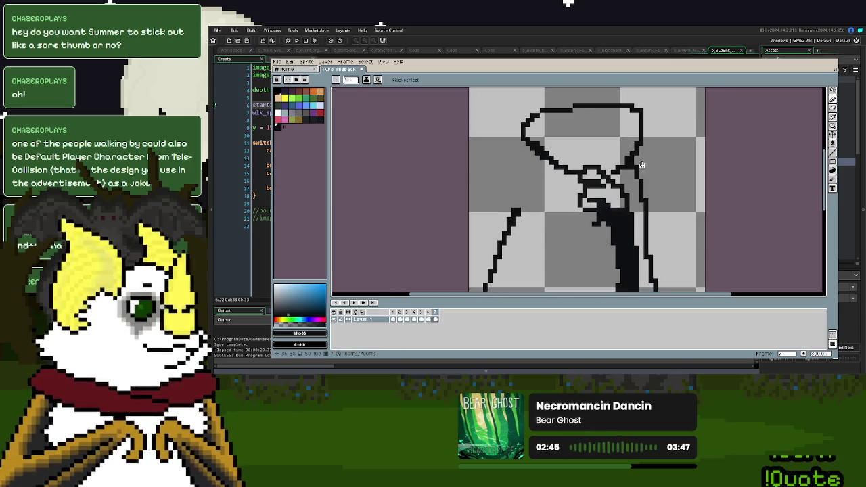
left_click(833, 113)
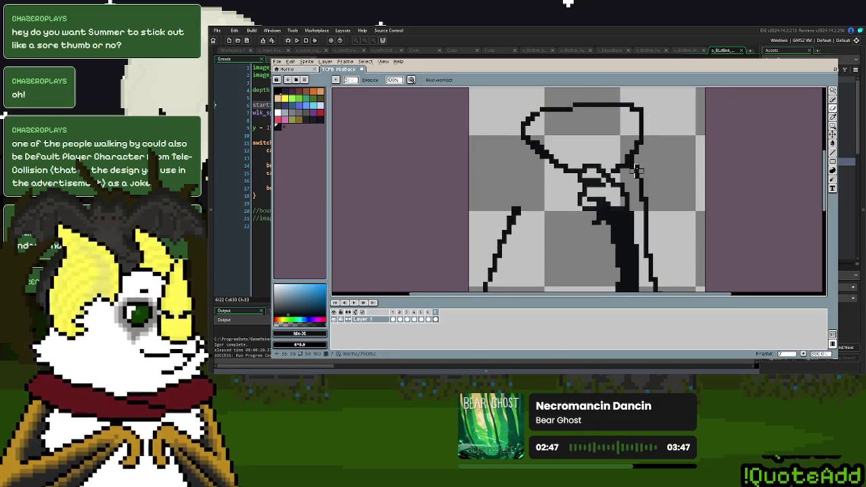
key("d")
scroll(673, 169, "up", 2)
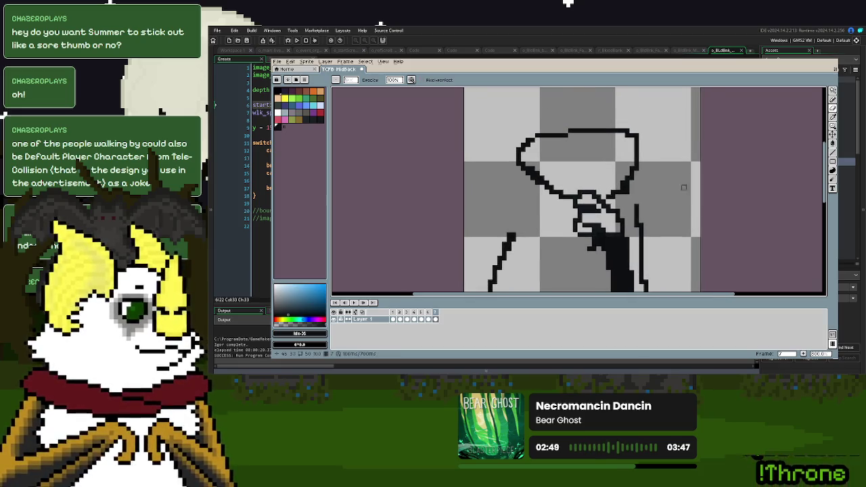
left_click_drag(655, 164, 644, 192)
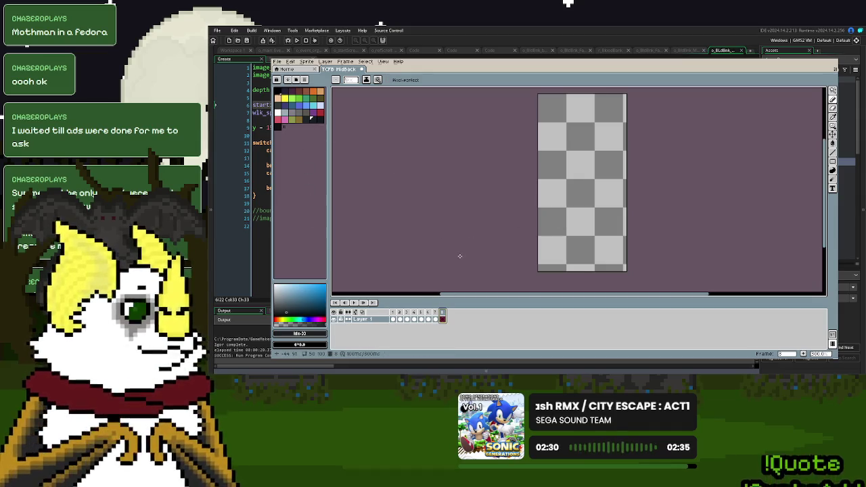
Return to frame 1 and paint the hooded figure as a dark charcoal silhouette
key("Home")
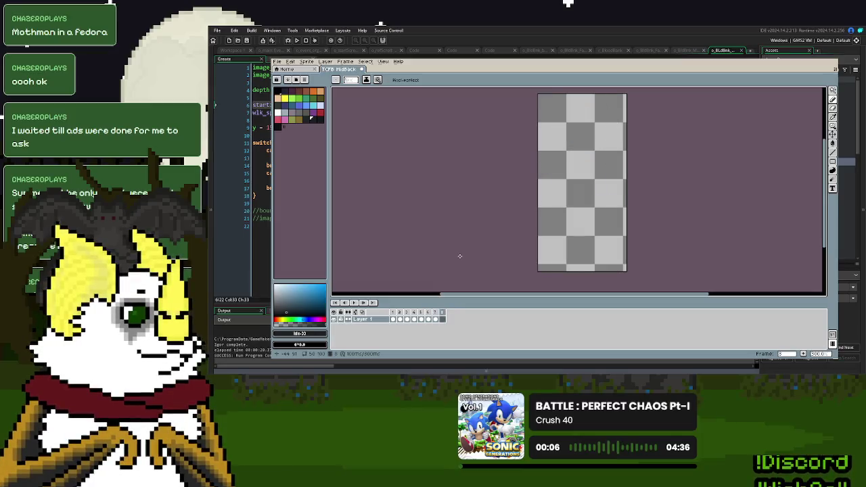
left_click(309, 121)
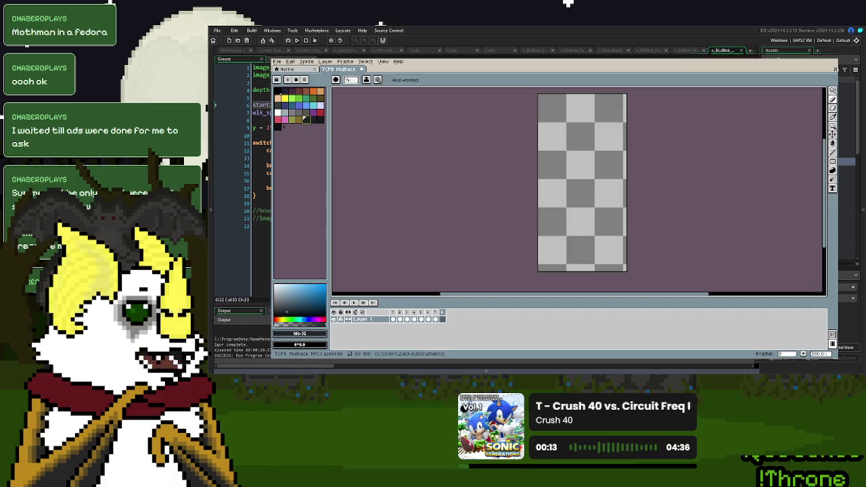
mouse_move(600, 179)
left_mouse_down()
mouse_move(593, 144)
mouse_move(572, 146)
mouse_move(609, 150)
mouse_move(562, 143)
mouse_move(584, 174)
mouse_move(560, 157)
mouse_move(569, 159)
mouse_move(560, 252)
mouse_move(566, 223)
mouse_move(593, 197)
mouse_move(604, 248)
mouse_move(613, 207)
mouse_move(599, 161)
left_mouse_up()
left_click_drag(604, 213, 598, 252)
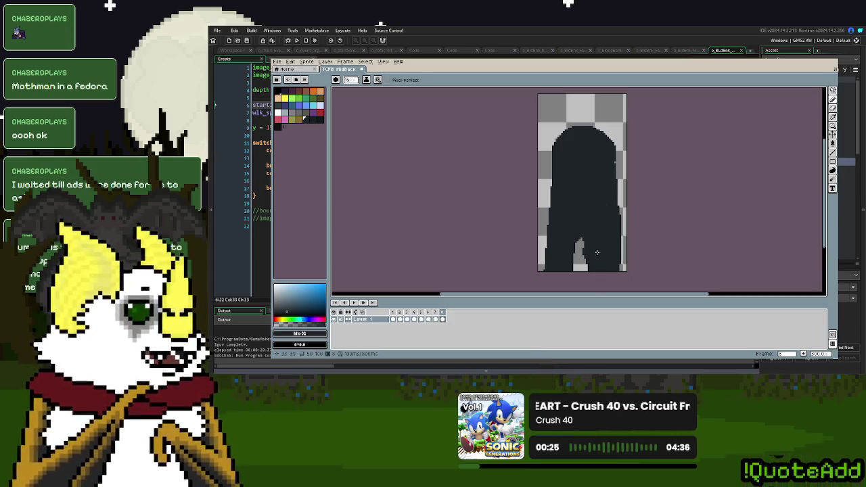
left_click(574, 151, "alt")
left_click(572, 159)
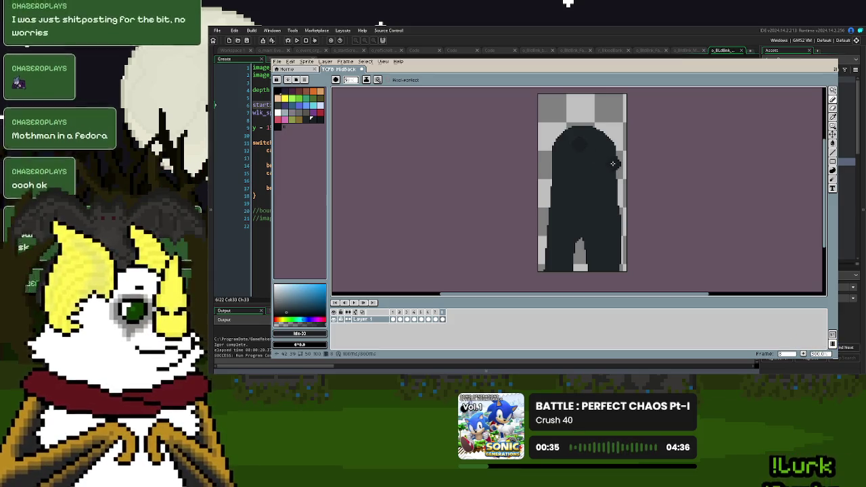
Darken the remaining light pixels along the figure's left edge
scroll(590, 243, "down", 1)
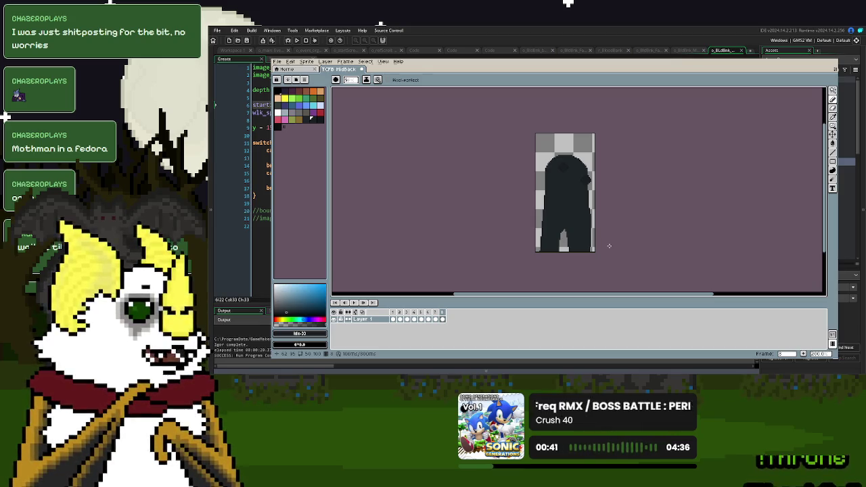
scroll(609, 245, "up", 2)
left_click(317, 122)
left_click_drag(514, 101, 514, 139)
left_click(302, 120)
mouse_move(510, 178)
left_mouse_down()
mouse_move(506, 283)
mouse_move(587, 239)
left_mouse_up()
scroll(528, 251, "down", 3)
scroll(542, 263, "up", 3)
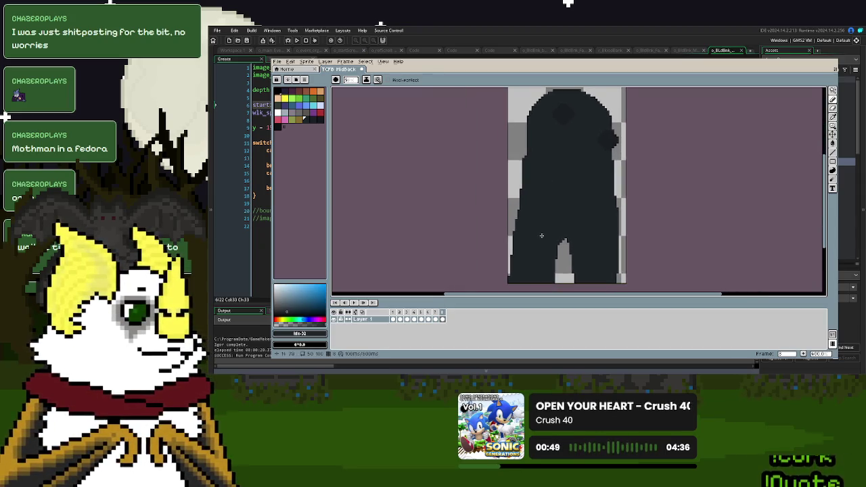
scroll(546, 252, "down", 1)
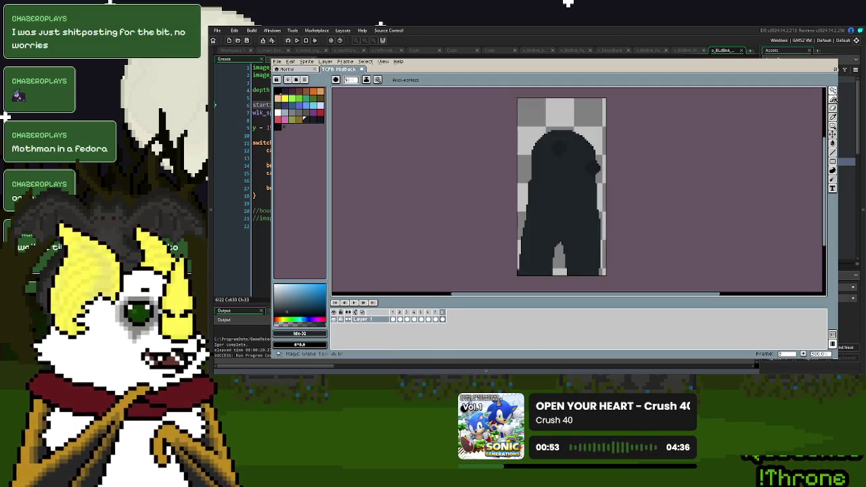
Switch back to the pencil and go to the empty eighth frame
key("i")
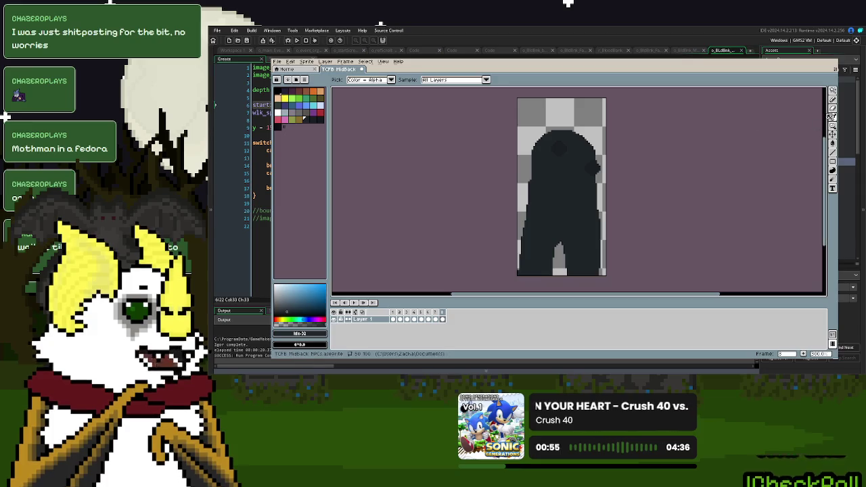
key("d")
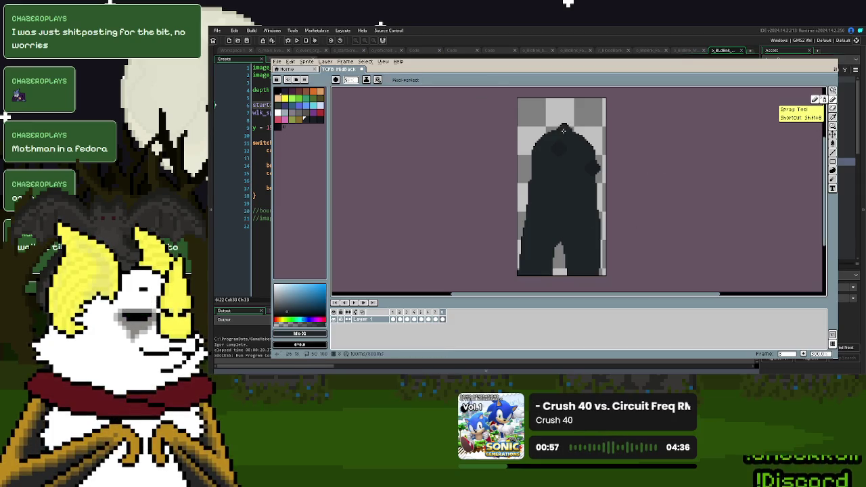
left_click(443, 319)
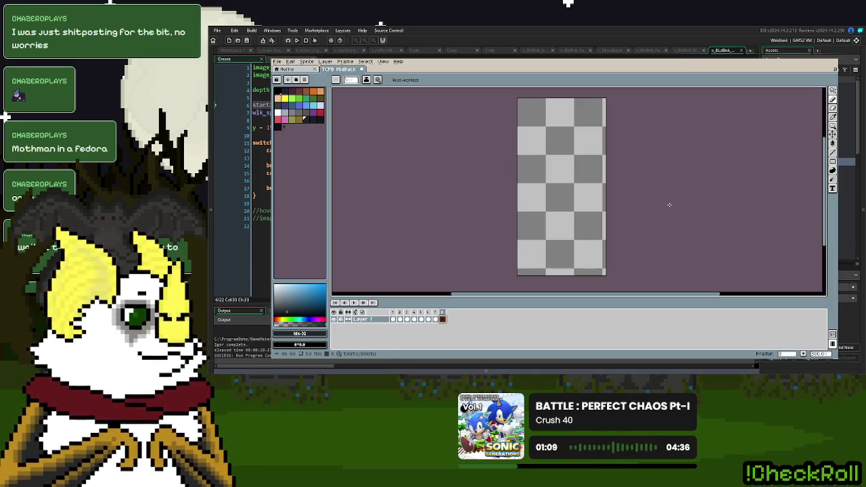
Preview the animation, stop on an empty frame, and set up black with a small pencil
key("space")
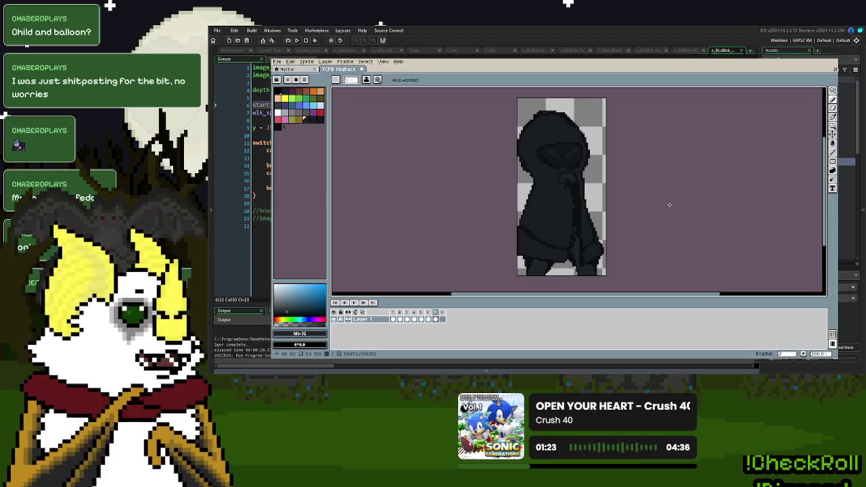
key("Right")
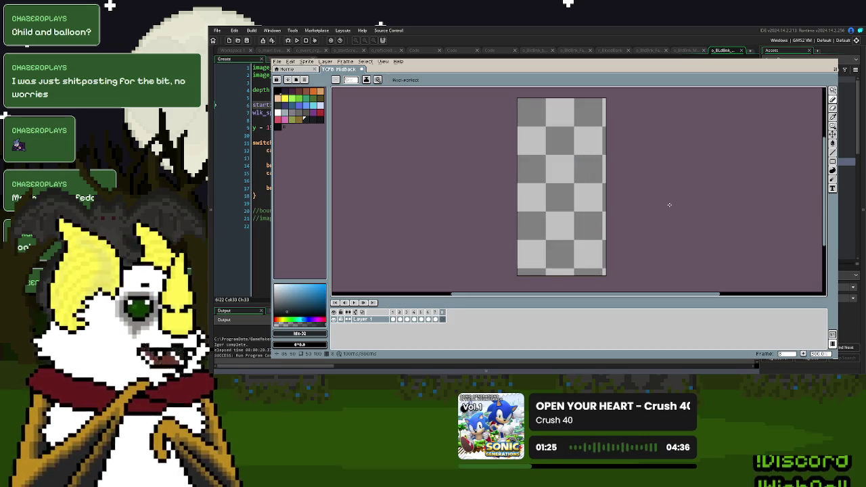
left_click(312, 119)
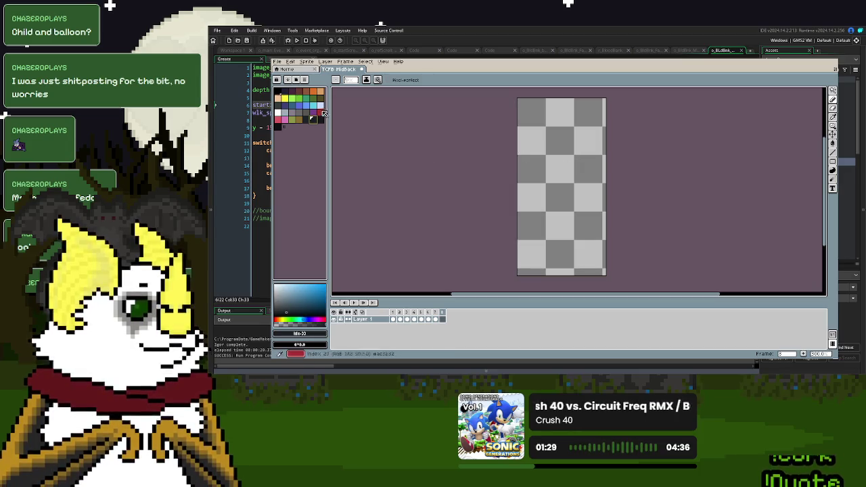
key("bracketright")
key("bracketright")
key("bracketright")
key("bracketright")
key("bracketright")
key("bracketright")
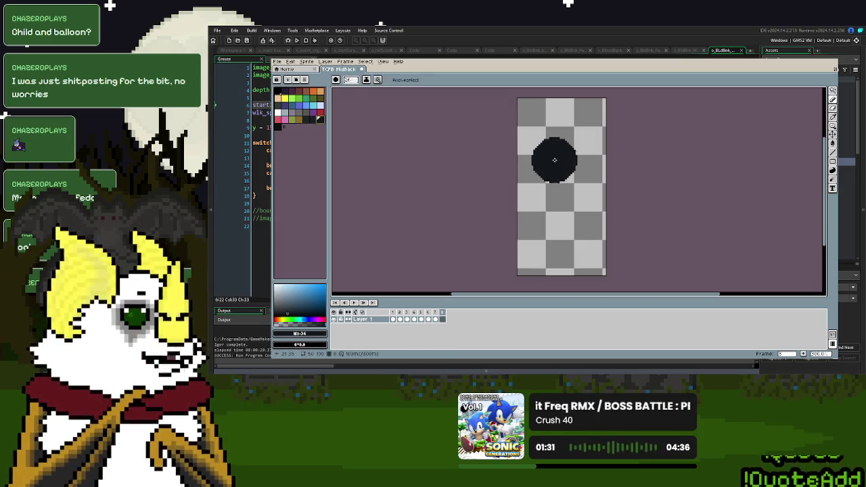
key("m")
key("b")
key("bracketleft")
key("bracketleft")
key("bracketleft")
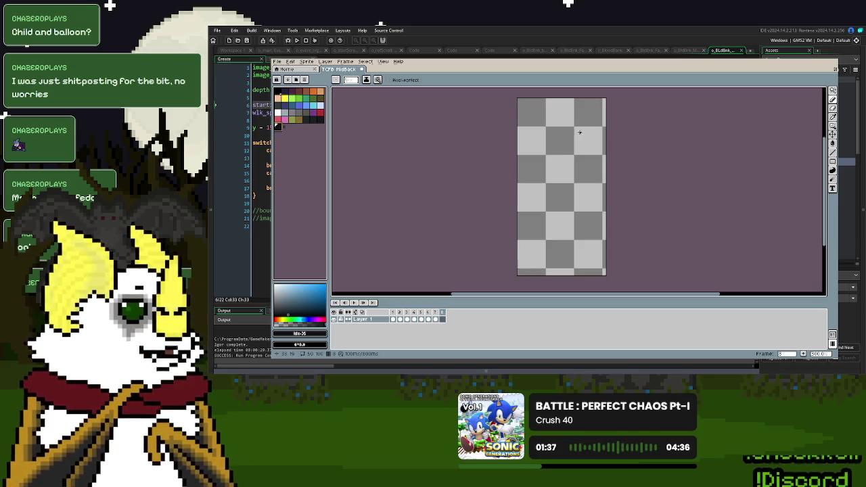
Draw the balloon's curved black outline and a small knot below its tip
left_click_drag(573, 127, 530, 144)
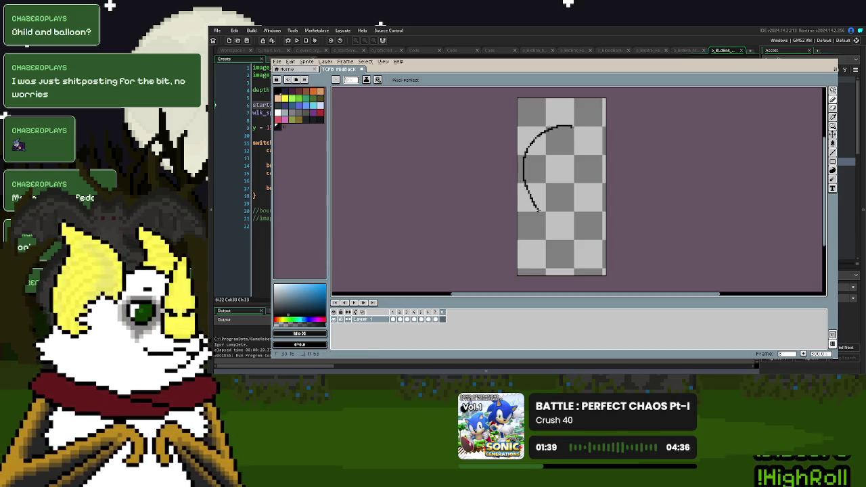
mouse_move(554, 223)
left_mouse_down()
mouse_move(576, 225)
mouse_move(597, 157)
left_mouse_up()
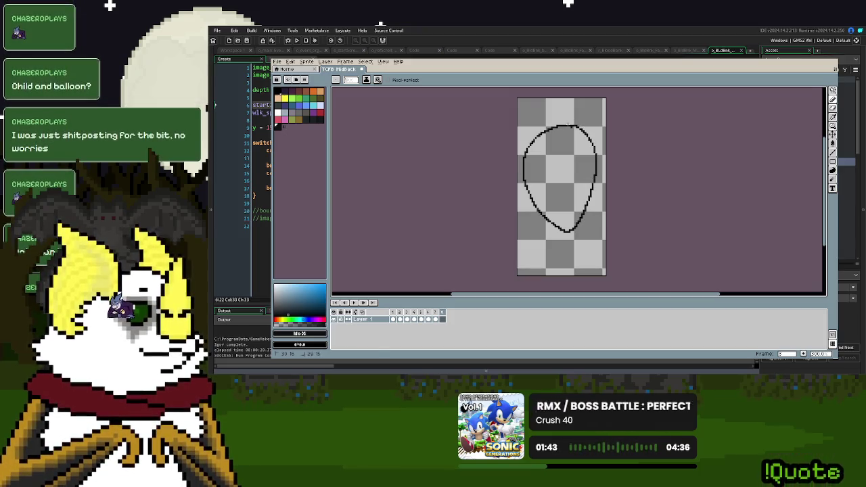
scroll(579, 240, "up", 3)
mouse_move(554, 213)
left_mouse_down()
mouse_move(560, 232)
mouse_move(583, 214)
mouse_move(564, 208)
left_mouse_up()
scroll(575, 205, "down", 3)
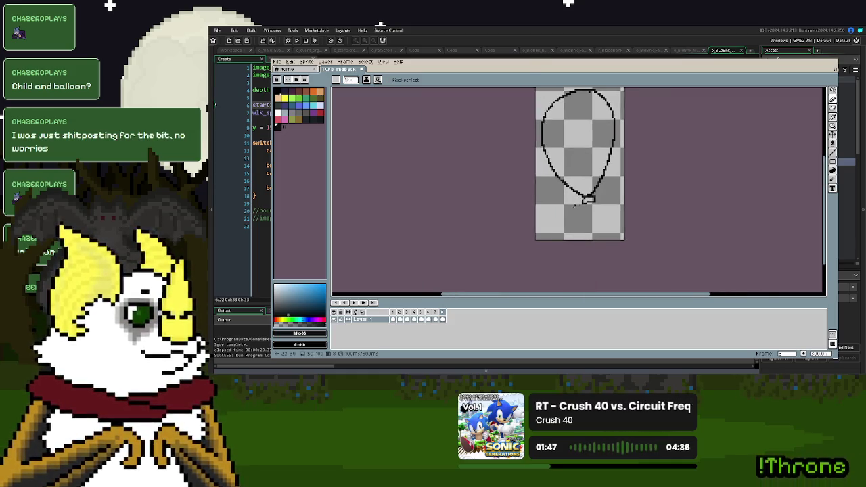
scroll(574, 205, "up", 2)
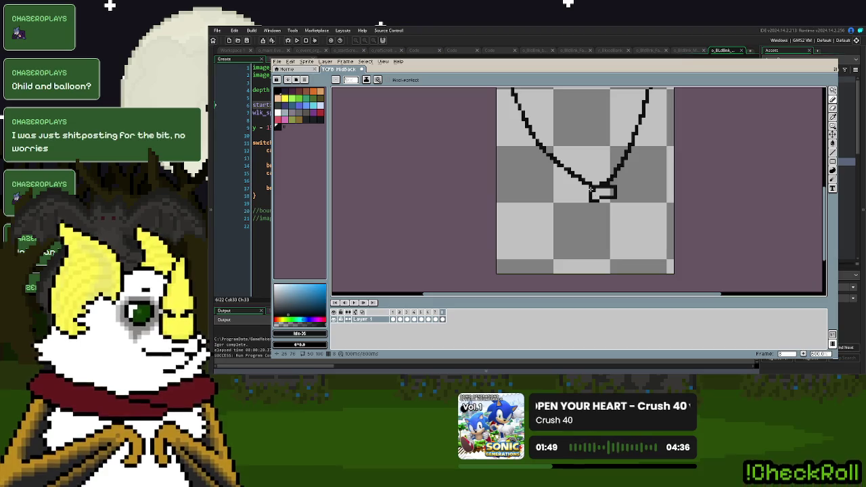
scroll(586, 223, "down", 2)
Draw a straight string down from the knot and try a dark bucket fill, undoing it
left_click_drag(590, 168, 585, 238)
left_click_drag(592, 173, 586, 243)
scroll(605, 201, "up", 3)
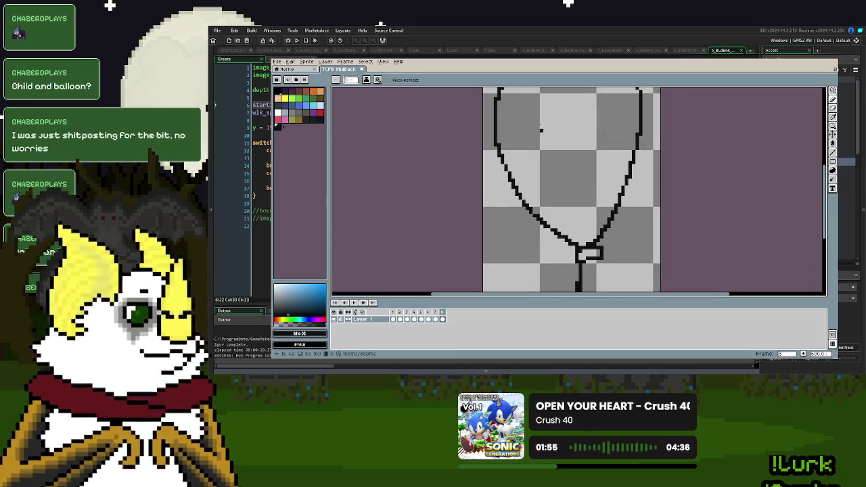
scroll(540, 130, "down", 1)
scroll(555, 180, "up", 2)
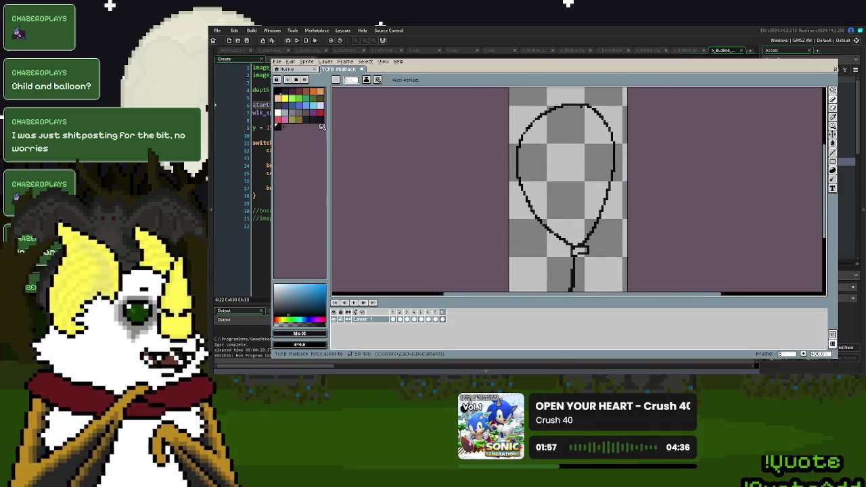
left_click(319, 120)
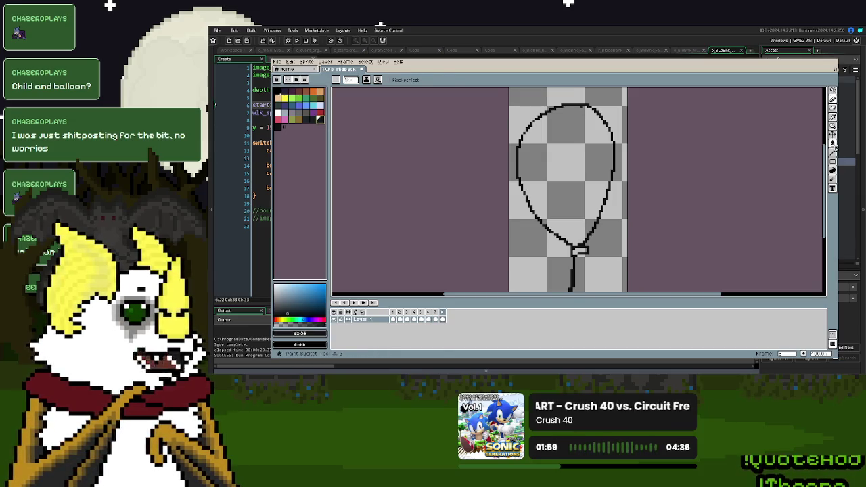
left_click(833, 143)
left_click(572, 158)
key("ctrl+z")
Refill the balloon with a slightly lighter dark shade and clear the selection
left_click(311, 119)
left_click(548, 150)
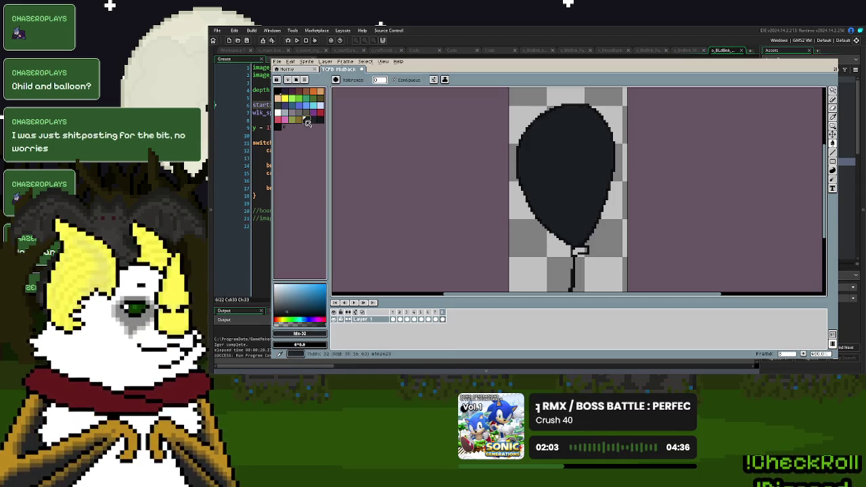
left_click(833, 99)
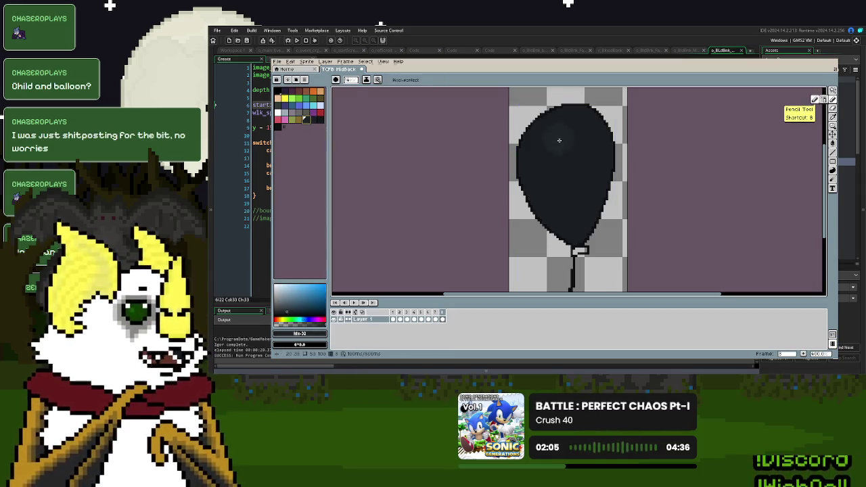
left_click(579, 212)
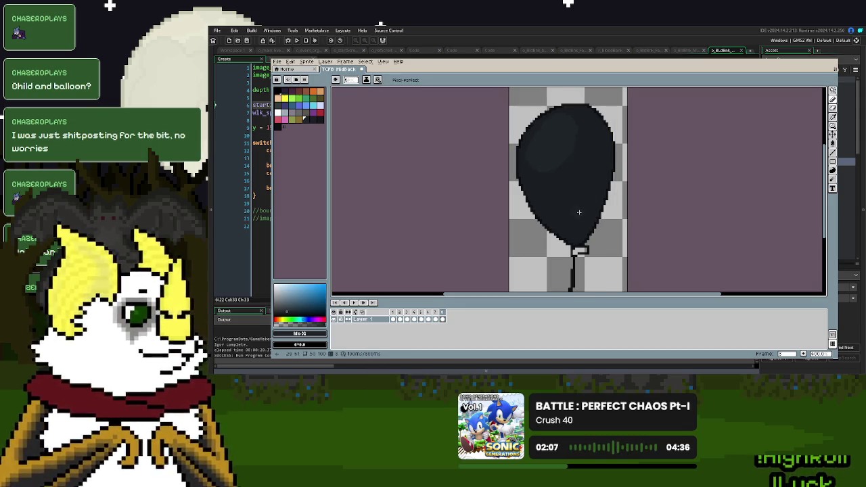
Check the alternative fill modes, then undo the bucket fill and return to the pencil
left_click(833, 143)
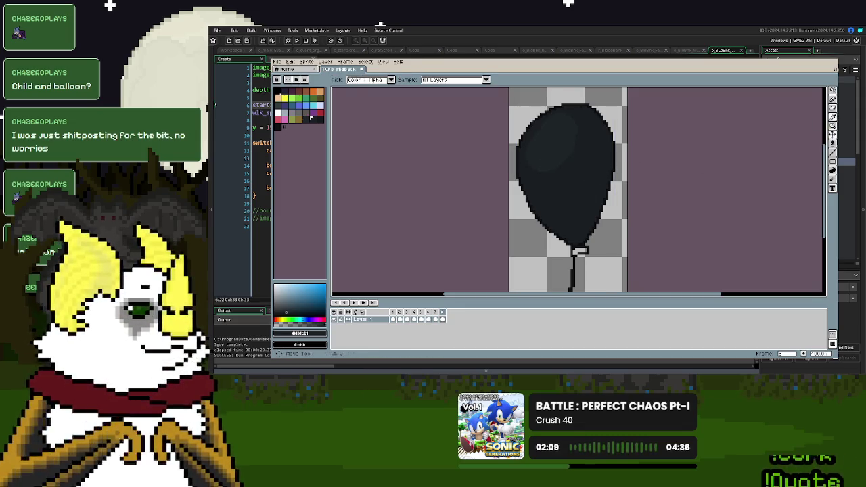
left_click(834, 144)
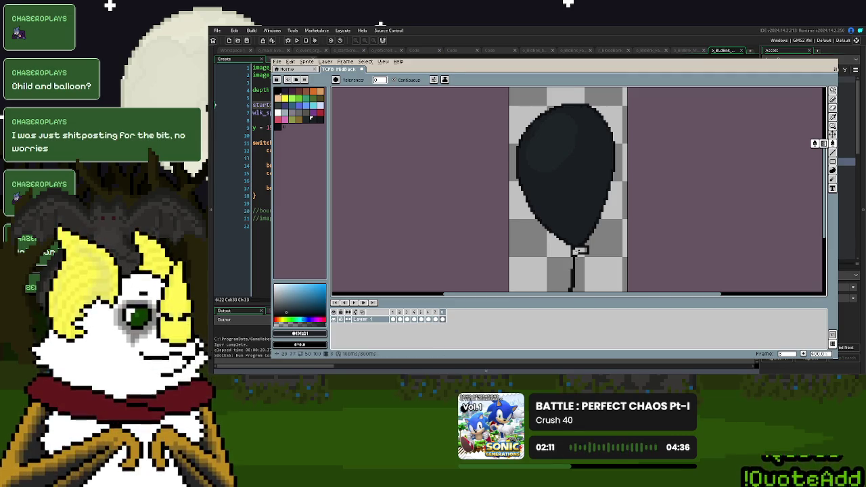
scroll(579, 251, "down", 2)
scroll(579, 247, "up", 3)
scroll(586, 238, "down", 1)
scroll(586, 238, "up", 2)
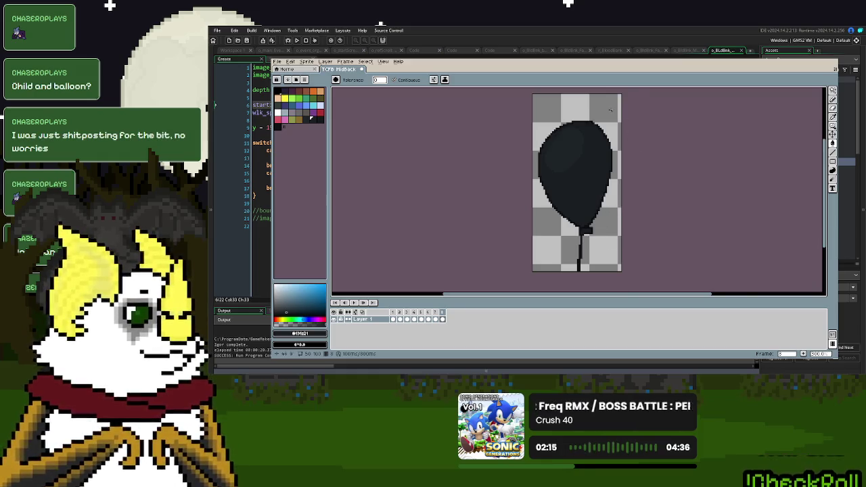
scroll(610, 109, "up", 4)
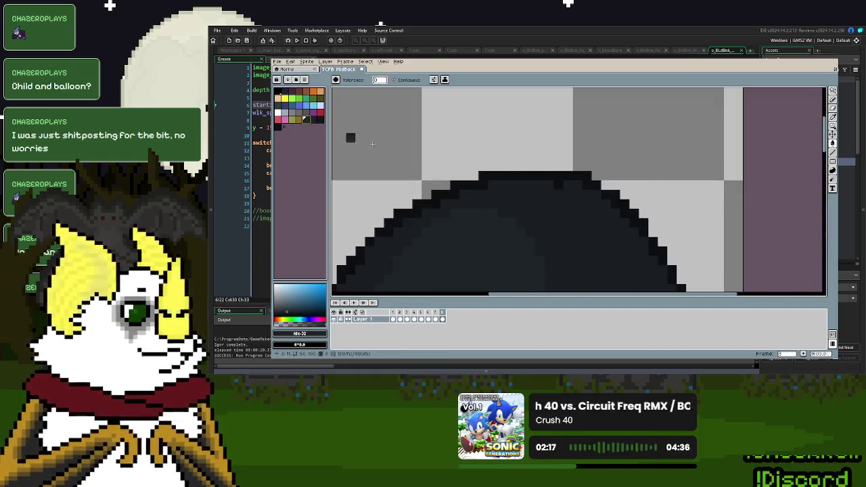
left_click(562, 188)
key("ctrl+z")
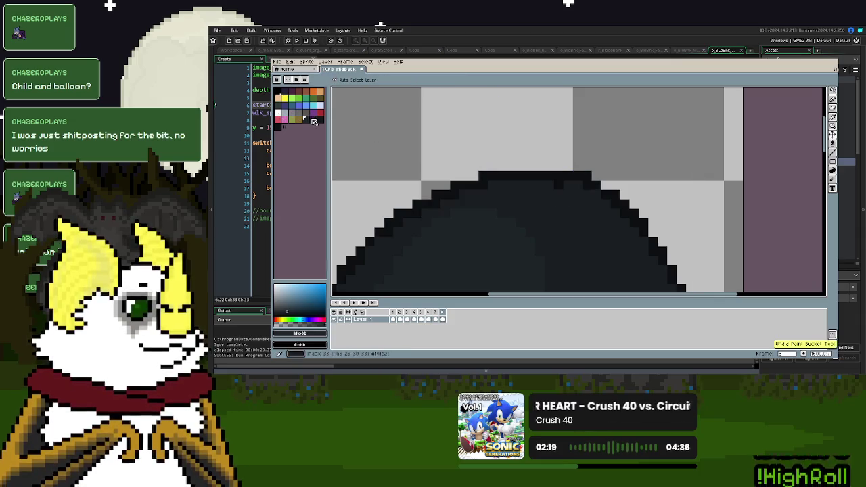
left_click(833, 108)
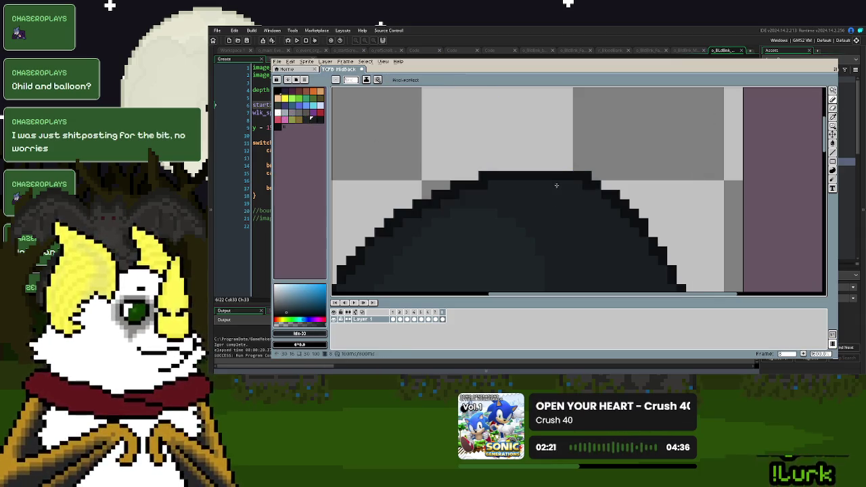
scroll(556, 185, "down", 3)
Darken the pixels along the balloon's top, lower-left and left edges
left_click(279, 128)
mouse_move(589, 129)
left_mouse_down()
mouse_move(624, 145)
mouse_move(648, 174)
mouse_move(636, 262)
left_mouse_up()
scroll(637, 263, "down", 2)
left_click_drag(648, 189, 634, 220)
mouse_move(503, 175)
left_mouse_down()
mouse_move(516, 221)
mouse_move(579, 283)
left_mouse_up()
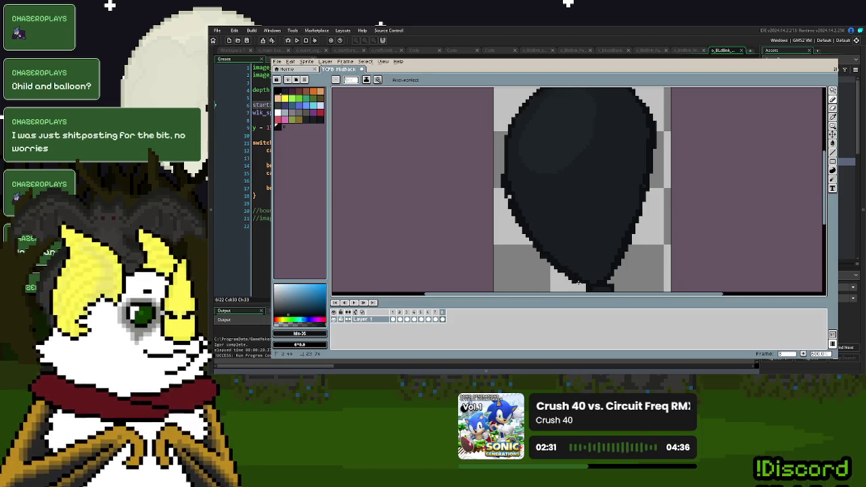
scroll(528, 203, "up", 2)
mouse_move(522, 165)
left_mouse_down()
mouse_move(512, 191)
mouse_move(514, 249)
left_mouse_up()
scroll(576, 207, "down", 2)
scroll(576, 208, "up", 2)
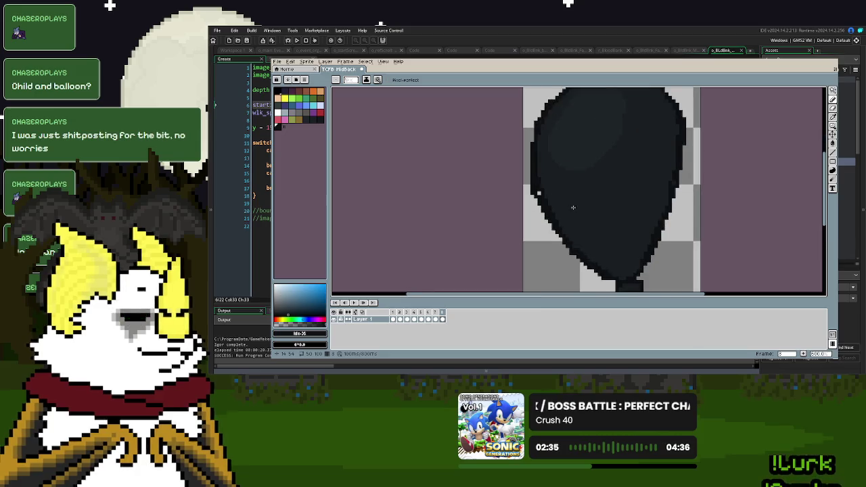
Choose a lighter dark shade and paint a faint highlight on the balloon's upper left
left_click(306, 119)
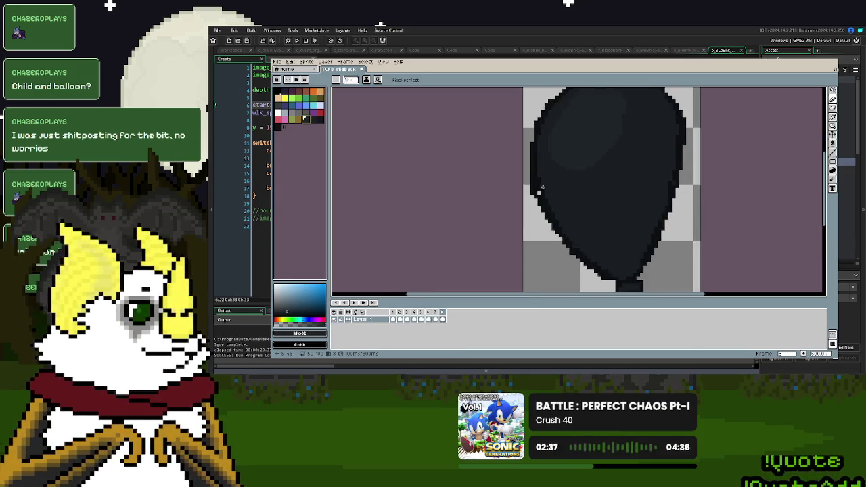
scroll(572, 217, "down", 3)
scroll(608, 239, "up", 3)
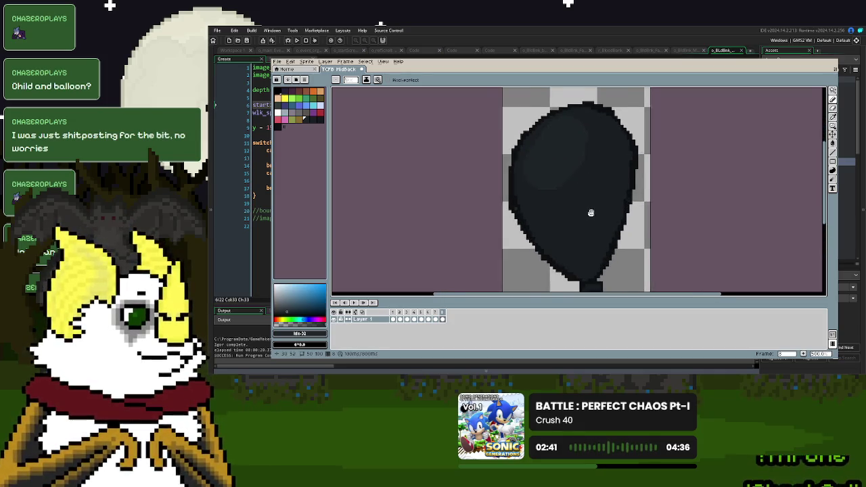
scroll(591, 212, "down", 1)
left_click(313, 120)
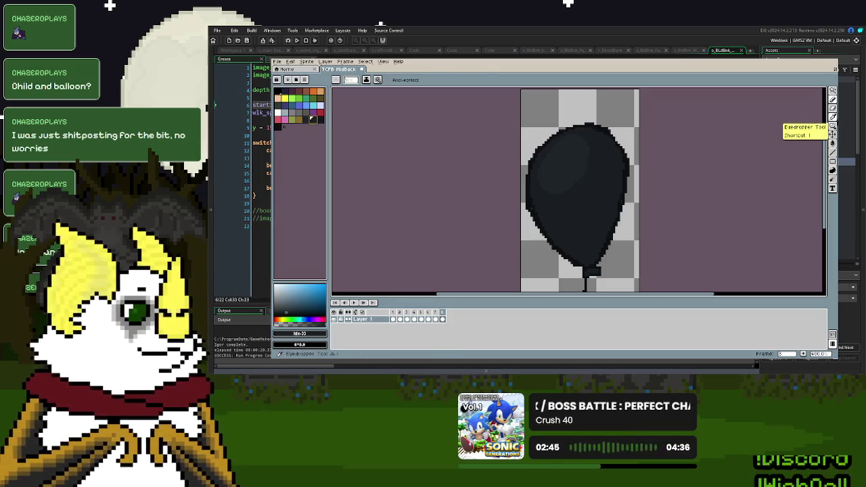
left_click(833, 134)
left_click(833, 142)
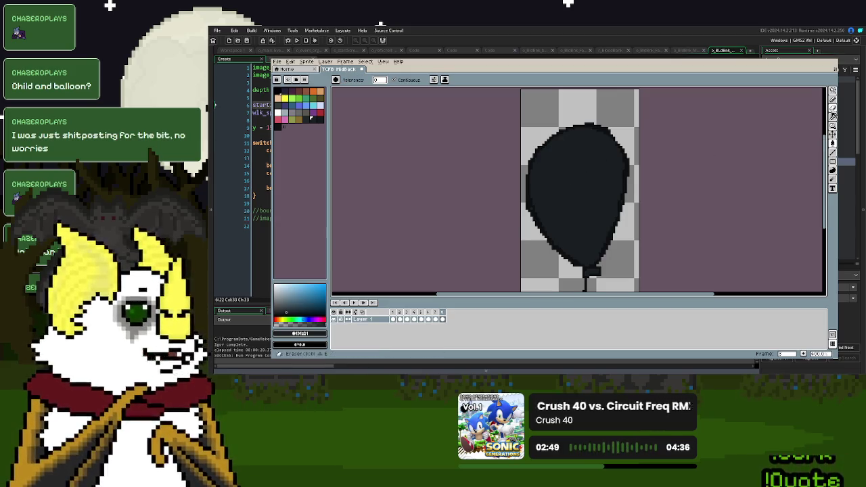
left_click(833, 99)
left_click(305, 119)
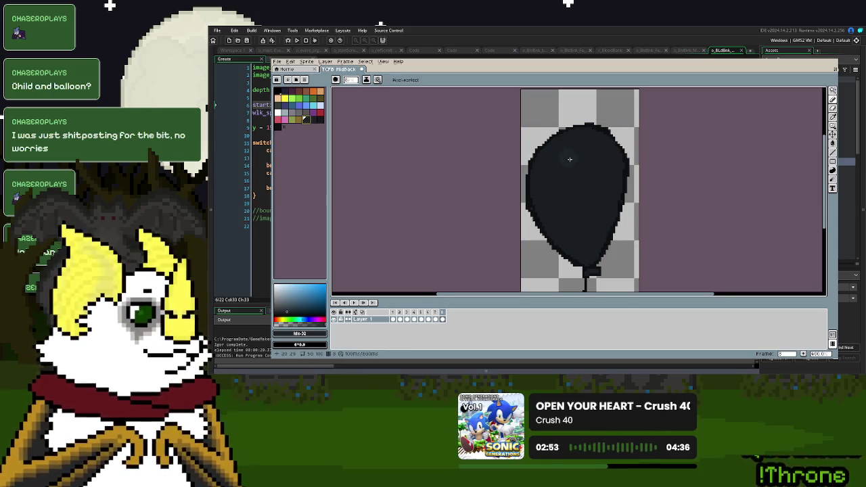
scroll(582, 166, "down", 1)
scroll(608, 171, "up", 2)
left_click_drag(568, 174, 558, 182)
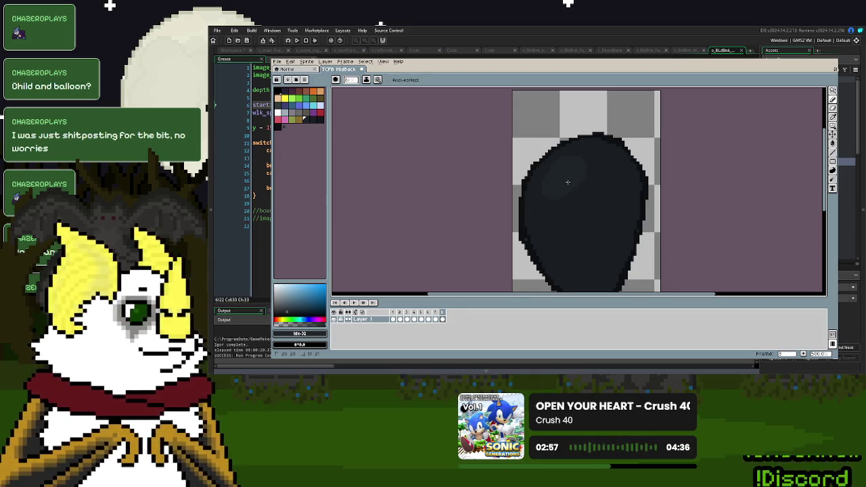
Touch up the balloon's right side and compare frame 5 with the balloon on frame 8
scroll(568, 183, "down", 1)
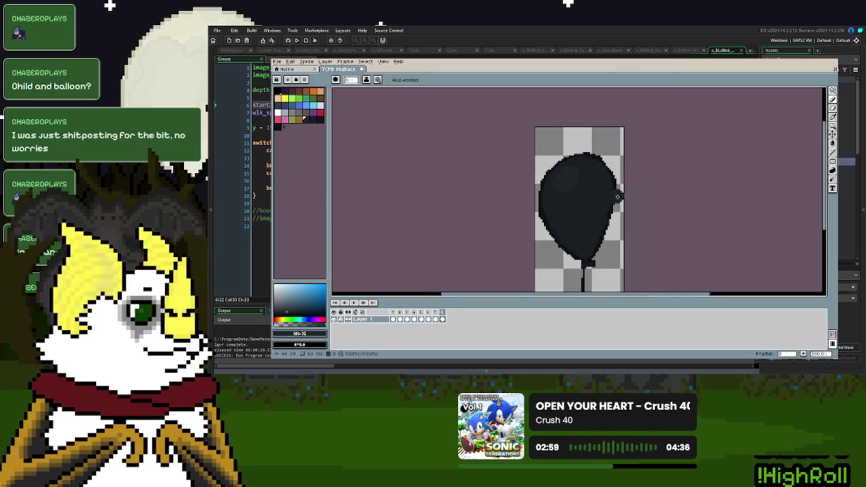
scroll(619, 206, "up", 1)
scroll(619, 206, "down", 1)
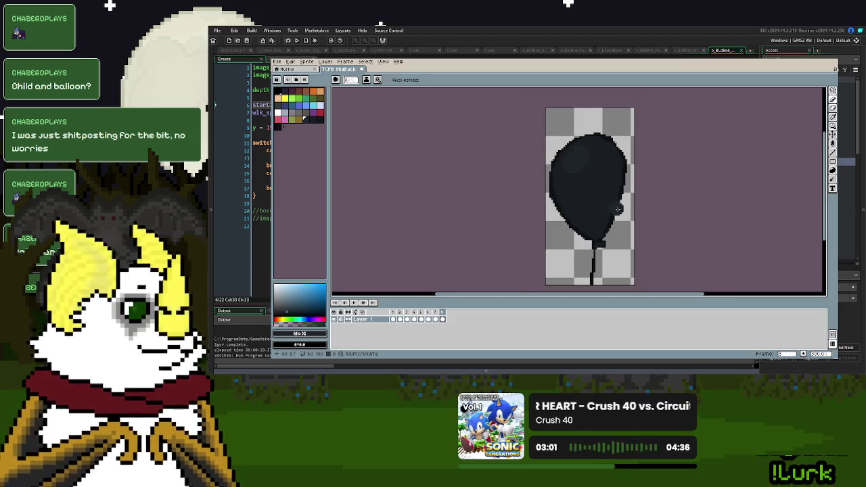
left_click_drag(663, 201, 654, 197)
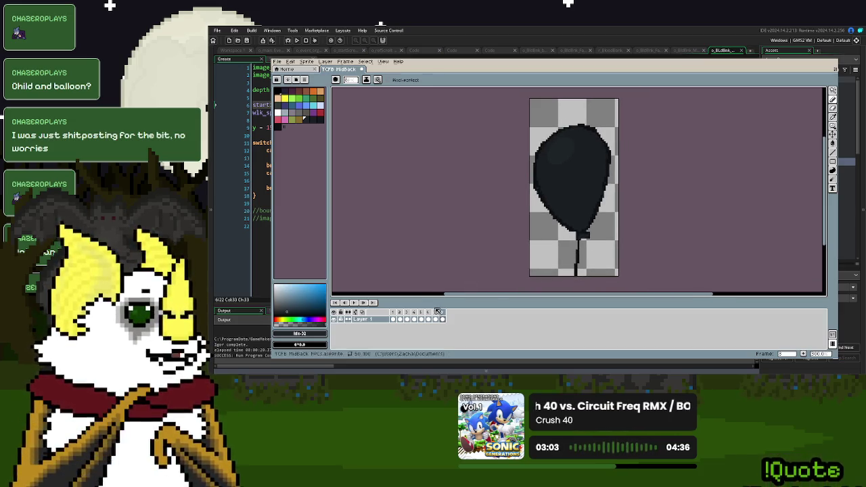
key("Right")
key("Right")
key("Right")
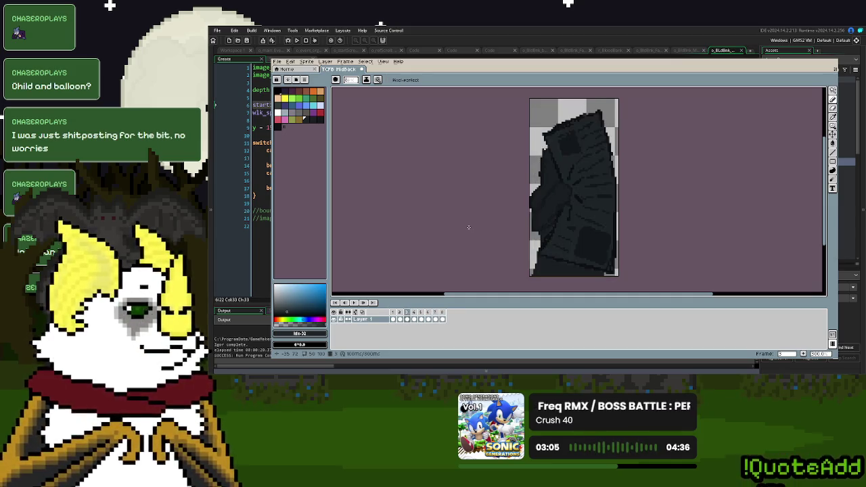
key("Right")
key("Right")
key("Right")
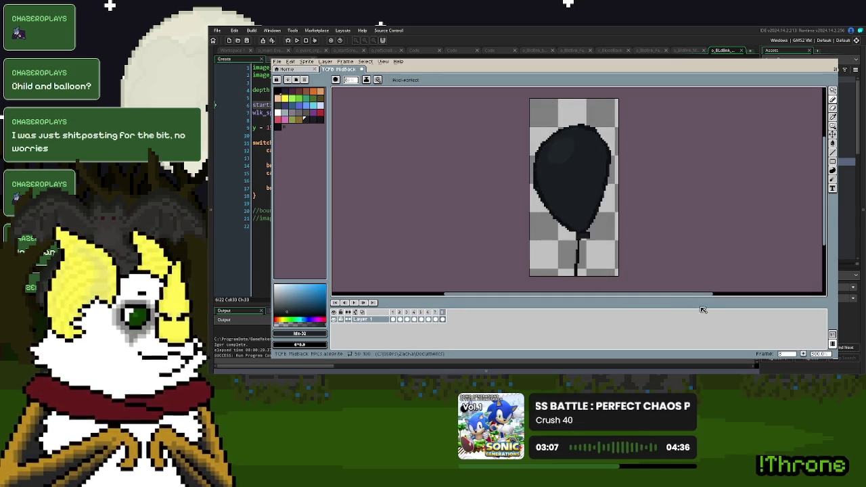
Add an empty frame after the balloon, preview the animation, and save the sprite
left_click(803, 354)
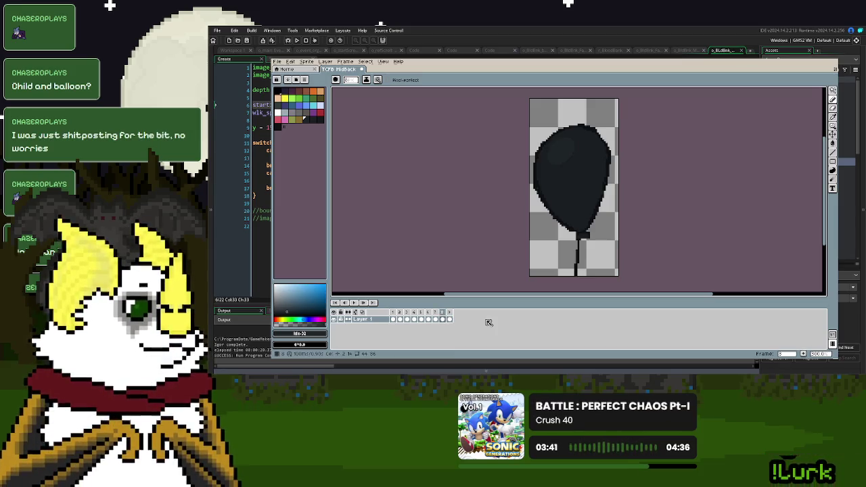
left_click(451, 319)
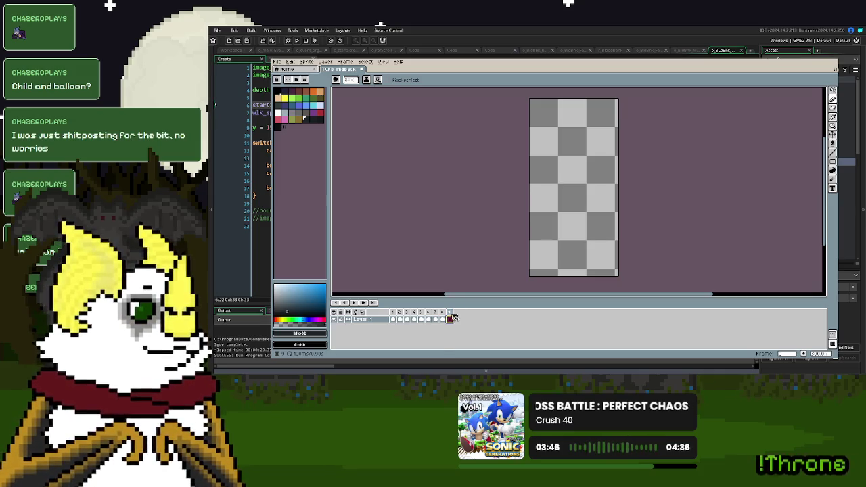
left_click(443, 318)
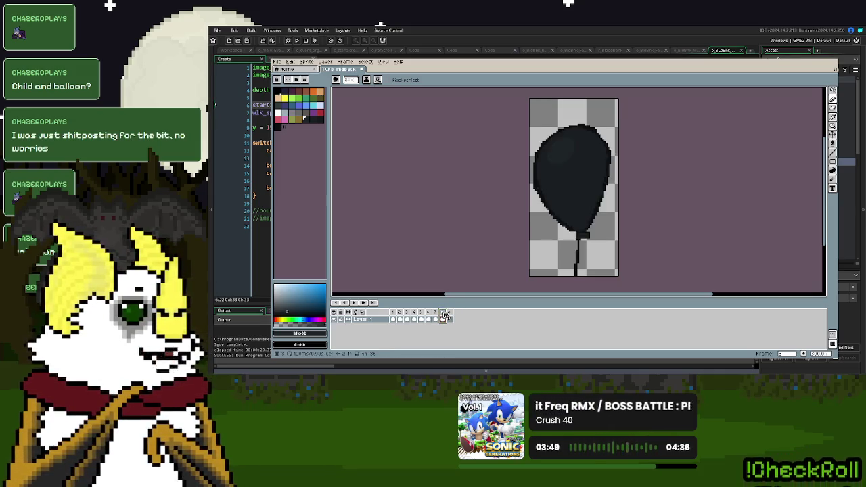
key("Return")
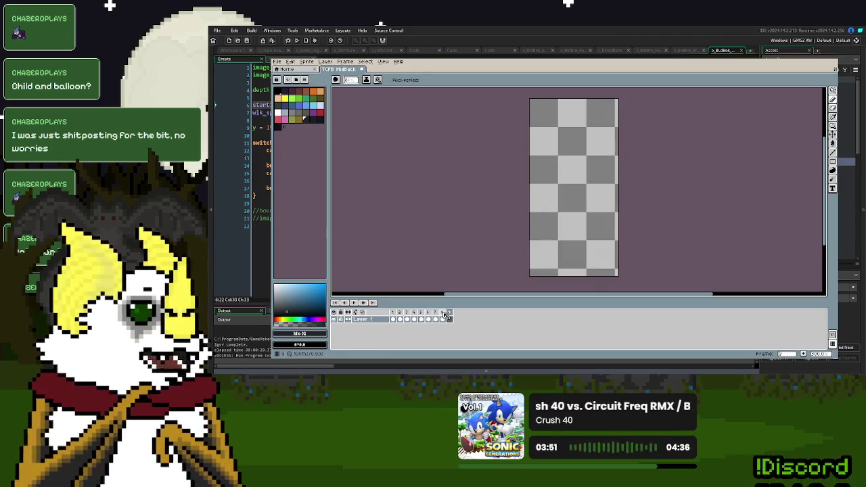
key("Return")
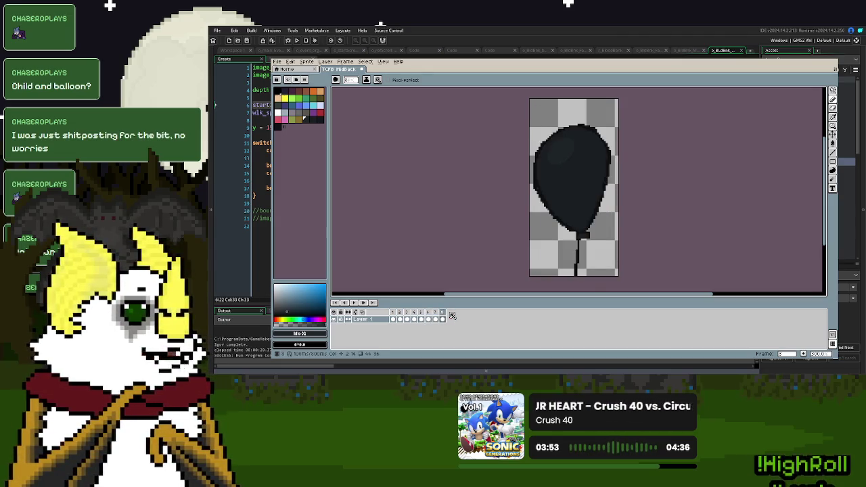
left_click(277, 61)
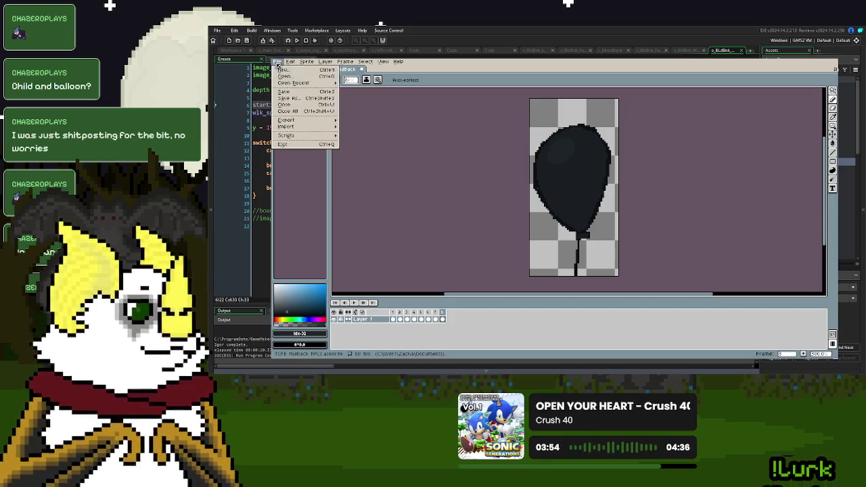
Export the animation over the existing TCFB MidBack GIF and quit Aseprite
left_click(294, 97)
left_click(277, 61)
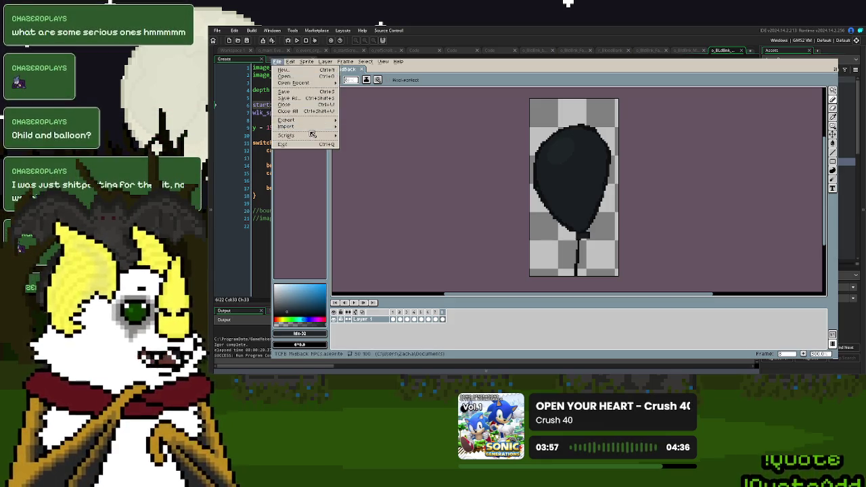
mouse_move(322, 123)
left_click(369, 122)
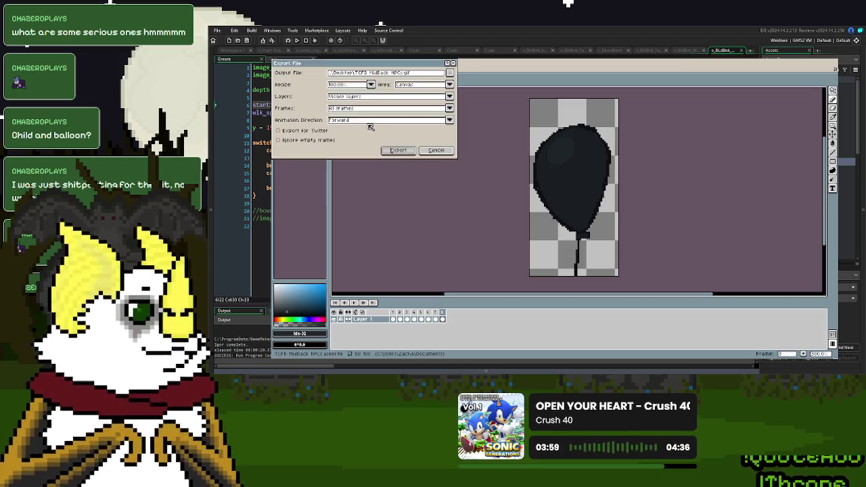
left_click(398, 153)
left_click(536, 225)
left_click(572, 232)
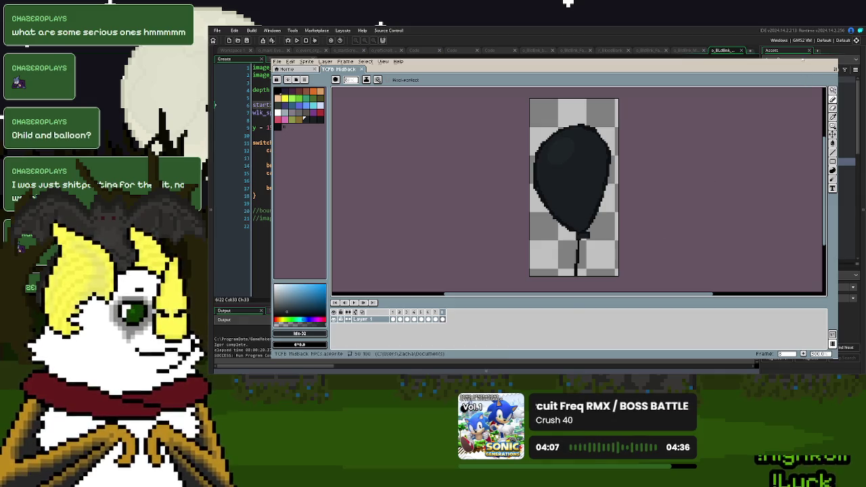
key("ctrl+q")
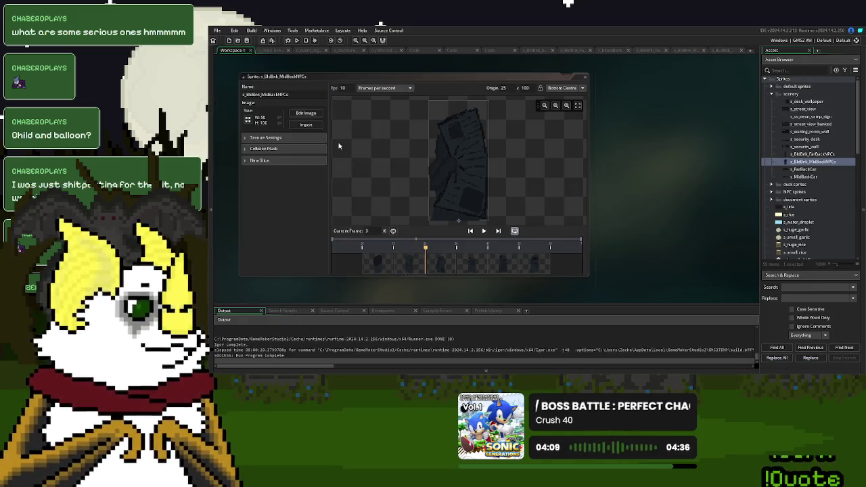
Reload s_BldBnk_MidBackNPCs with the re-exported frames and run the game with F5
left_click(306, 126)
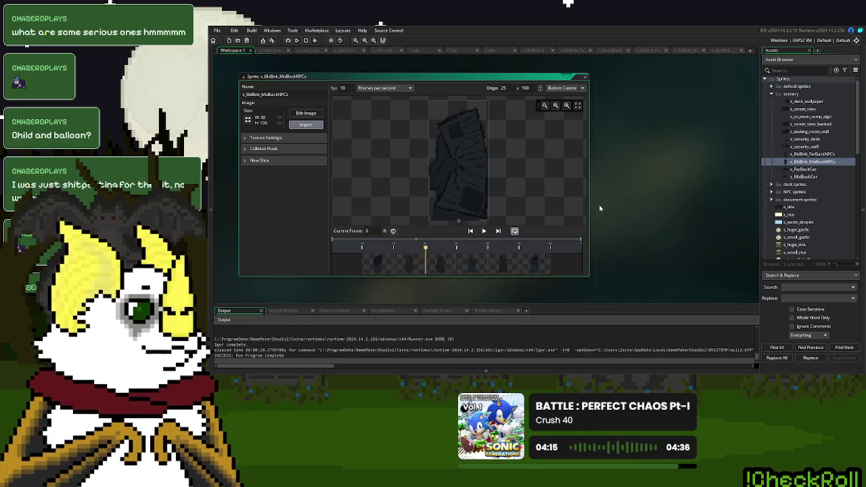
left_click(565, 217)
key("F5")
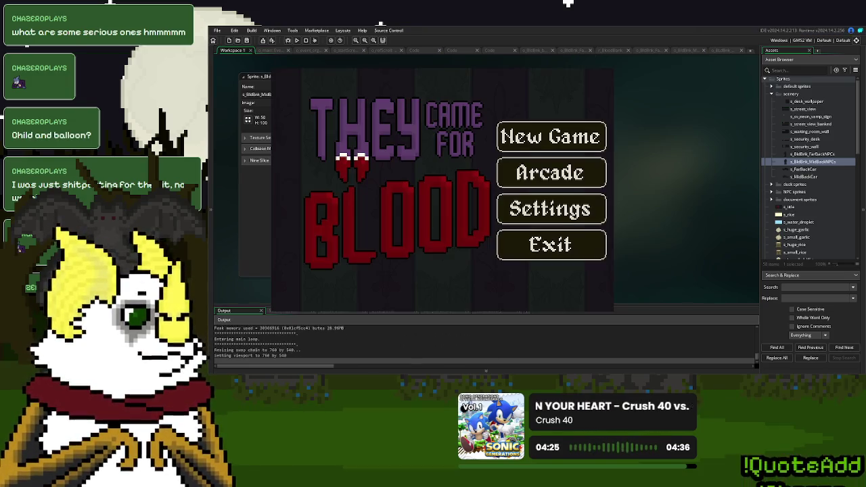
Test a new game, then uncomment line 20's bounce = 0; bLow = 0.9; bHigh = 1; in Create
left_click(554, 136)
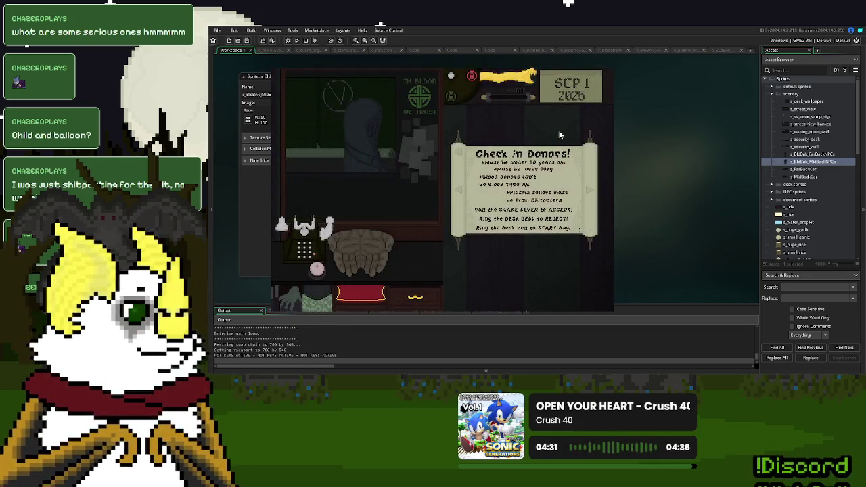
left_click(609, 65)
left_click(728, 52)
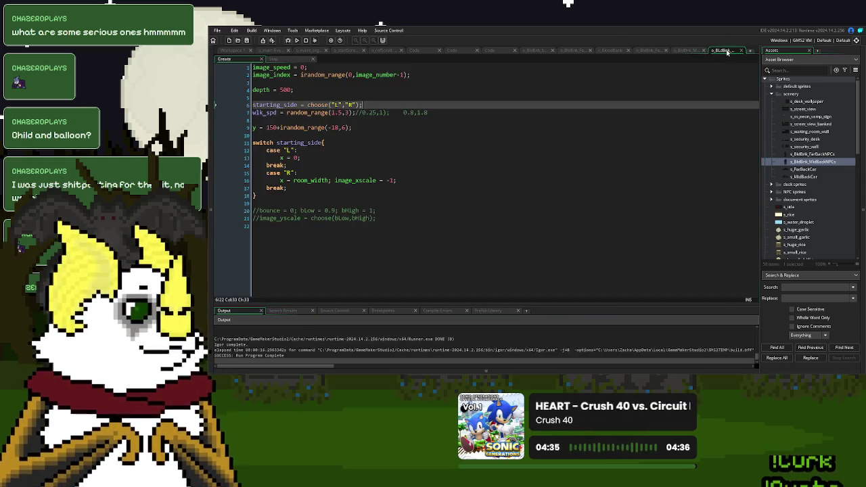
left_click(260, 211)
key("BackSpace")
key("BackSpace")
left_click(253, 218)
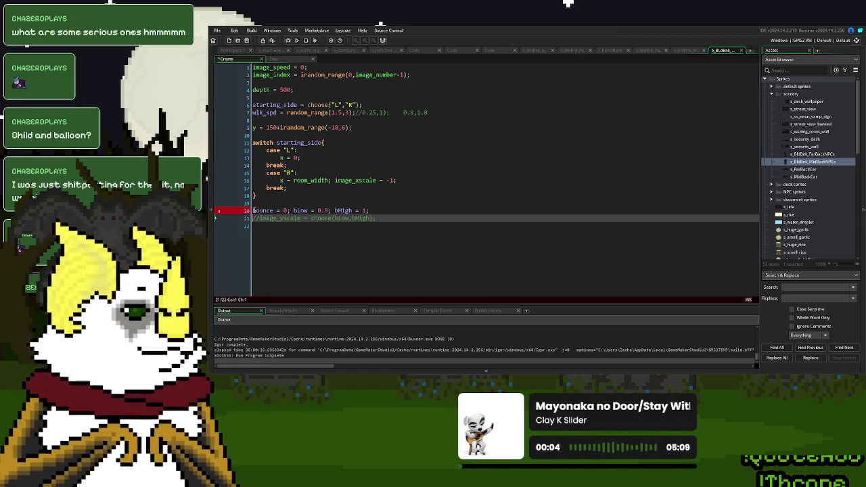
left_click_drag(330, 210, 319, 212)
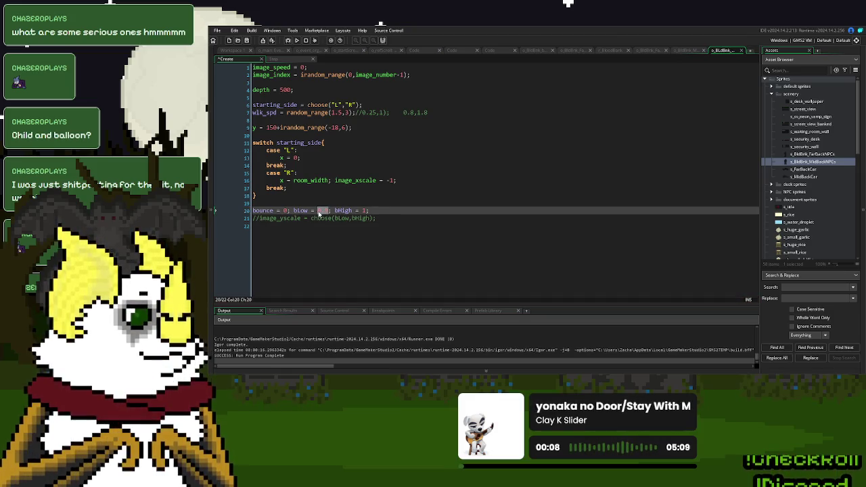
Uncomment the var _bSpd line 19 in the Step event and remove its breakpoint
left_click(363, 218)
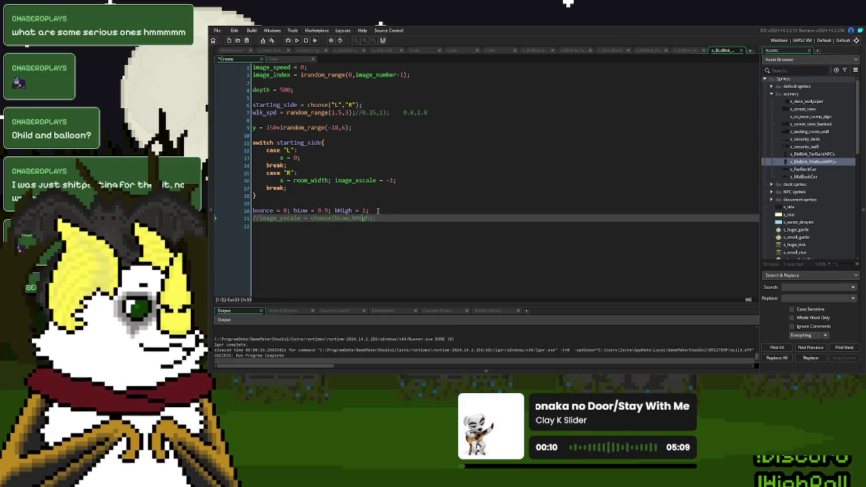
left_click(293, 210)
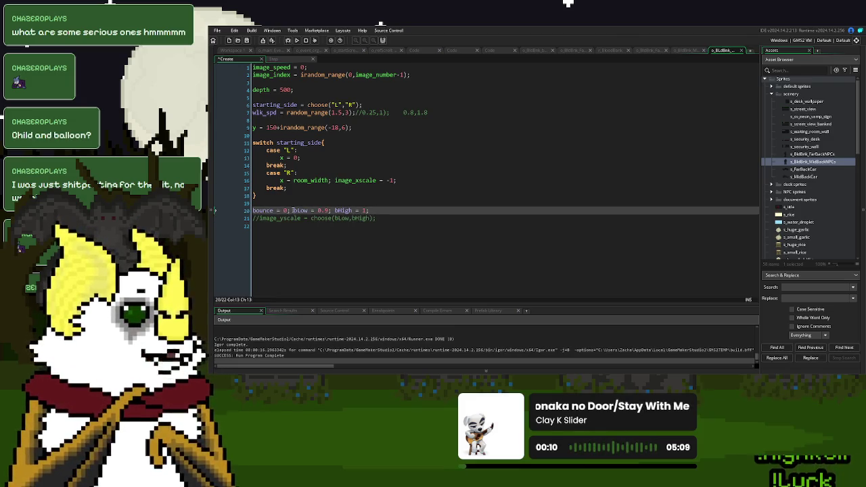
type("//")
left_click(274, 59)
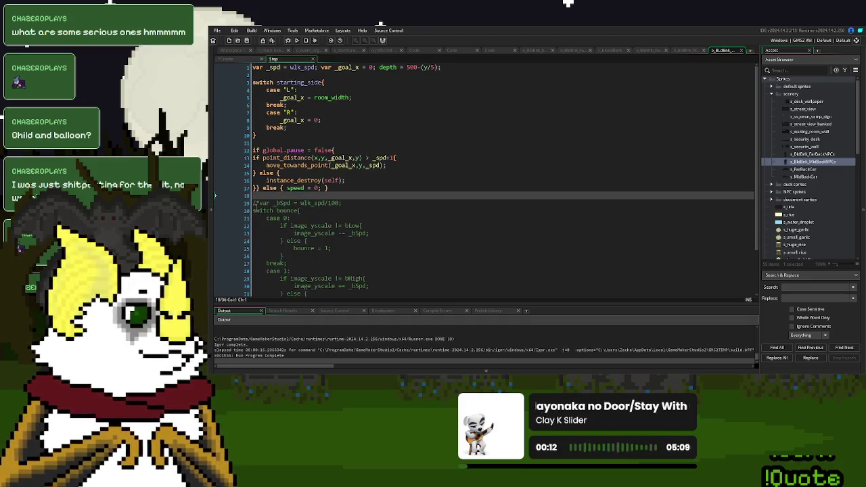
left_click(255, 203)
key("Delete")
key("Delete")
scroll(277, 198, "down", 2)
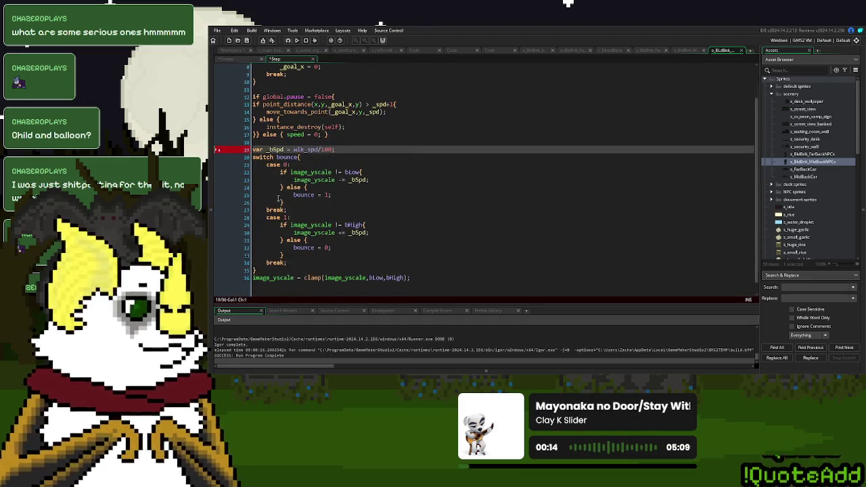
scroll(306, 189, "up", 2)
key("F9")
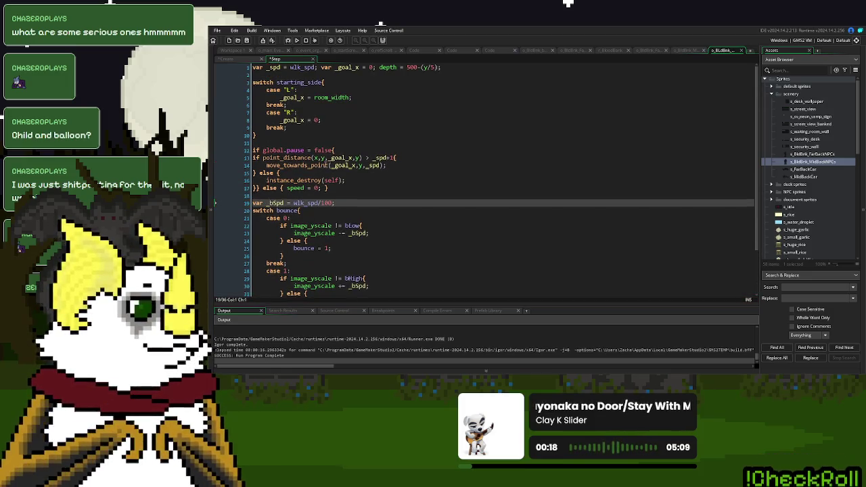
Append var _bmp = 6; to line 19 of the Step code
scroll(352, 169, "down", 2)
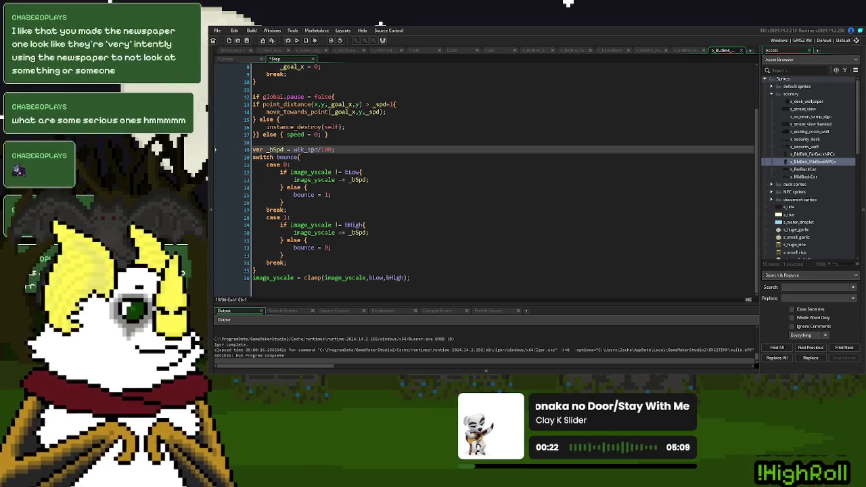
double_click(324, 172)
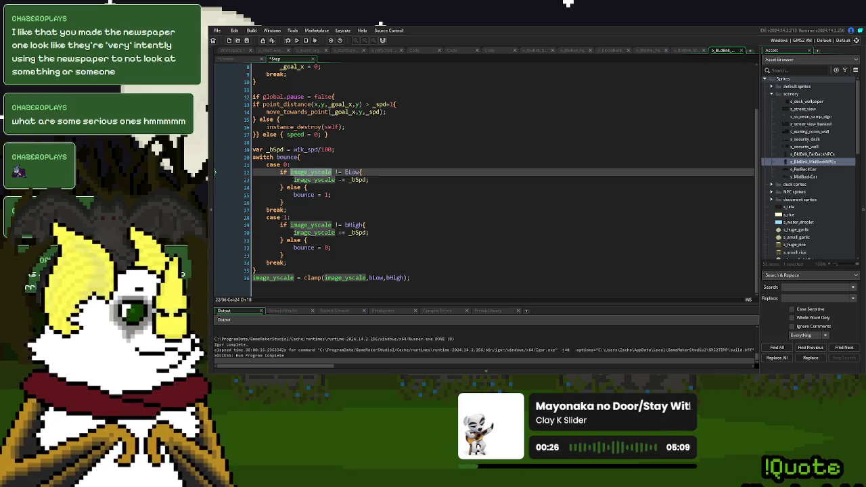
left_click(341, 149)
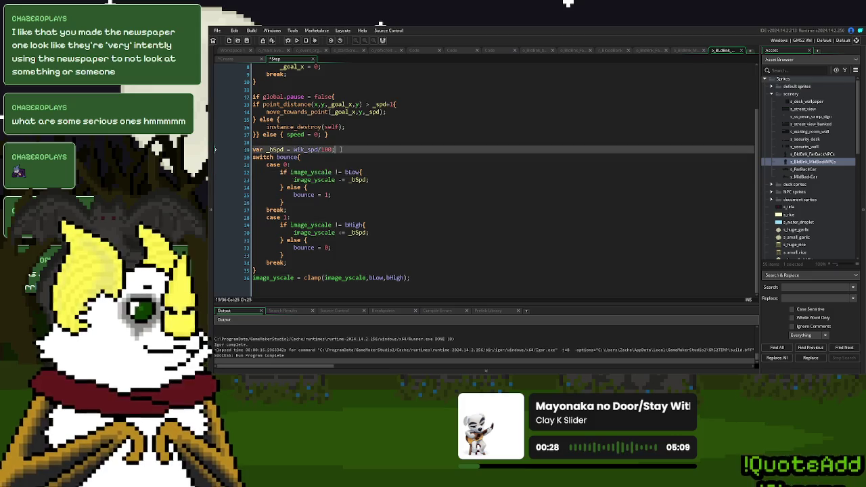
type("var _bmp")
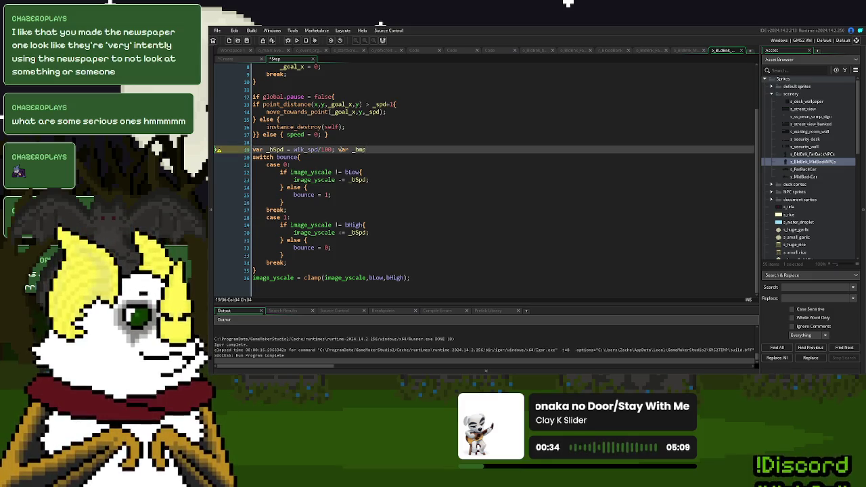
type(" = ")
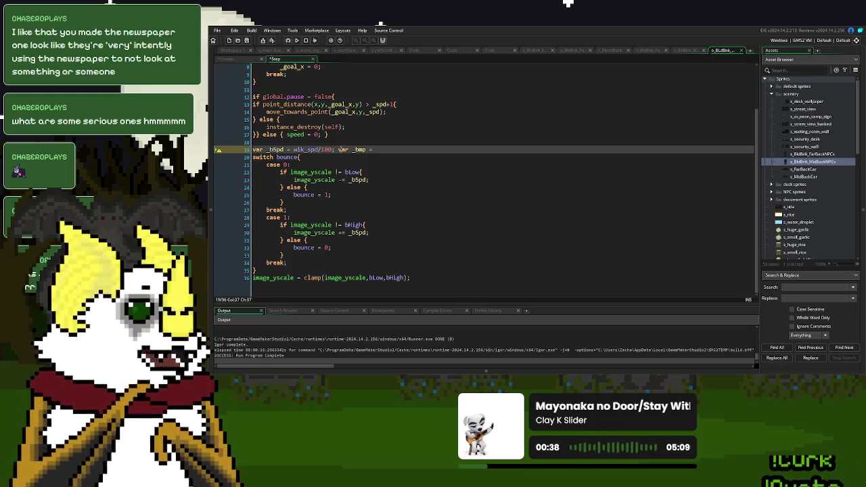
type("6;")
double_click(359, 150)
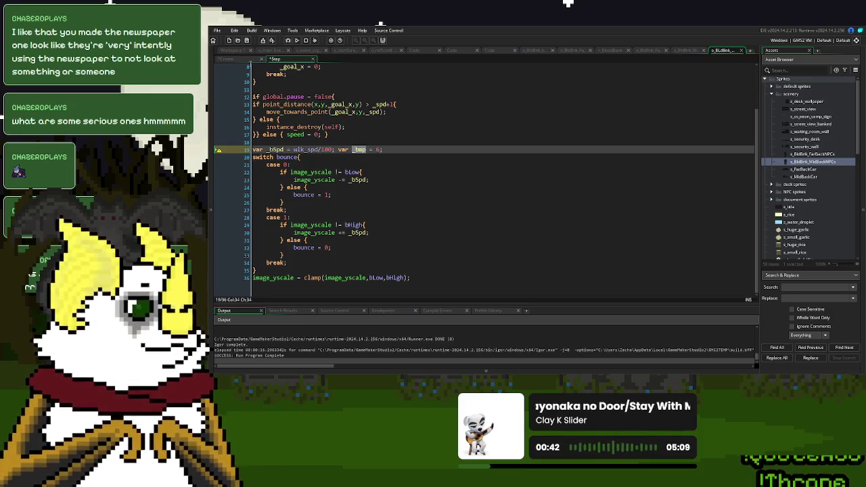
left_click(237, 58)
left_click(296, 105)
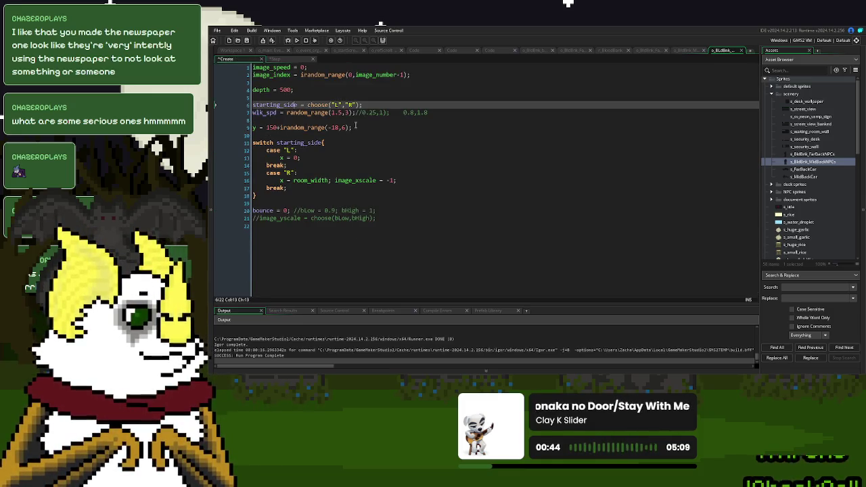
Add 'start_y = y;' on a new line 10 of the Create event
left_click(355, 127)
key("Return")
type("var")
key("BackSpace")
key("BackSpace")
key("BackSpace")
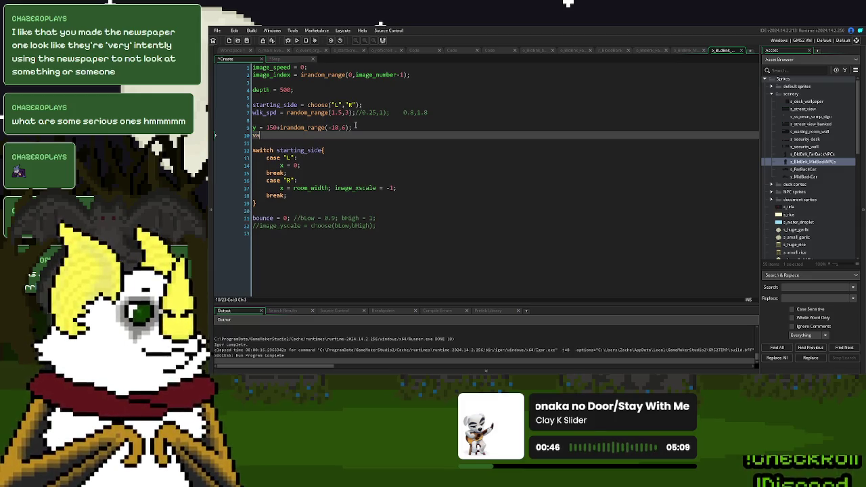
type("start_y = ")
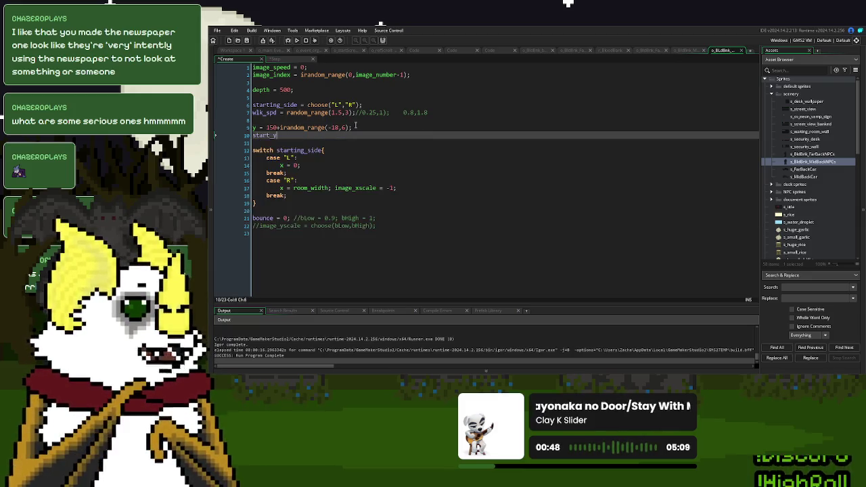
type("y;")
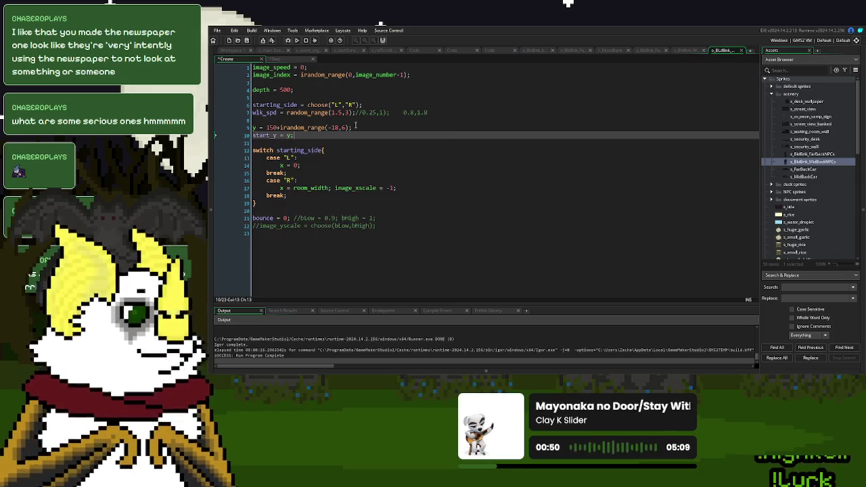
Rewrite bounce case 0 to move y toward start_y+_bmp instead of scaling image_yscale
left_click(285, 59)
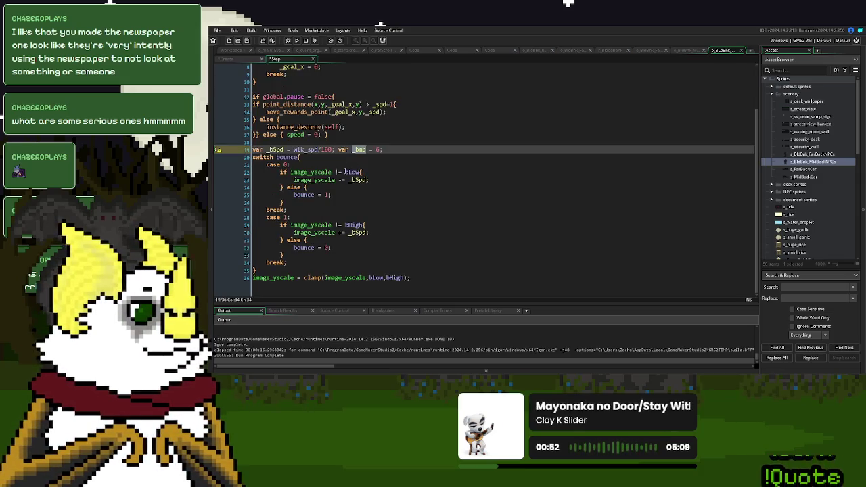
double_click(311, 172)
type("y")
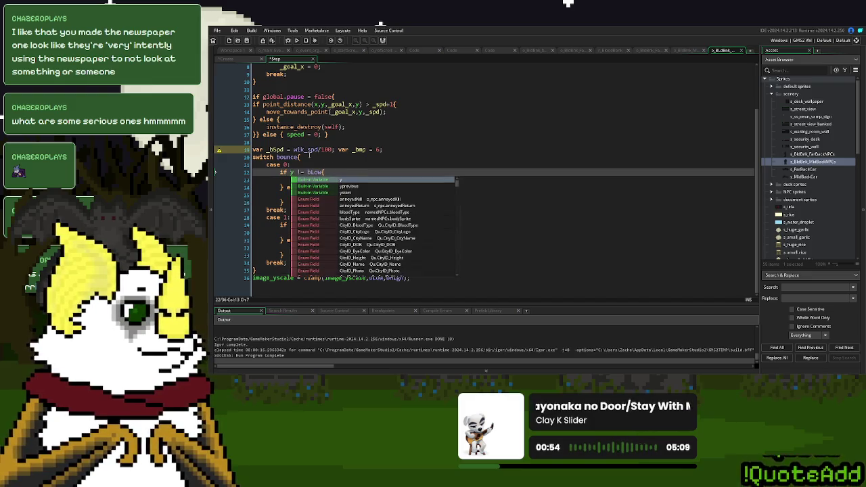
key("ctrl+Tab")
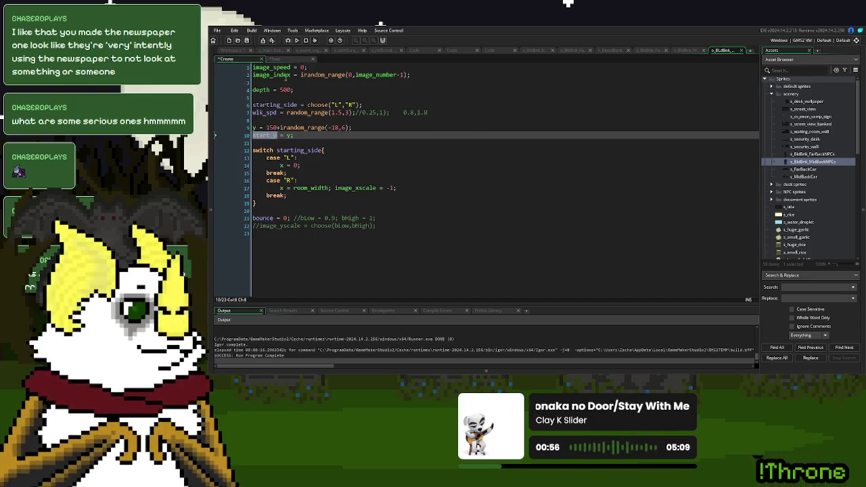
left_click(286, 60)
double_click(316, 172)
type("start_y")
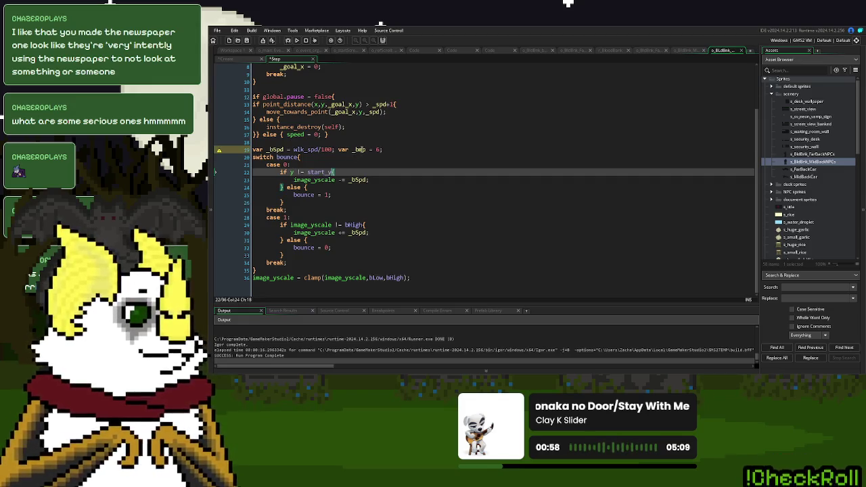
type("-_bmp")
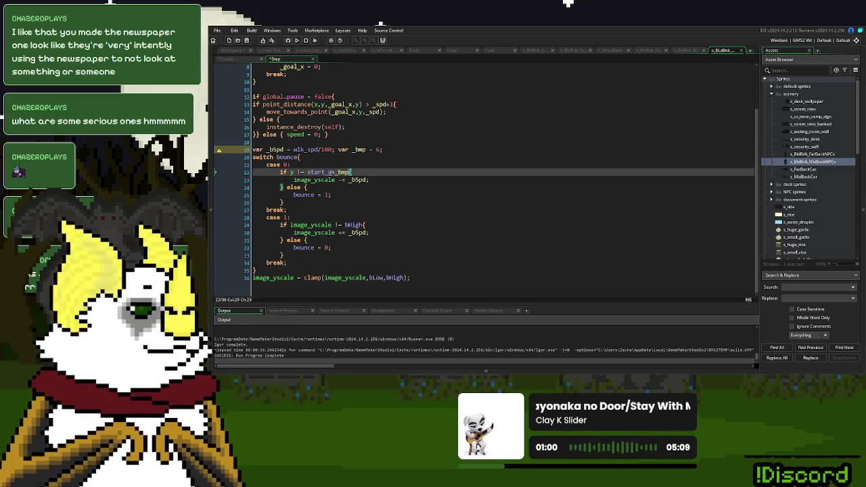
double_click(314, 180)
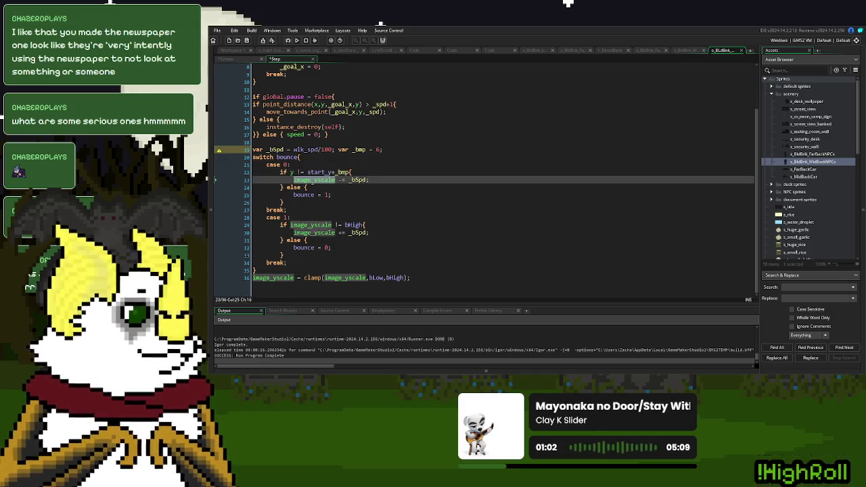
type("y")
left_click(304, 180)
key("BackSpace")
type("+")
left_click(302, 180)
Replace the wlk_spd/100 bounce speed with _bSpd = 1
left_click_drag(334, 149, 294, 149)
type("1")
left_click(325, 188)
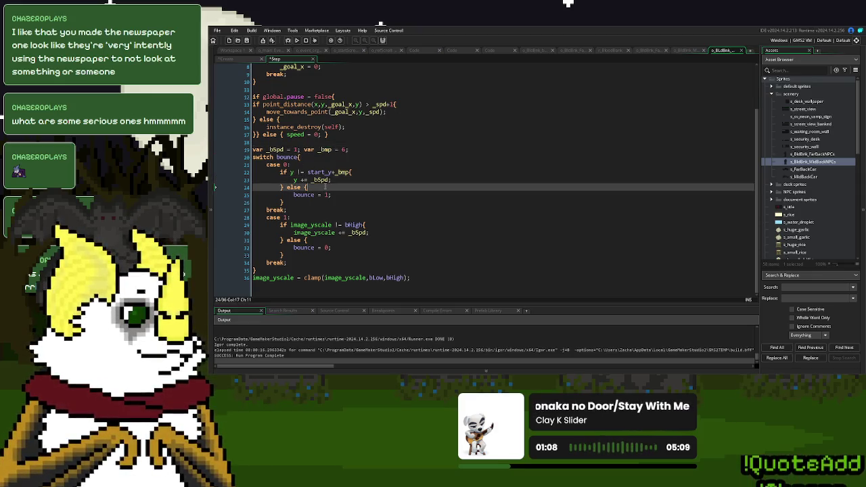
left_click(296, 149)
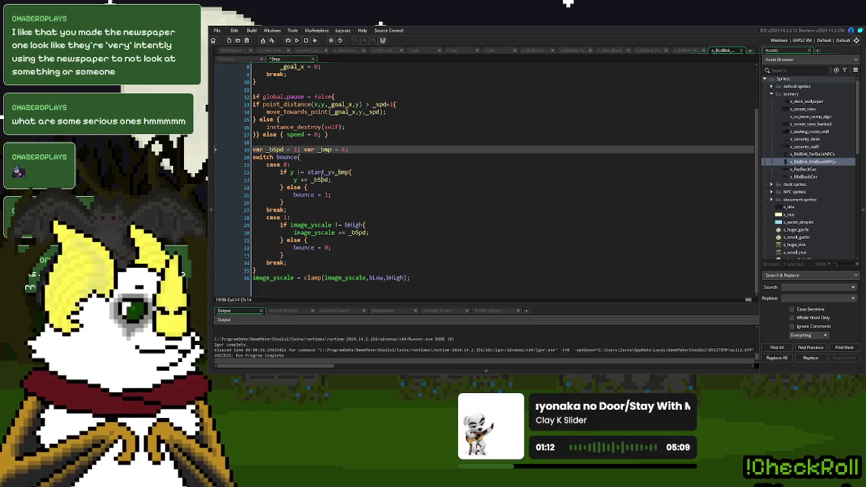
scroll(338, 174, "up", 3)
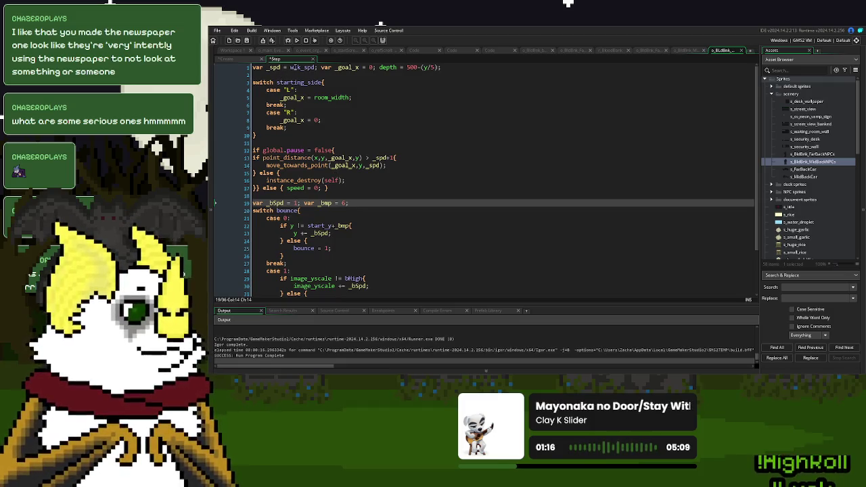
Set the bounce speed _bSpd to wlk_spd instead of 1
double_click(294, 67)
key("ctrl+c")
left_click(294, 204)
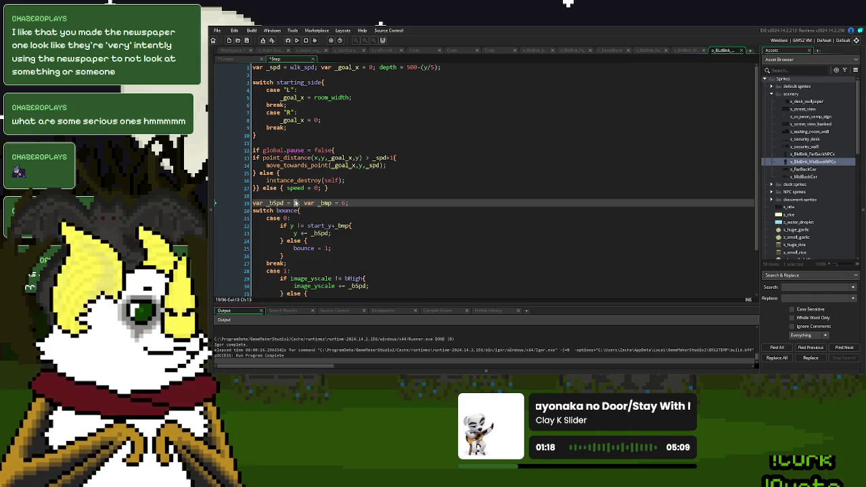
left_click(249, 60)
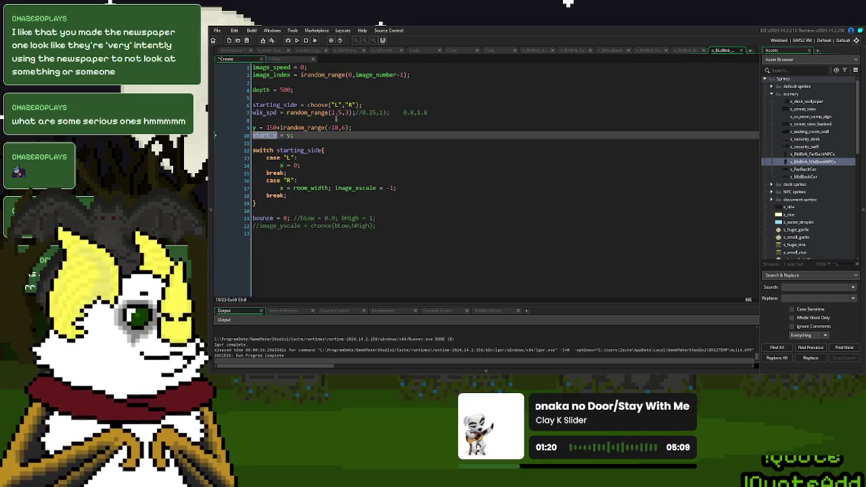
left_click(287, 61)
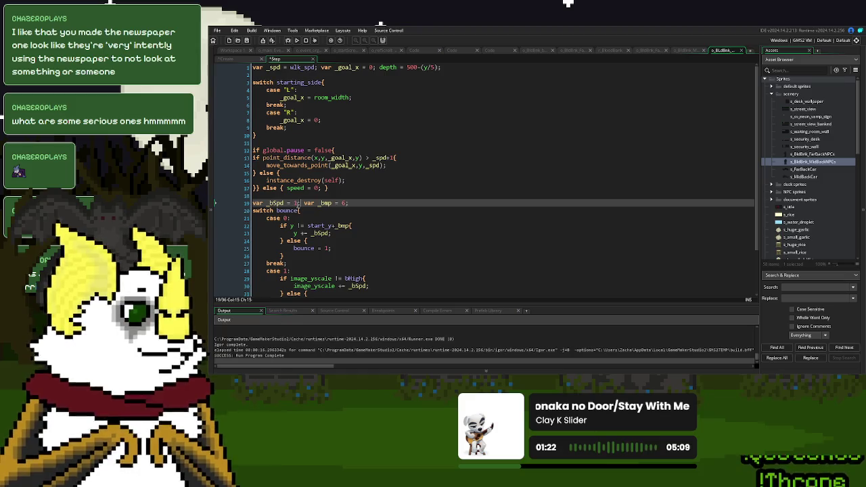
key("ctrl+v")
left_click(336, 225)
scroll(337, 228, "down", 2)
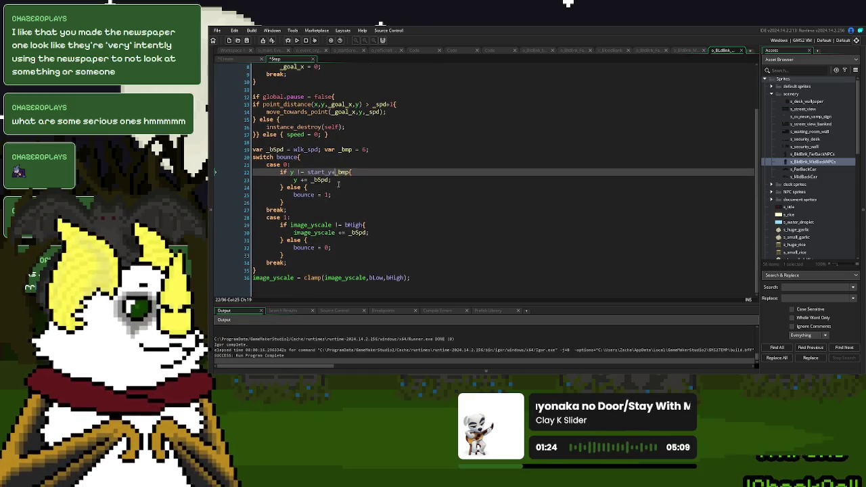
Make the final clamp line assign and clamp y instead of image_yscale
double_click(316, 172)
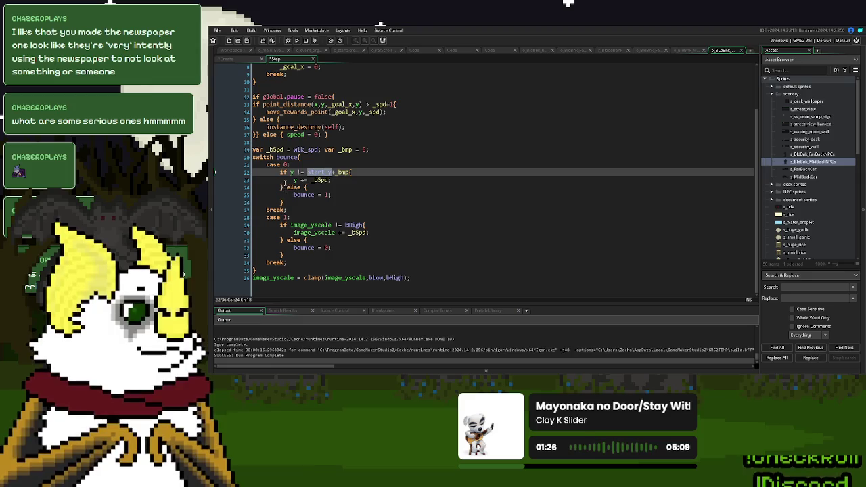
left_click(276, 278)
double_click(276, 278)
type("y")
double_click(304, 278)
type("y")
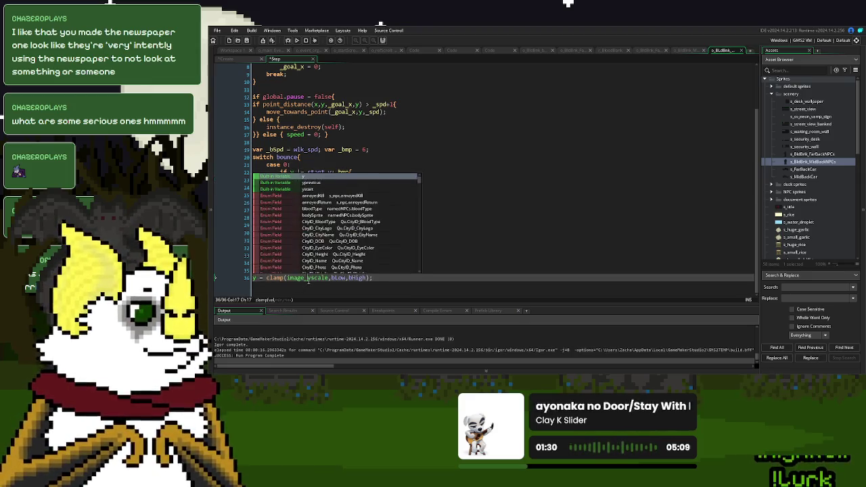
key("Escape")
Set the clamp's bounds to start_y-_bmp and start_y+_bmp
double_click(346, 149)
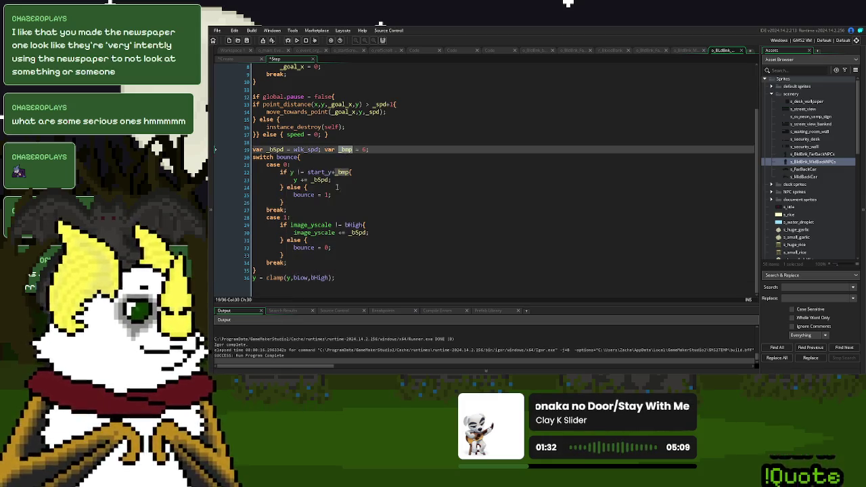
double_click(302, 278)
type("-_bmp")
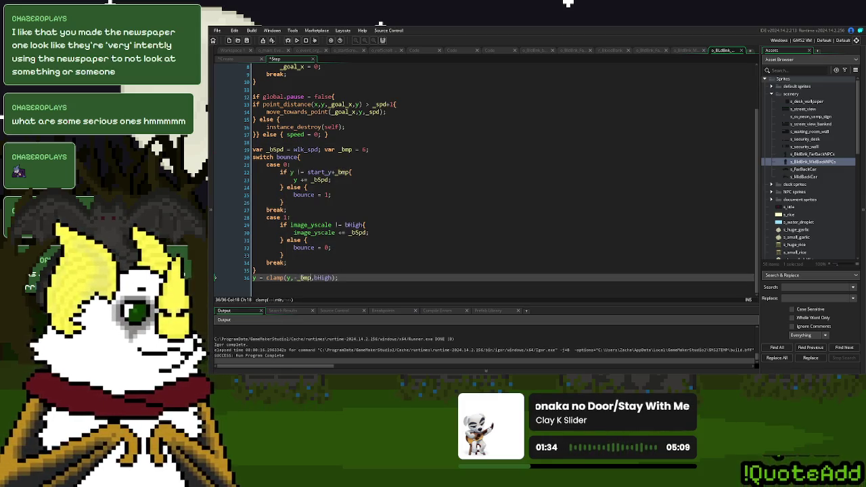
double_click(320, 172)
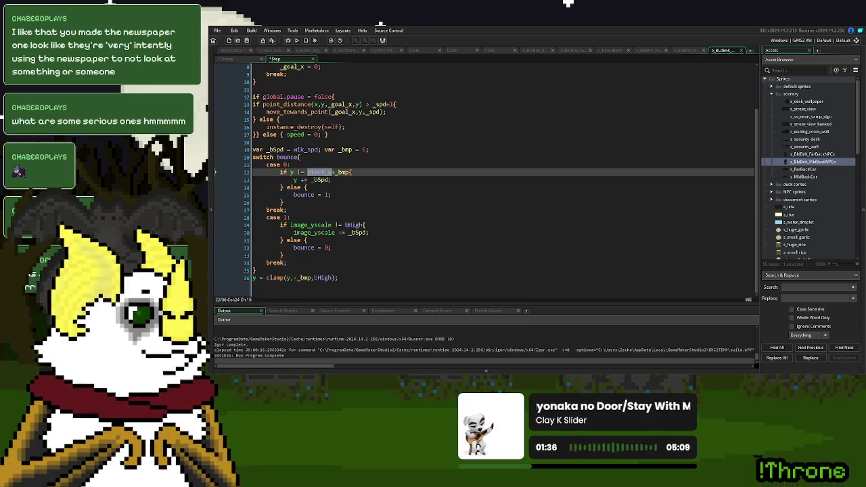
key("ctrl+c")
left_click(291, 278)
key("ctrl+v")
double_click(346, 277)
key("ctrl+v")
double_click(343, 172)
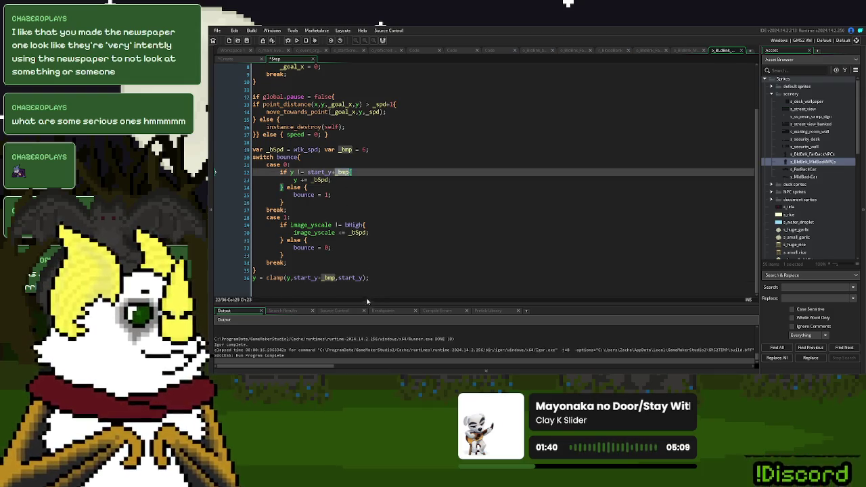
key("ctrl+c")
left_click(363, 278)
type("+")
key("ctrl+v")
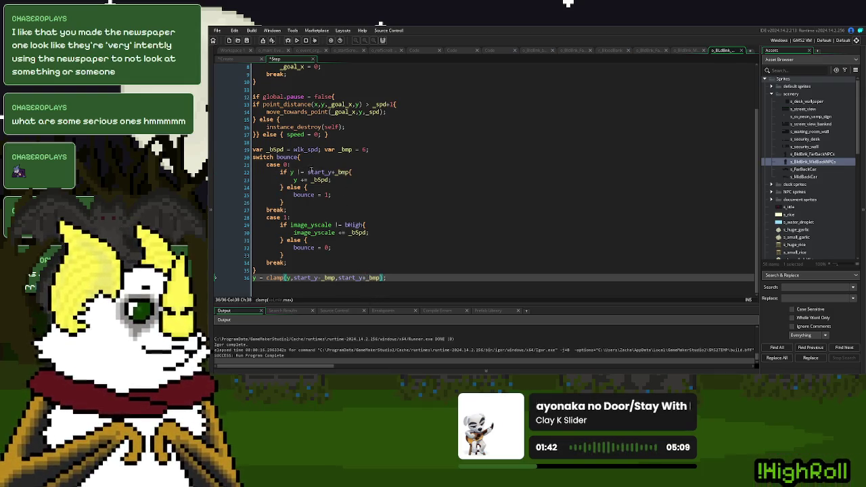
Make bounce case 1 subtract _bSpd from y until start_y-_bmp, then run the game
double_click(312, 224)
type("y")
key("Escape")
double_click(313, 232)
type("y")
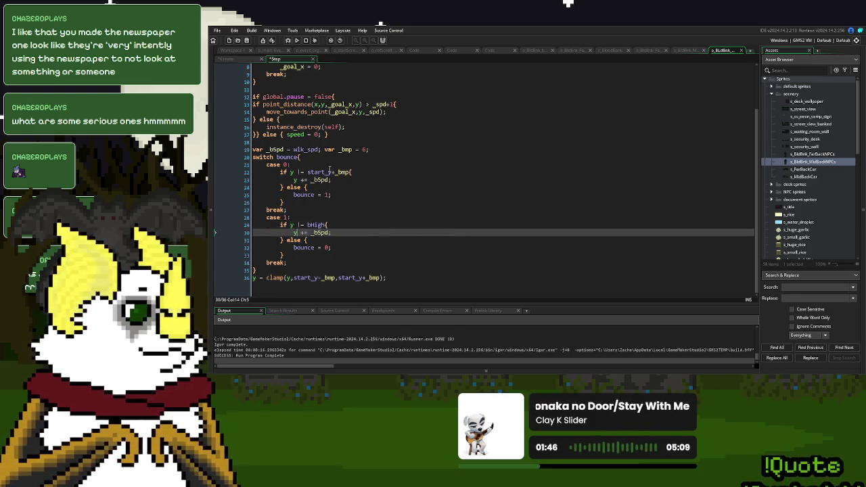
double_click(323, 172)
key("ctrl+c")
double_click(317, 224)
key("ctrl+v")
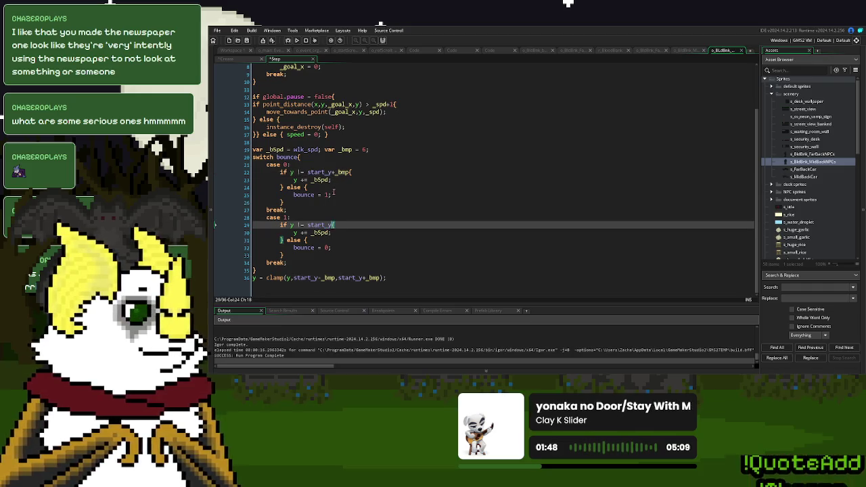
type("-_bmp")
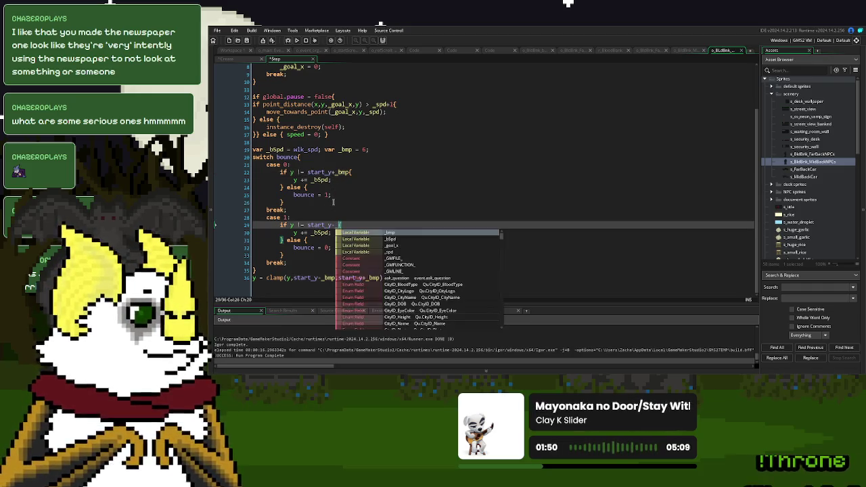
left_click(303, 232)
key("BackSpace")
type("-")
left_click(325, 211)
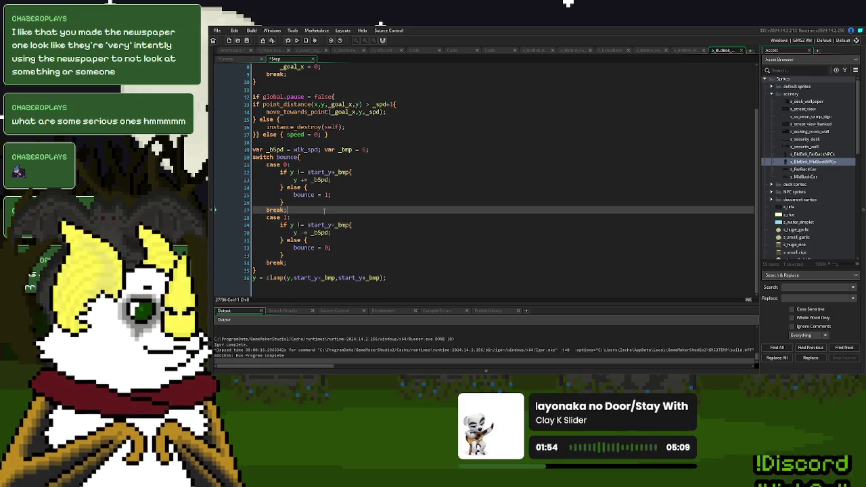
left_click(296, 40)
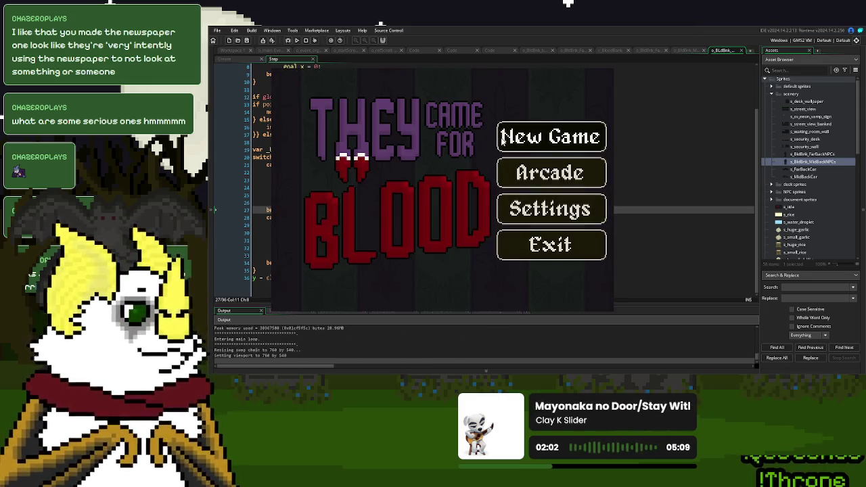
left_click(521, 109)
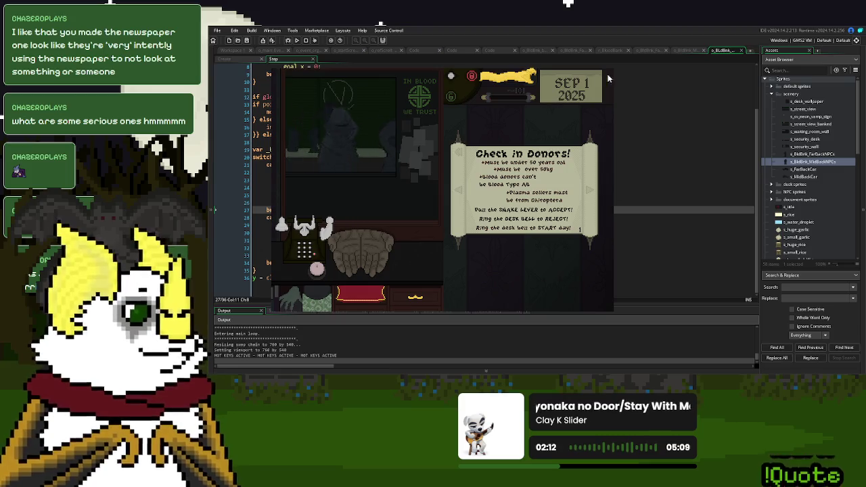
key("Escape")
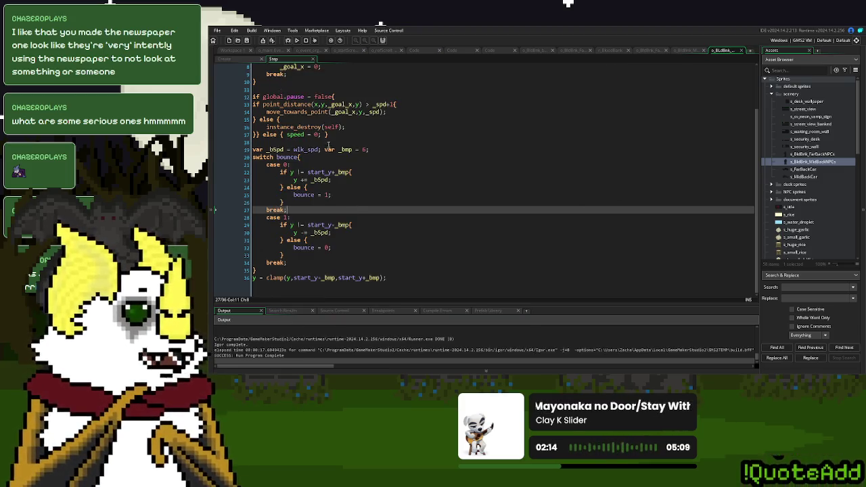
Rewrite line 1 of the Step event as depth = 500-(start_y/5)
scroll(379, 160, "up", 3)
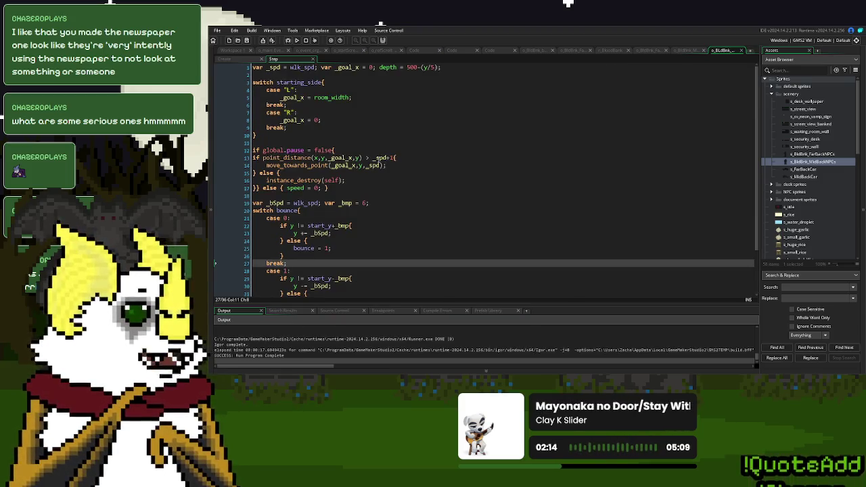
left_click(427, 68)
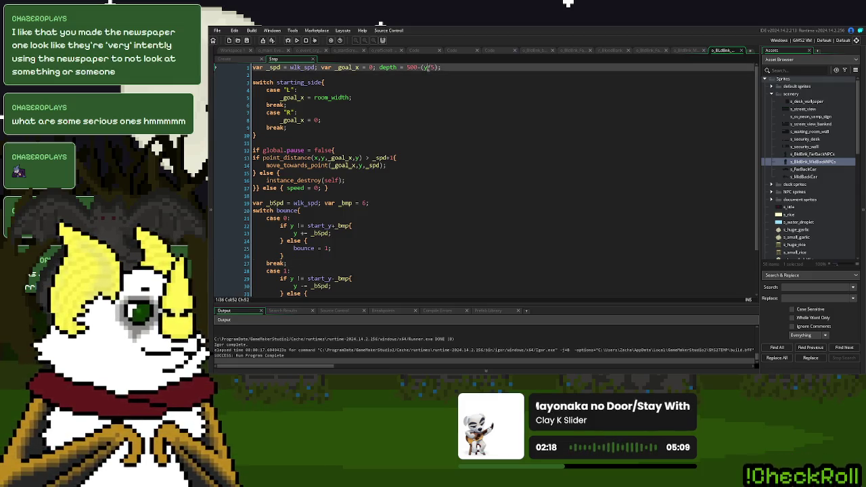
type("(y)")
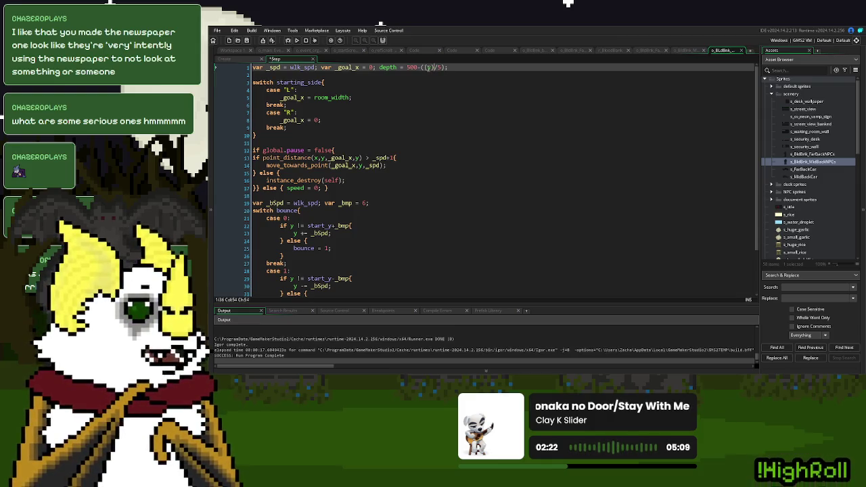
key("Left")
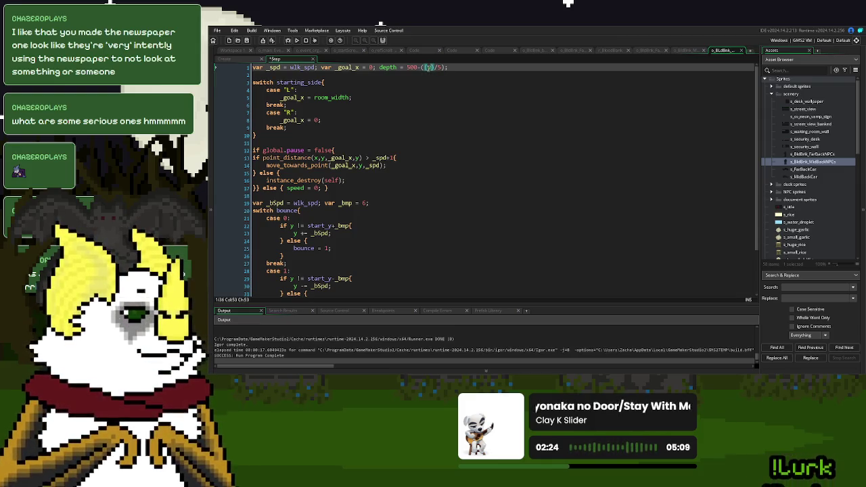
type("+8")
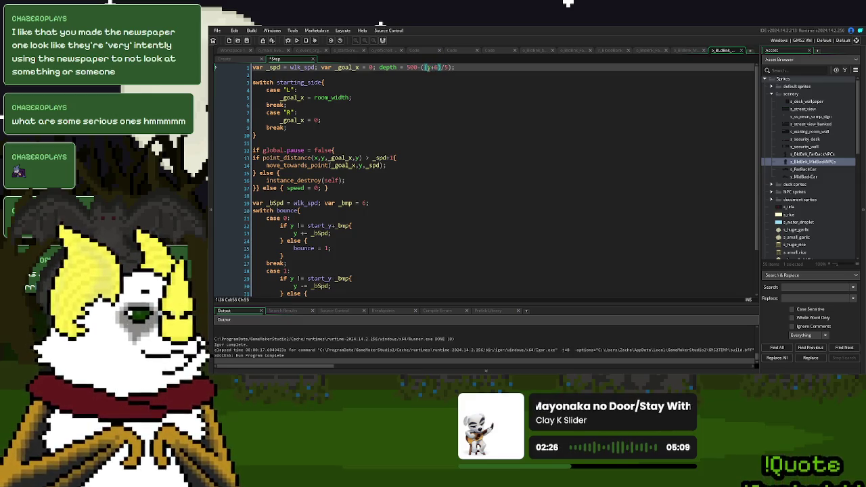
left_click(236, 63)
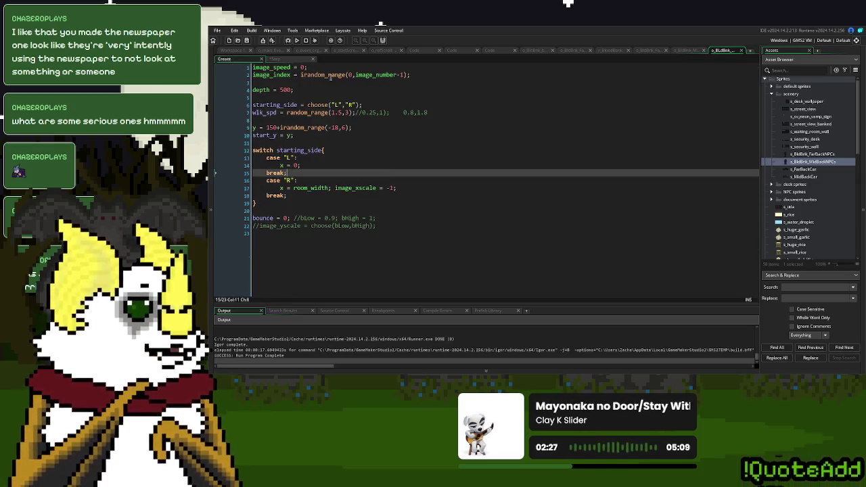
left_click(280, 65)
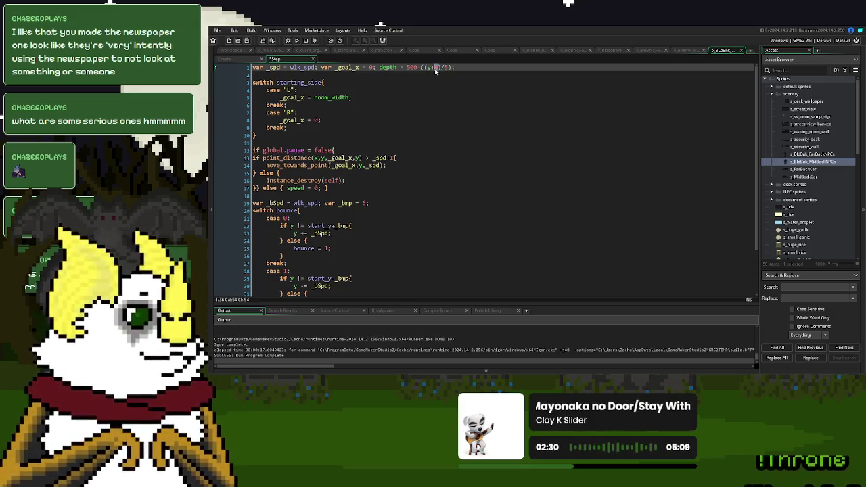
left_click_drag(436, 68, 429, 68)
left_click(318, 226)
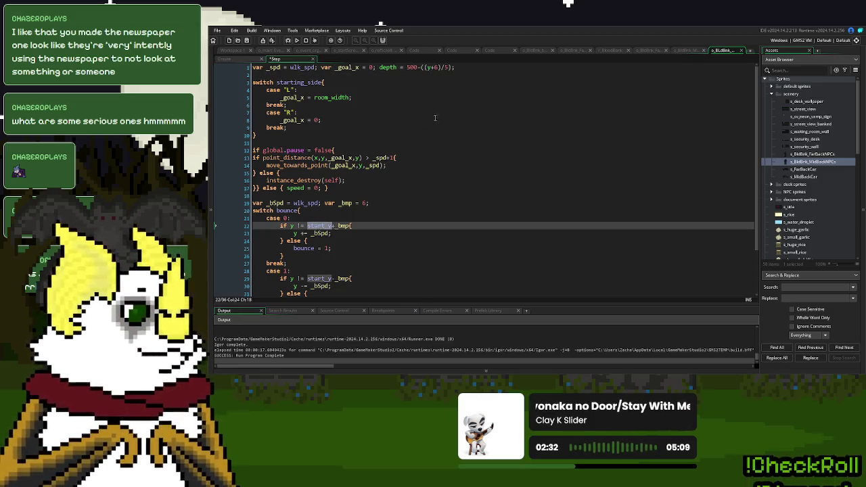
left_click(436, 68)
type("start_")
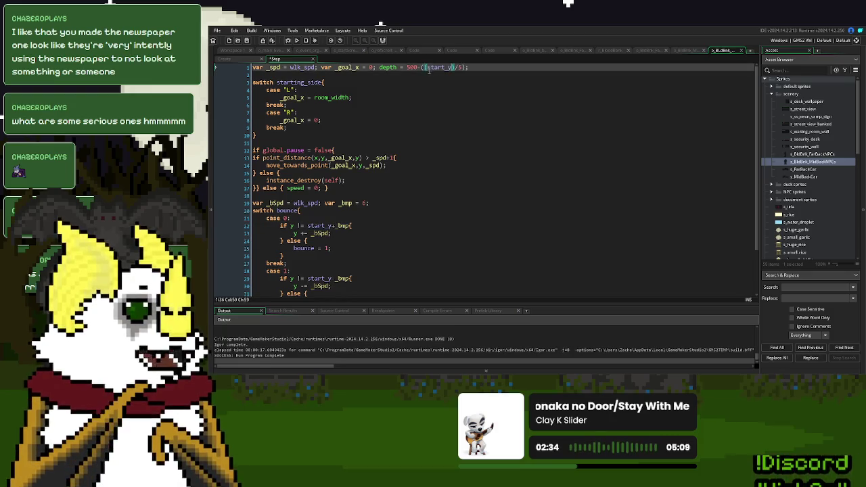
left_click(423, 128)
scroll(415, 206, "down", 1)
scroll(415, 206, "up", 1)
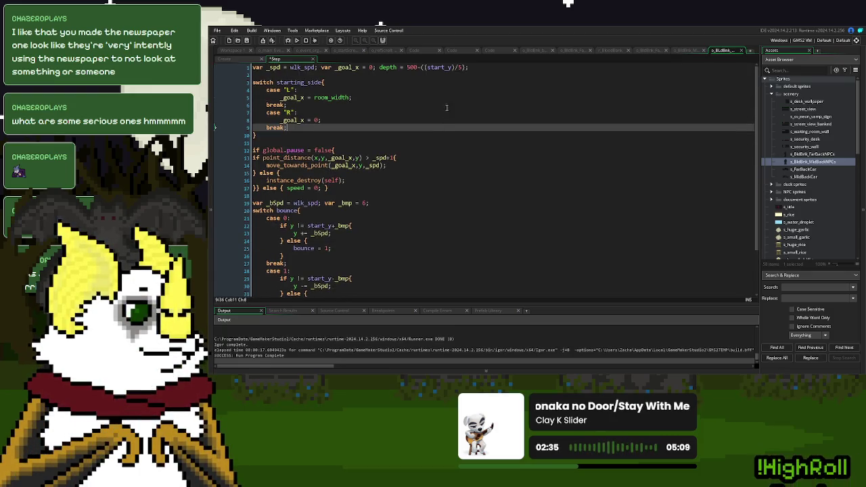
left_click(449, 68)
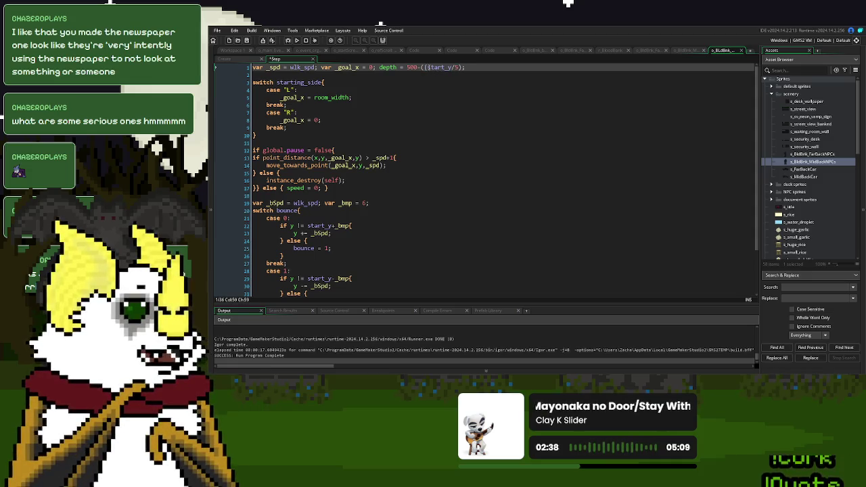
left_click(399, 158)
scroll(343, 235, "down", 2)
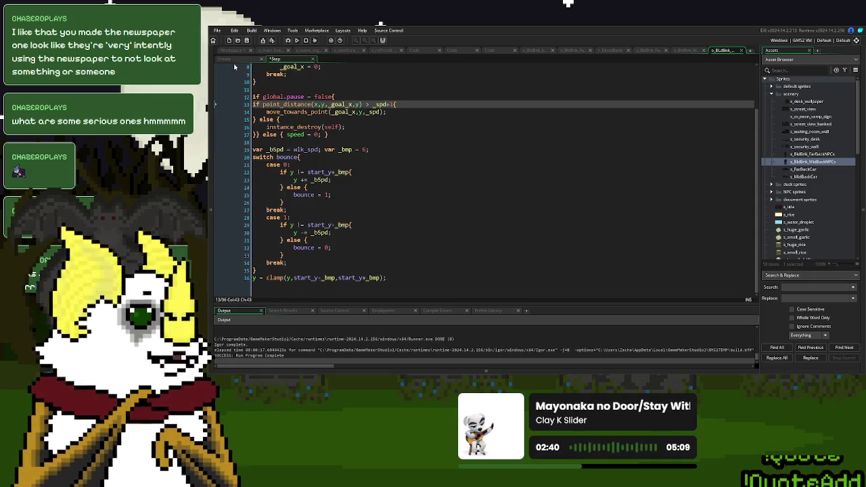
Set _bSpd to wlk_spd/2 and _bmp to 4, then view s_BldBnk_MidBackNPCs frame 8
left_click(322, 150)
type("/2")
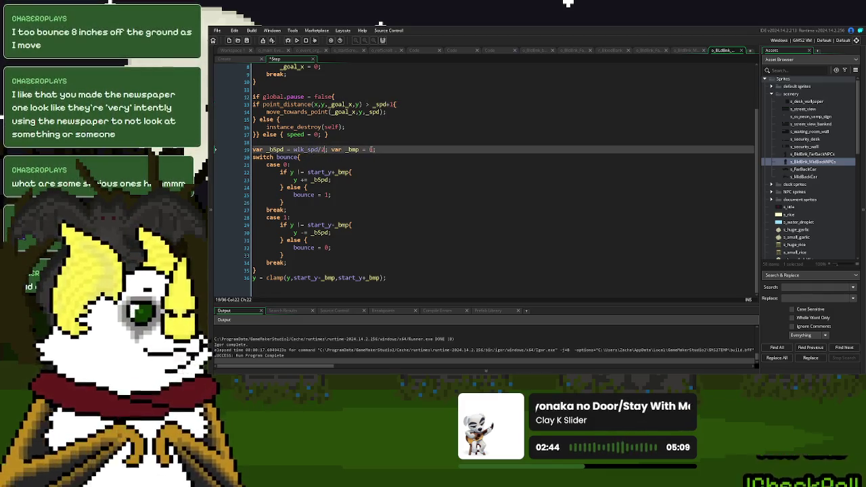
double_click(371, 149)
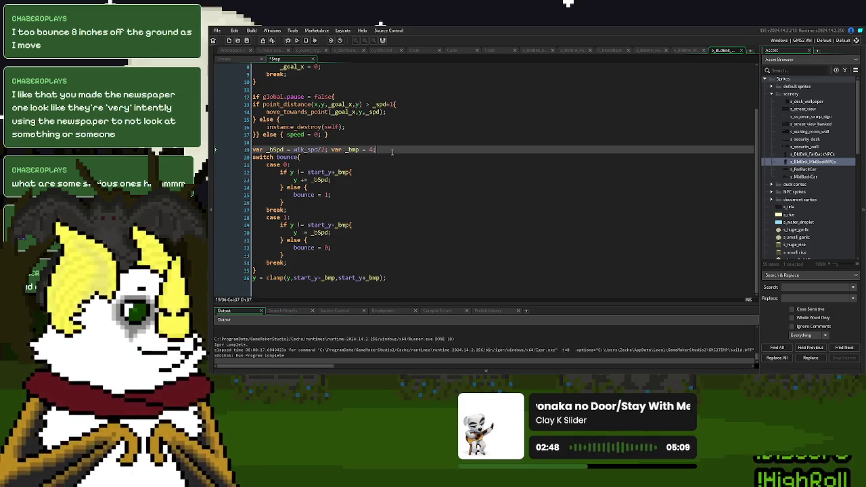
scroll(383, 160, "up", 3)
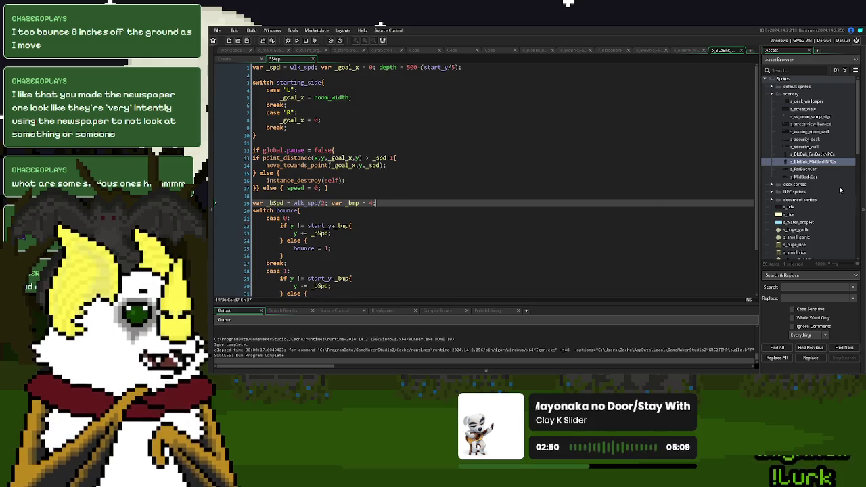
scroll(812, 170, "down", 1)
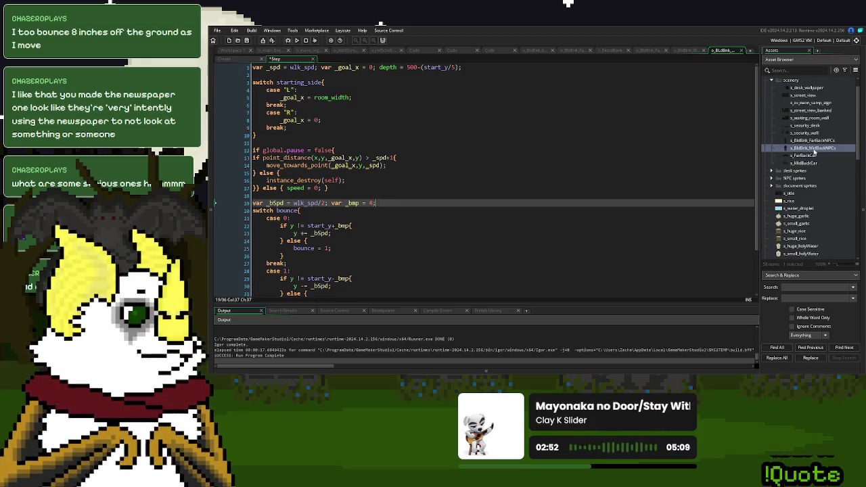
double_click(815, 148)
left_click(548, 265)
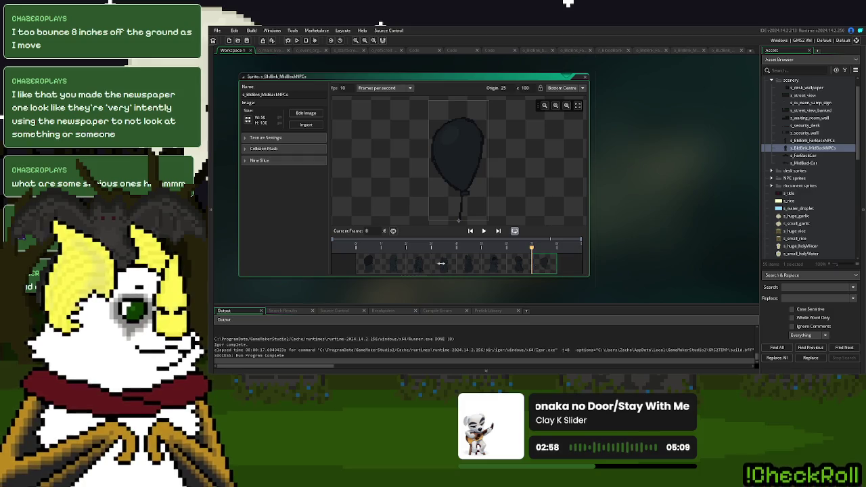
Add 'if image_index = image_number-1{ bounce = -1;' at the end of Create and run
left_click(723, 51)
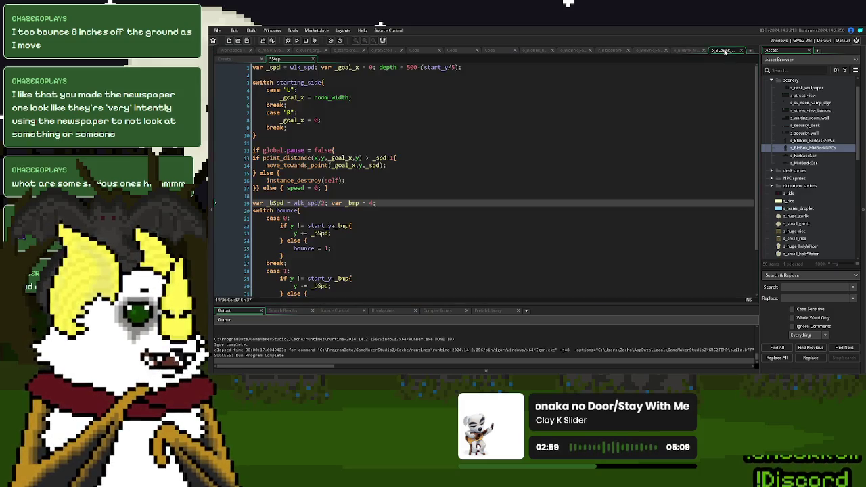
left_click(225, 59)
left_click(304, 165)
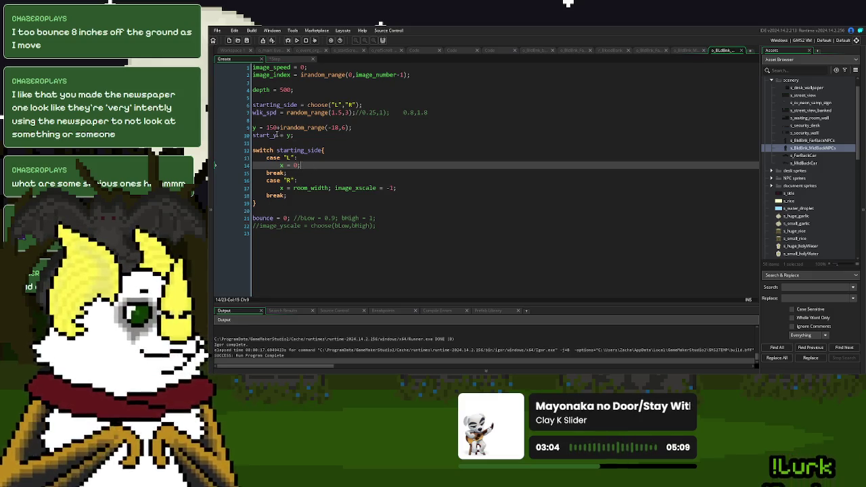
double_click(271, 106)
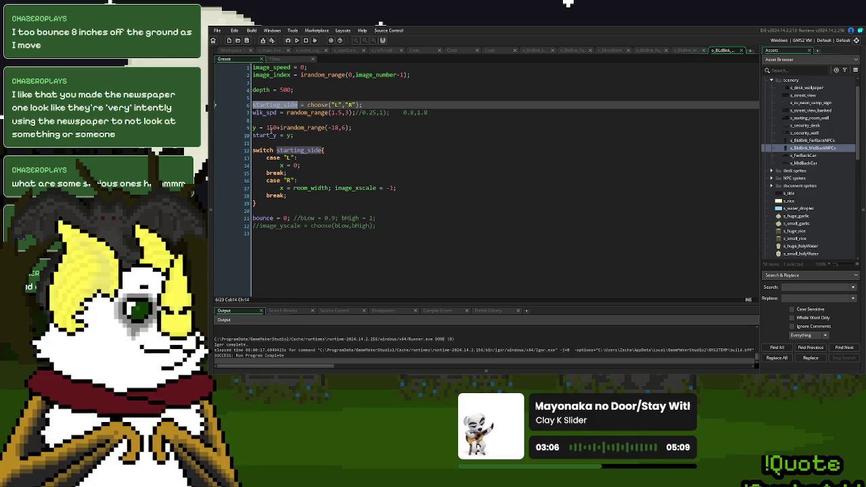
double_click(271, 74)
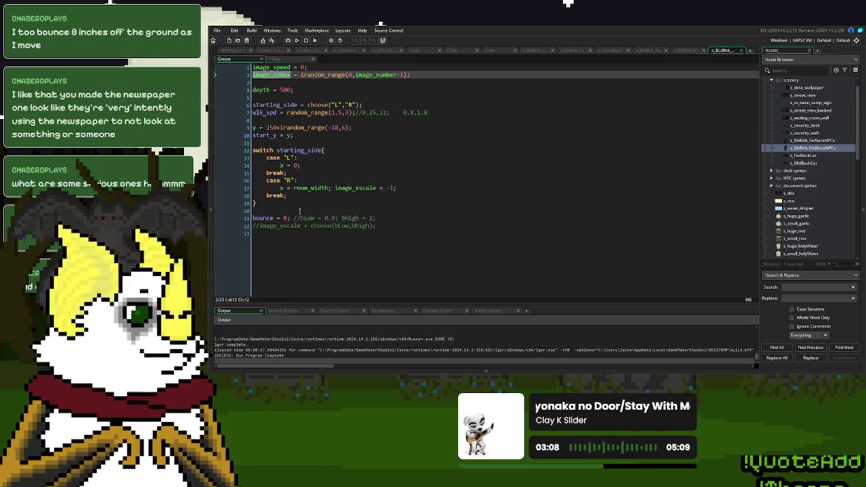
left_click(290, 211)
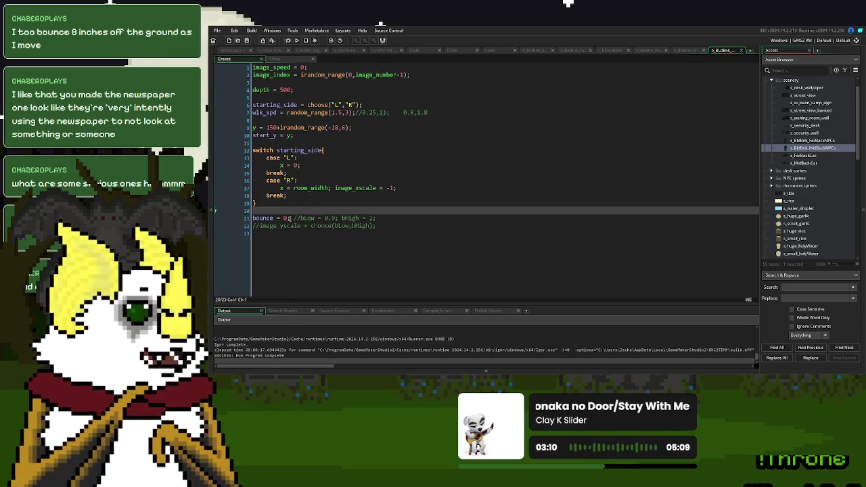
left_click(400, 233)
type("if image_index")
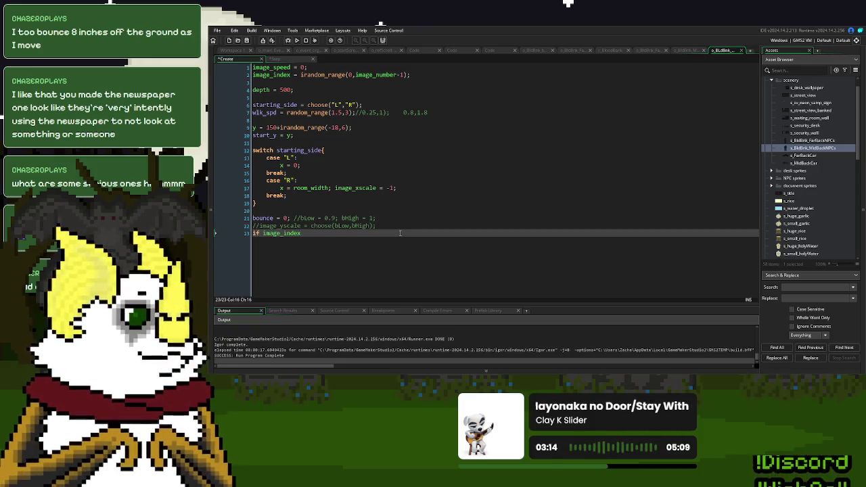
type(" = image")
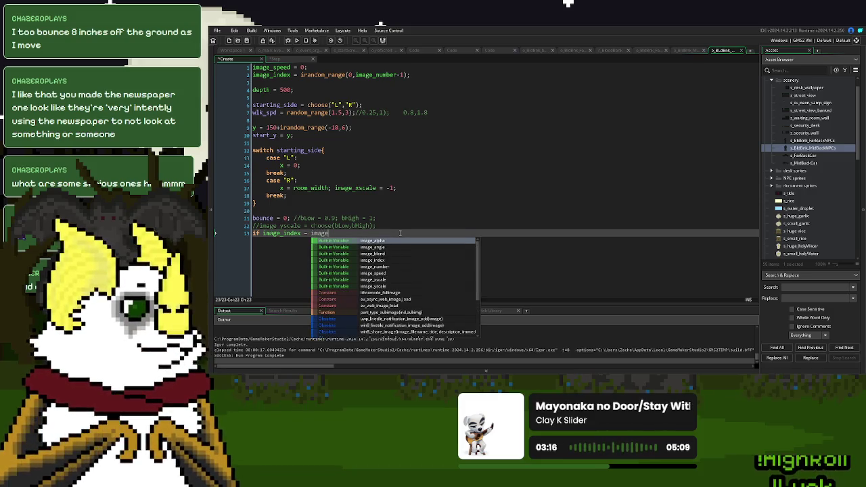
type("_number")
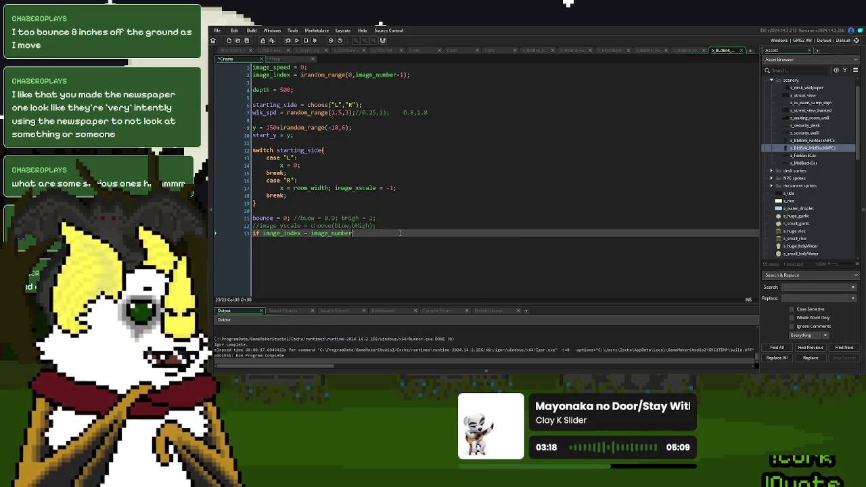
type("-1{ ")
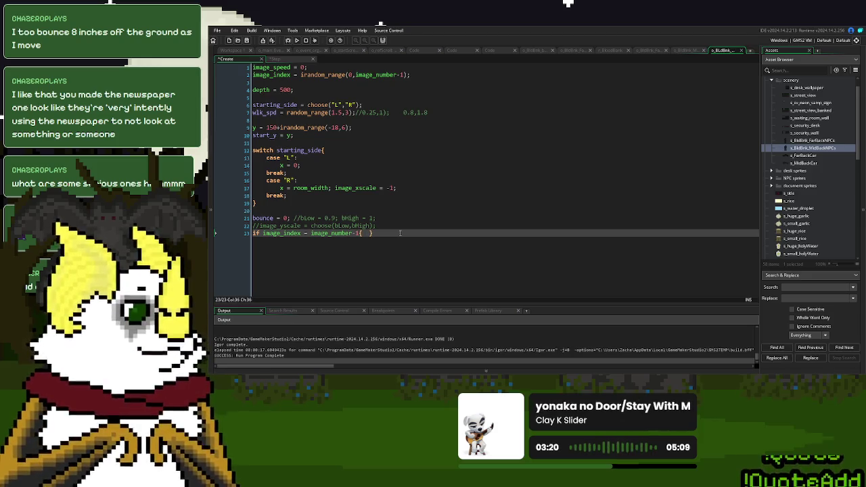
type("boun")
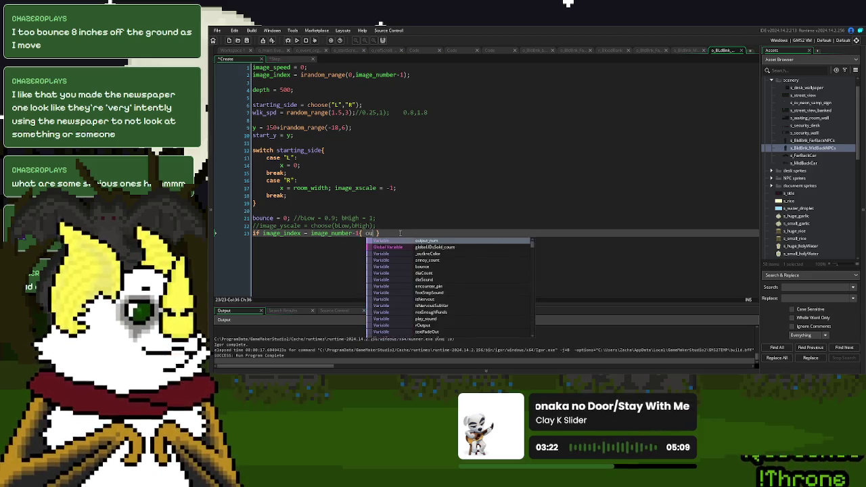
type("ce = -1;")
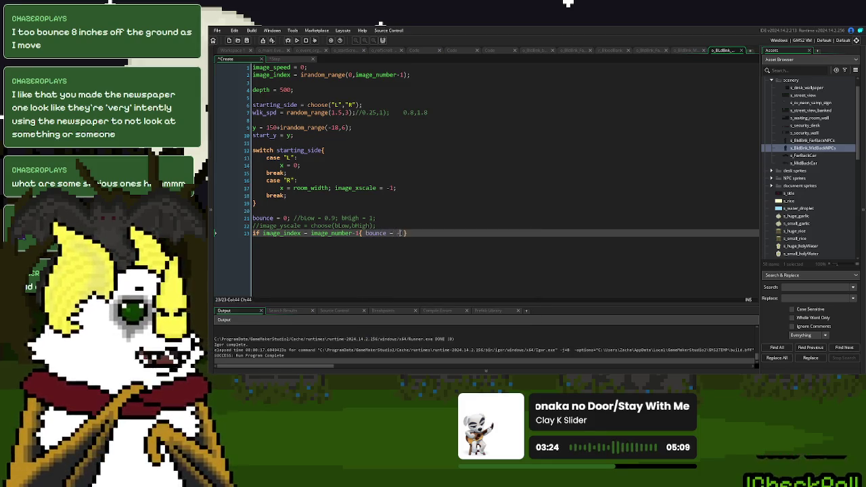
key("F5")
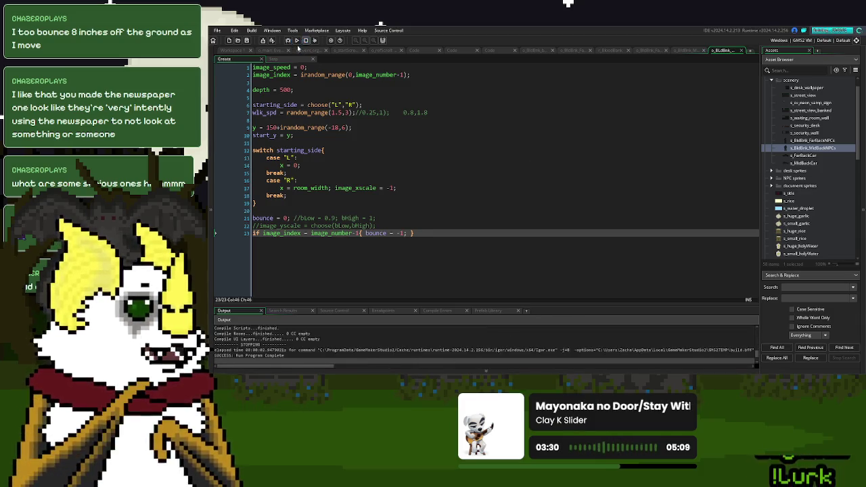
After checking the sprite frames, change the check to image_index = 7 and rerun
left_click(237, 51)
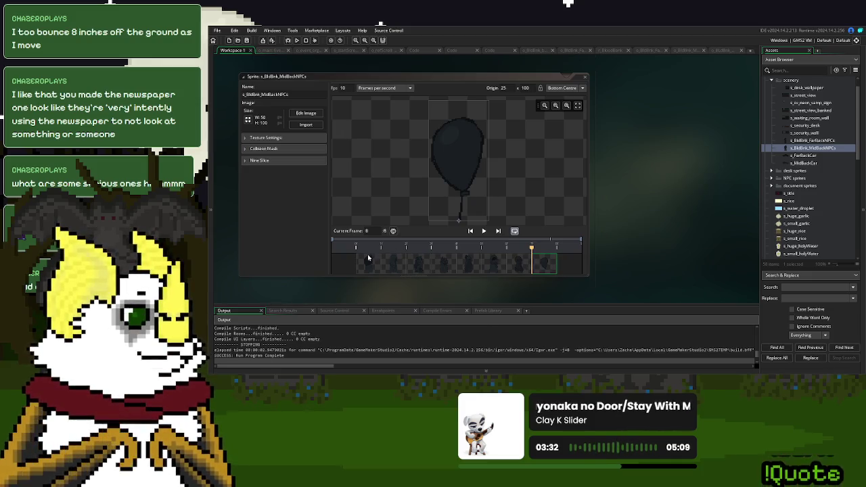
left_click(722, 52)
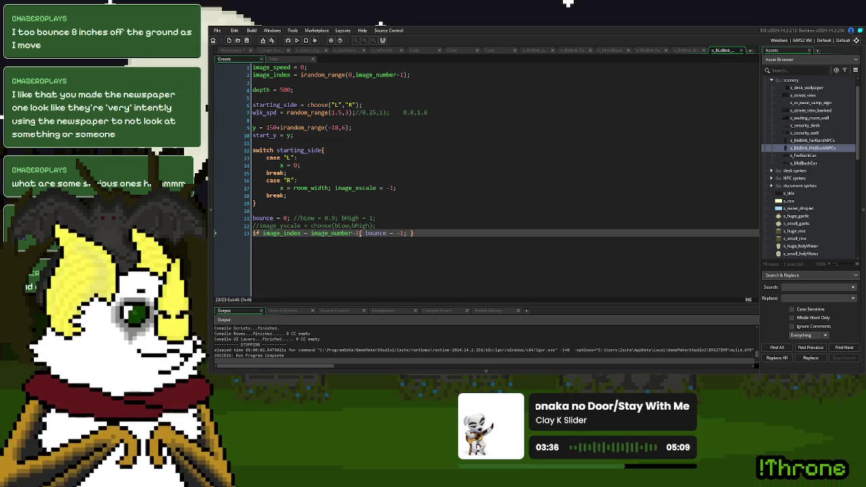
left_click_drag(361, 233, 313, 233)
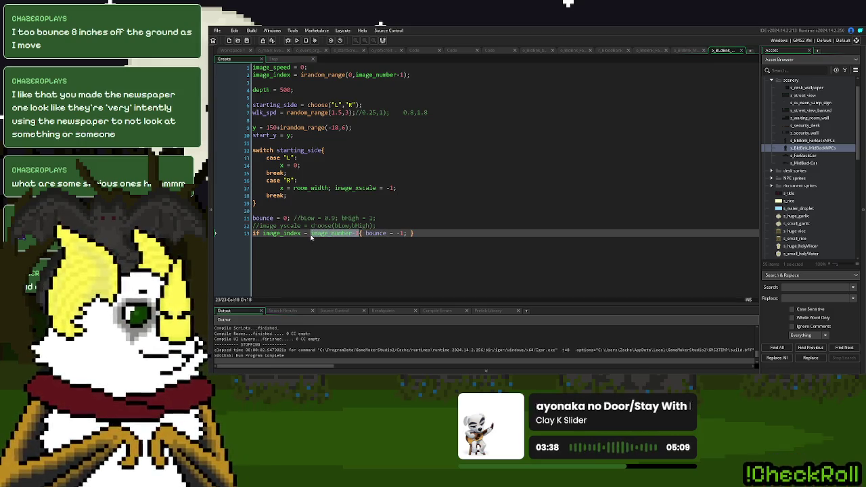
type("7")
left_click(298, 41)
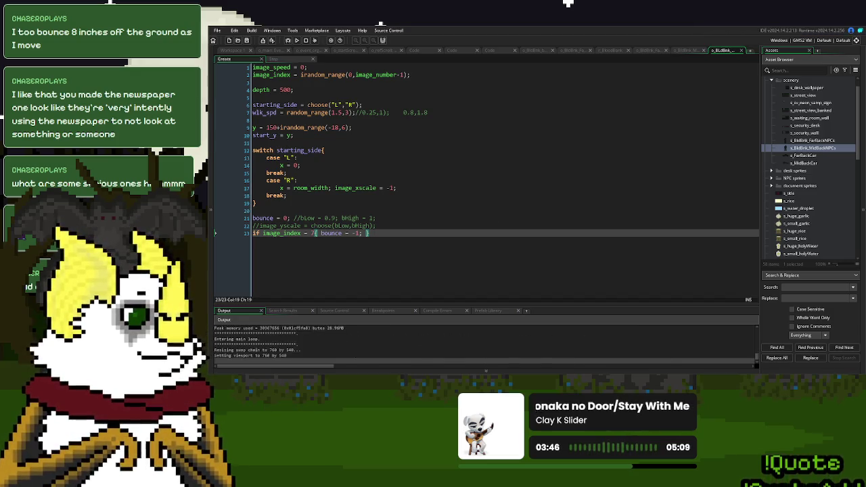
Watch the balloons in-game, then slow _bSpd to wlk_spd/4 and rerun
key("Return")
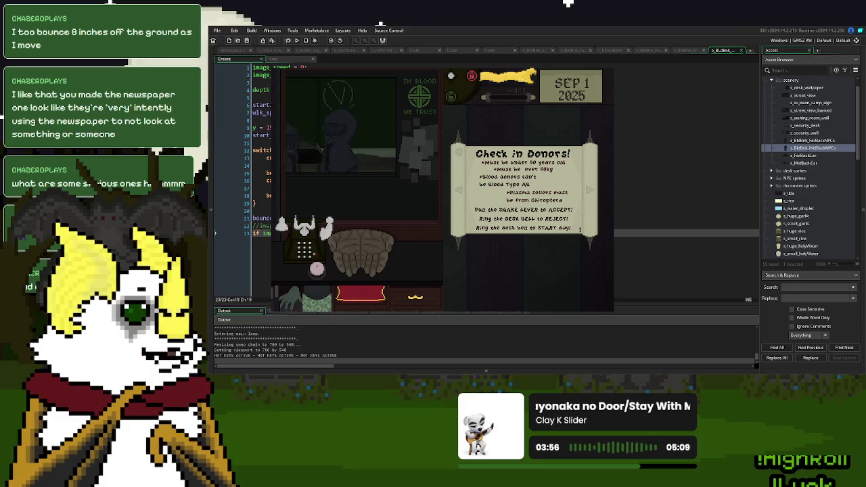
key("Escape")
left_click(274, 59)
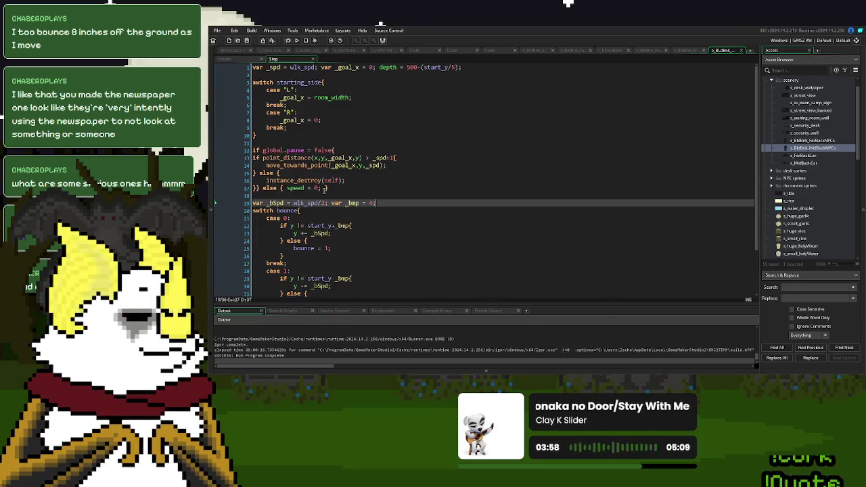
left_click(324, 203)
type("4")
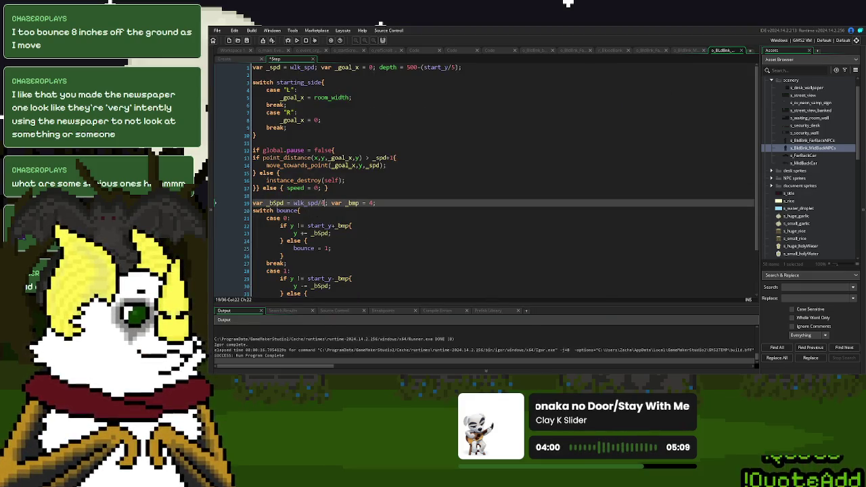
left_click(297, 40)
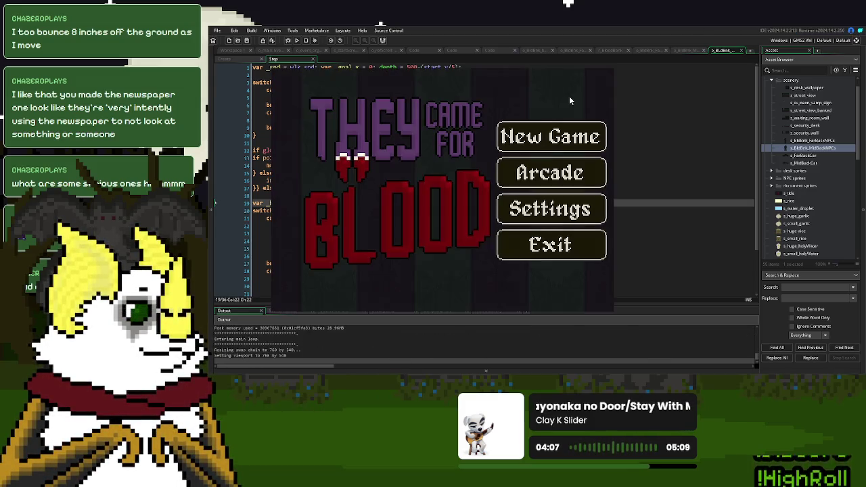
Reduce _bSpd further to wlk_spd/8, rerun, and start a New Game to watch
key("Return")
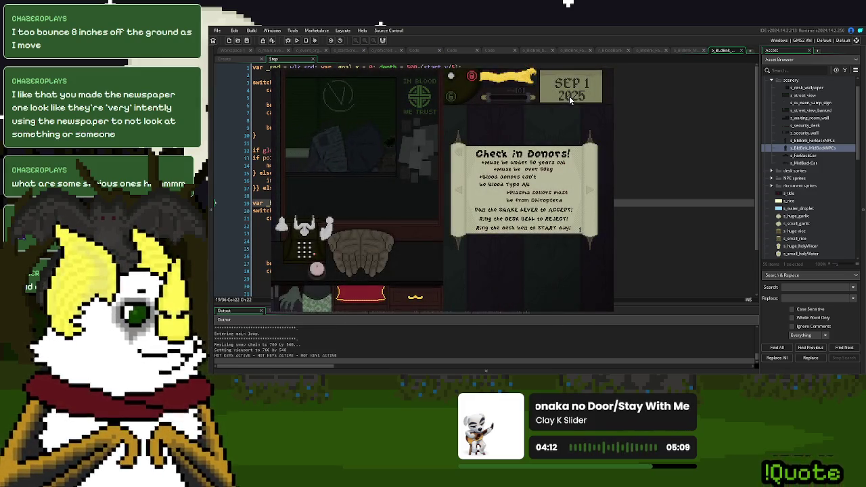
key("Escape")
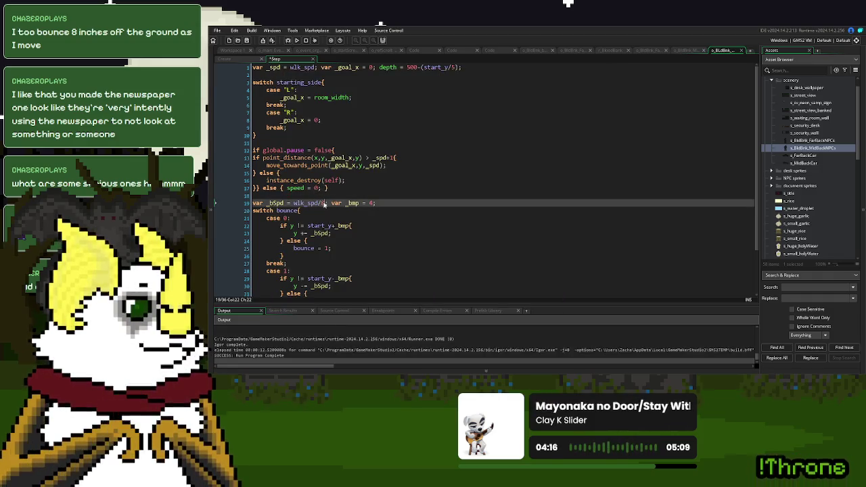
left_click(297, 40)
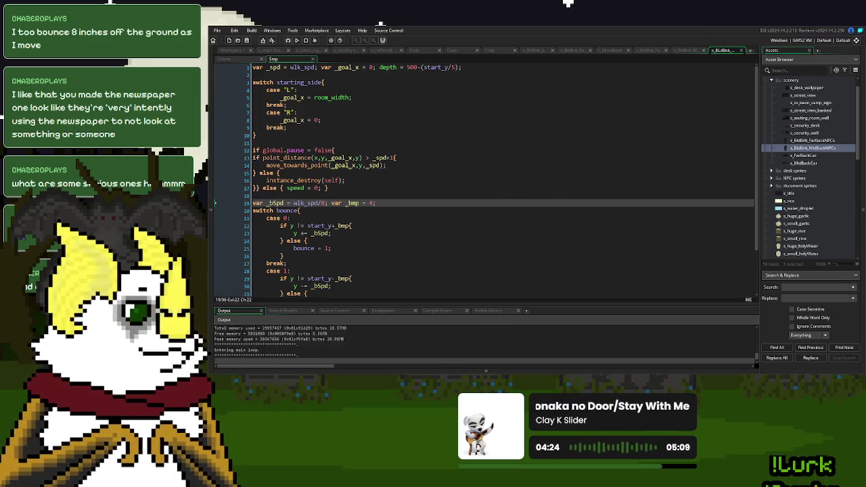
left_click(506, 147)
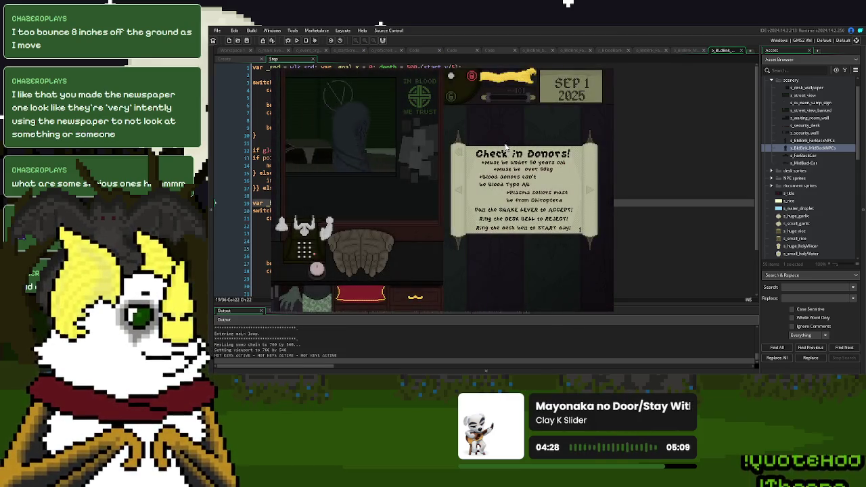
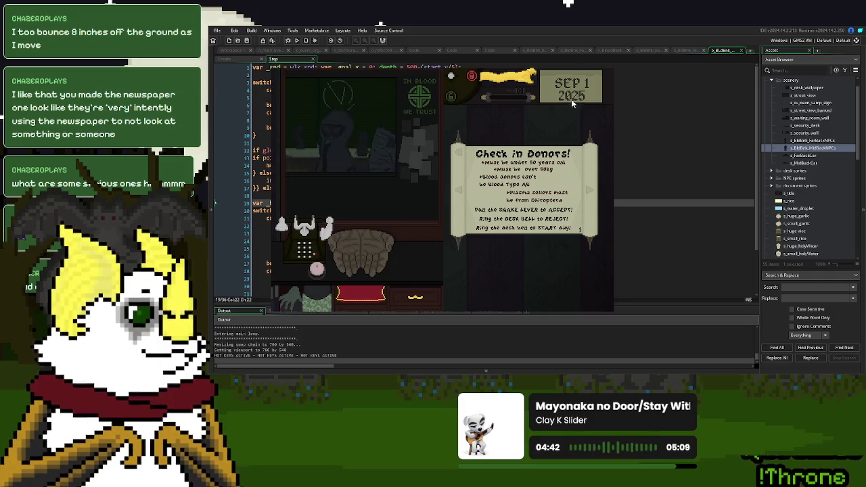
Stop the test run and open frame 8 of s_BldBnk_MidBackNPCs for editing
key("Escape")
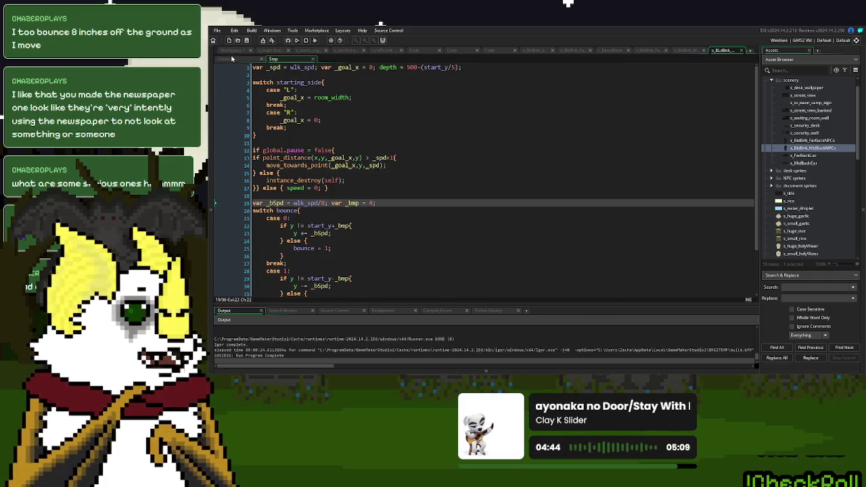
left_click(231, 59)
left_click(228, 52)
double_click(534, 265)
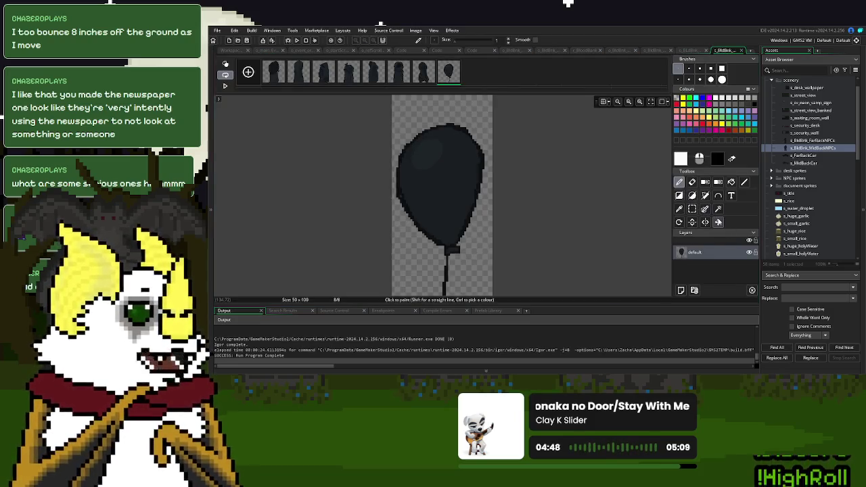
Pick black from the balloon string and pencil it into one straight, unbroken line
key("space")
mouse_move(442, 170)
left_mouse_down()
mouse_move(445, 150)
mouse_move(443, 174)
mouse_move(501, 157)
mouse_move(560, 222)
mouse_move(512, 231)
mouse_move(504, 212)
left_mouse_up()
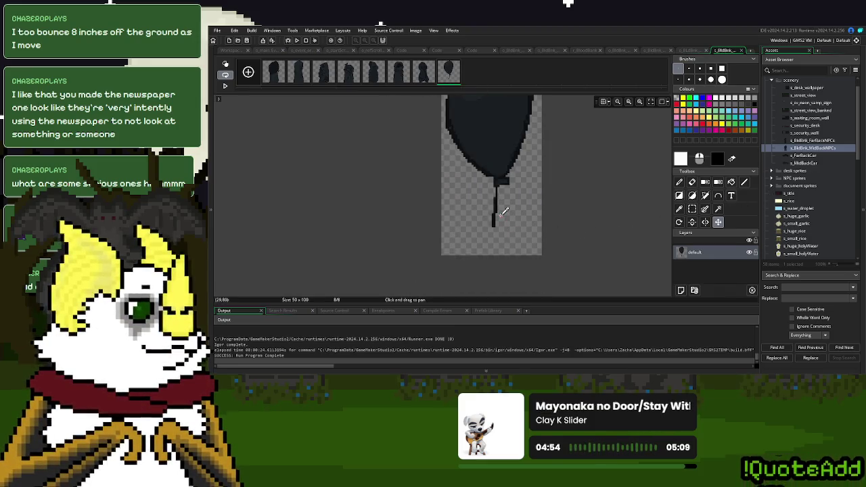
scroll(504, 212, "up", 3)
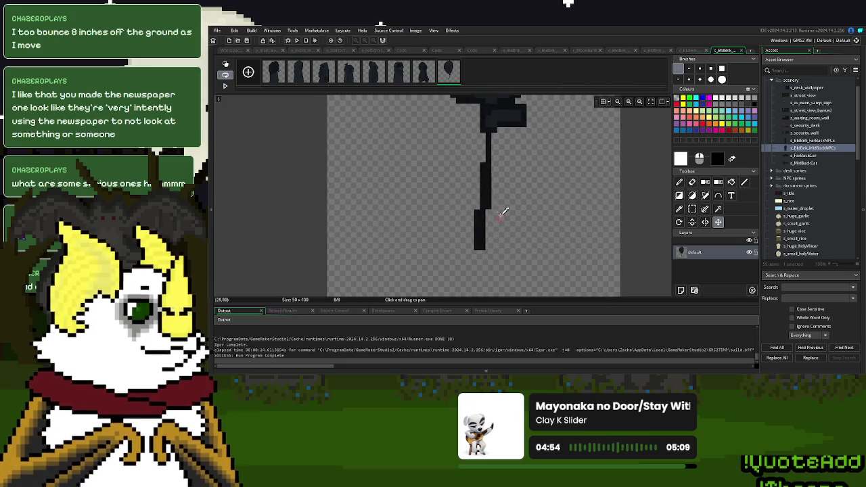
left_click(481, 184, "ctrl")
scroll(506, 245, "down", 2)
mouse_move(480, 186)
left_mouse_down()
mouse_move(488, 260)
mouse_move(485, 245)
left_mouse_up()
left_click_drag(483, 208, 484, 224)
scroll(499, 218, "down", 4)
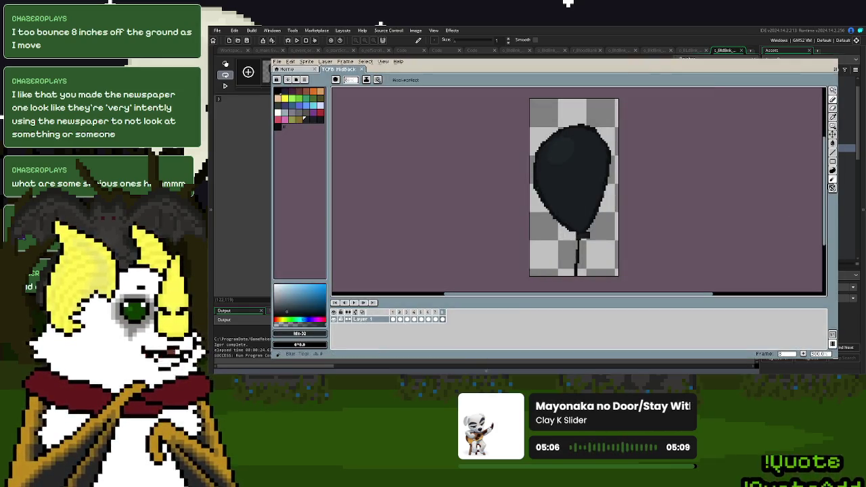
Move the balloon about 35 px up in its frame
left_click(834, 134)
left_click_drag(583, 160, 583, 136)
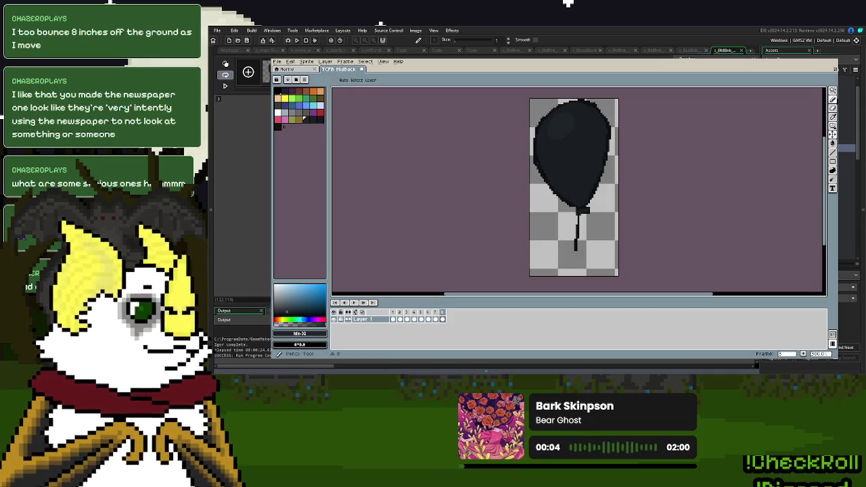
left_click(833, 100)
Sample the string's dark colour and extend the string down to the frame's bottom edge
scroll(592, 270, "up", 1)
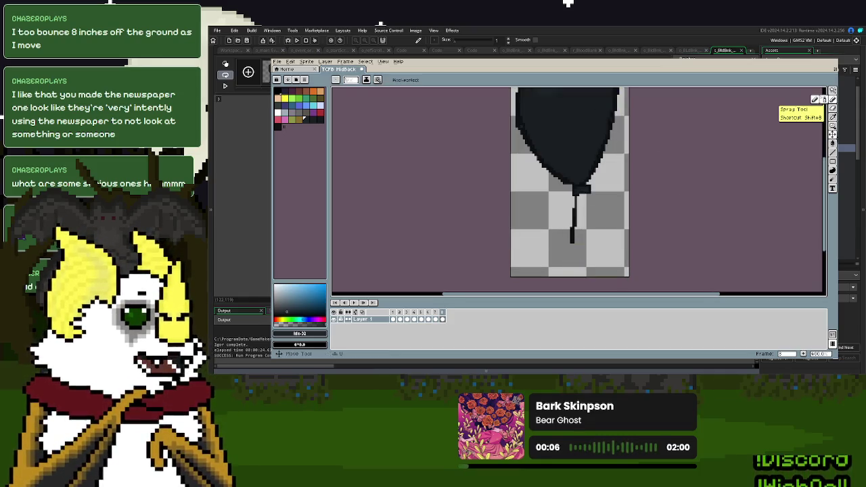
left_click(833, 120)
left_click(574, 206)
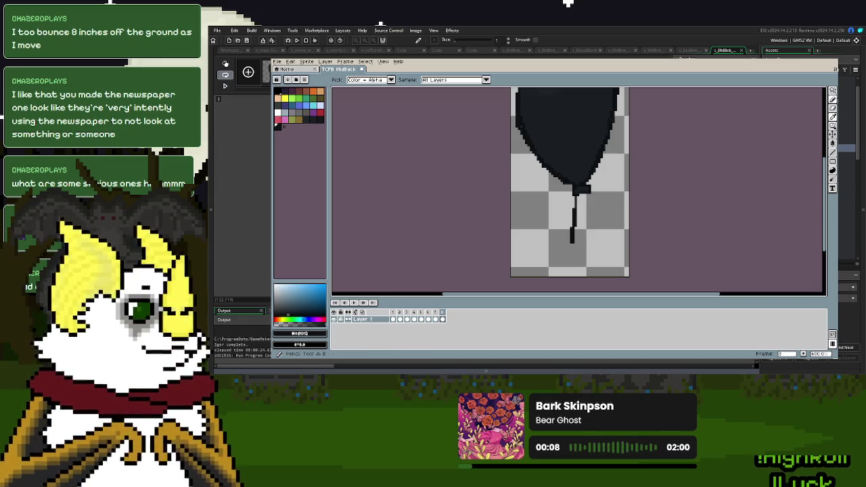
key("p")
scroll(601, 214, "up", 1)
left_click_drag(591, 213, 596, 271)
left_click_drag(587, 219, 596, 279)
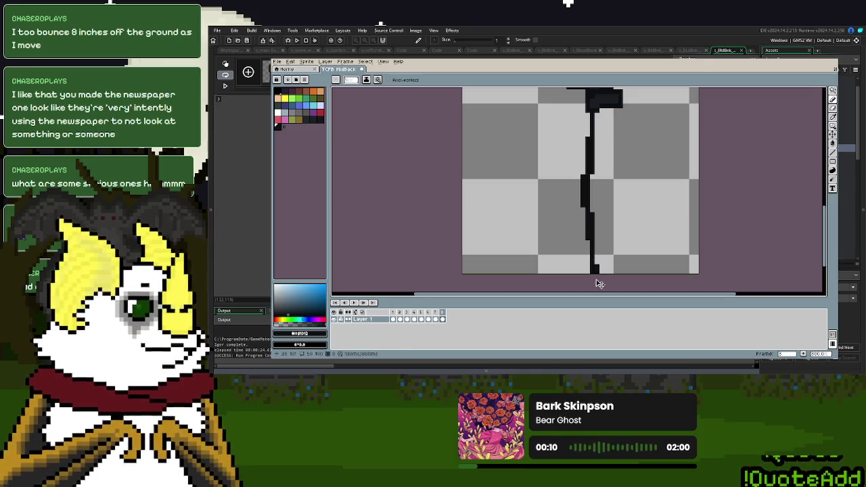
scroll(615, 182, "down", 4)
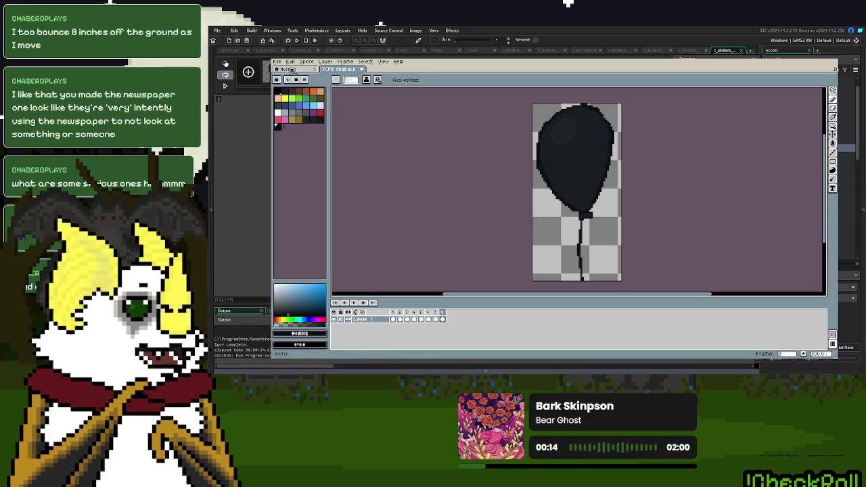
Save the edited balloon image and close Aseprite
left_click(276, 62)
left_click(285, 91)
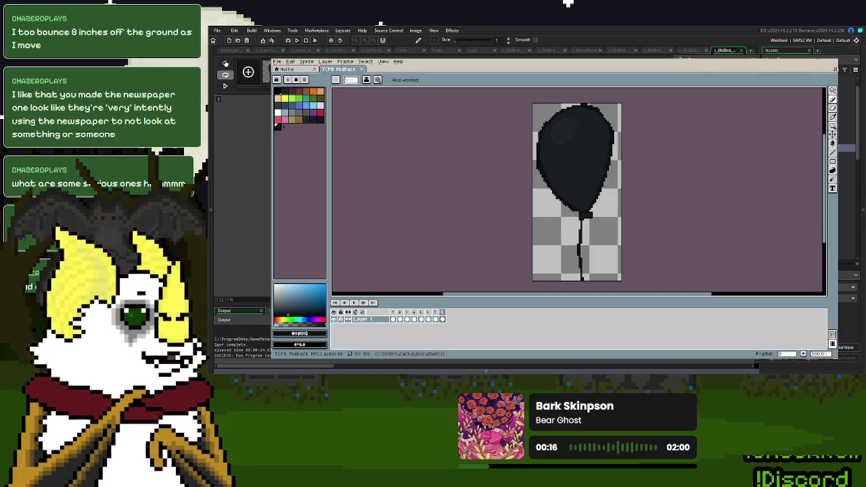
left_click(835, 69)
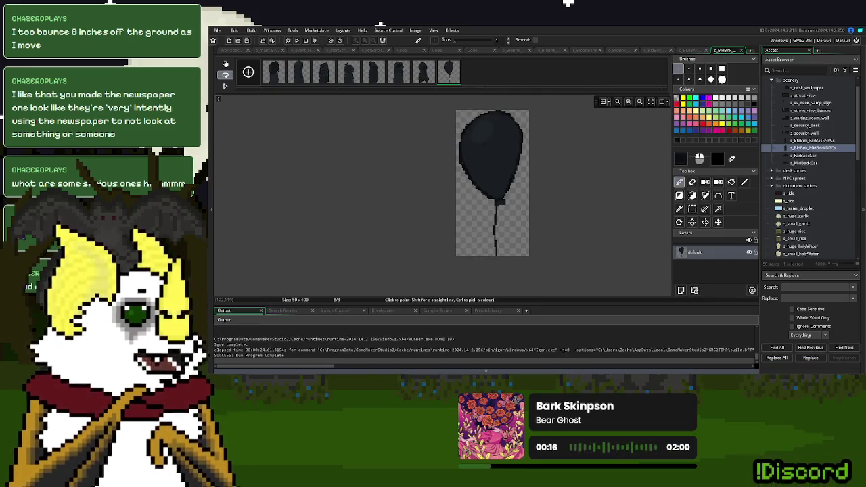
Close the image editor, run the game, start a New Game to view the blood bank, then quit
left_click(742, 51)
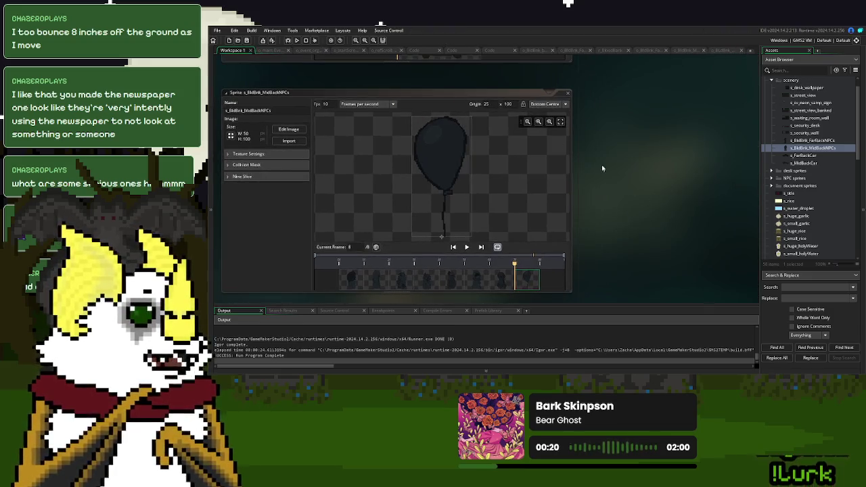
left_click(297, 40)
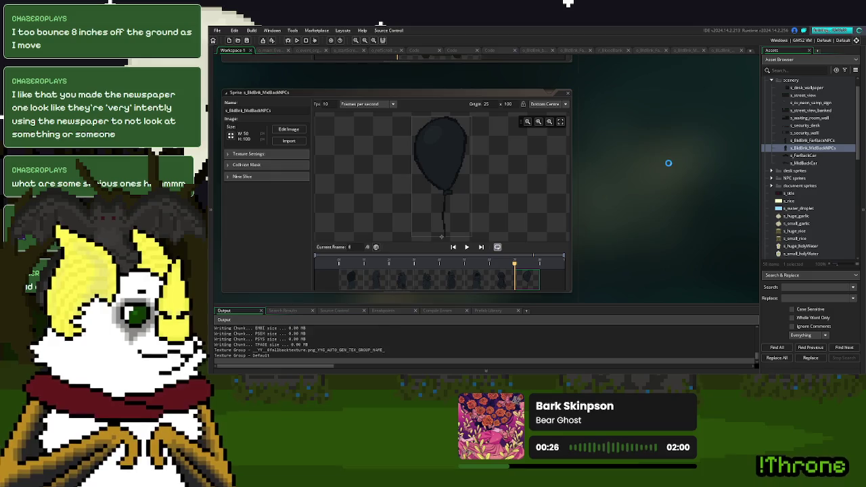
left_click(593, 134)
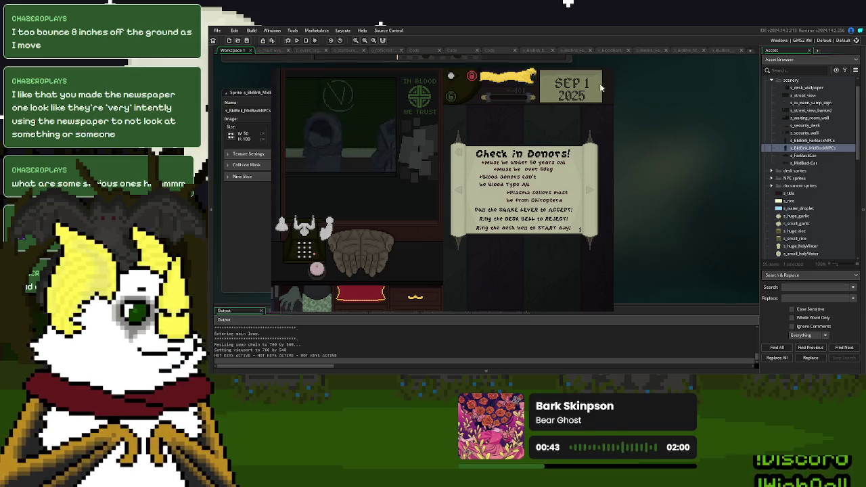
key("Escape")
Close the unneeded editor tabs and open the background spawner's Create event code
left_click(723, 51)
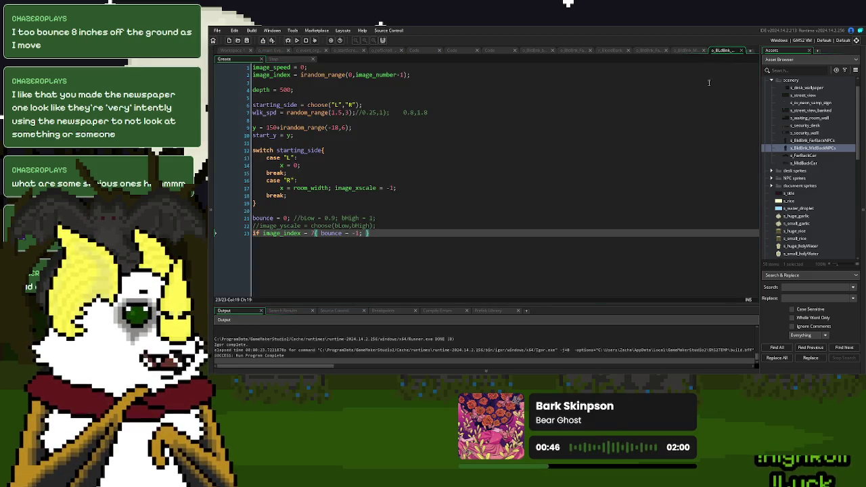
left_click(741, 51)
left_click(730, 50)
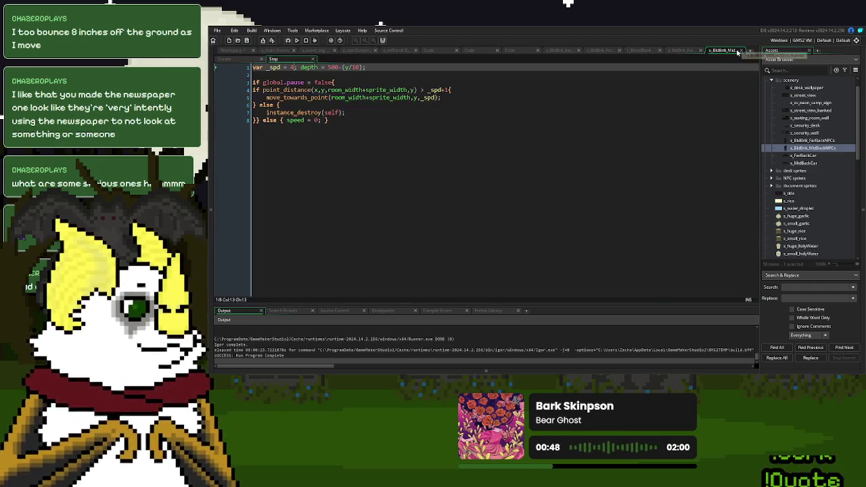
left_click(702, 52)
left_click(697, 52)
left_click(706, 50)
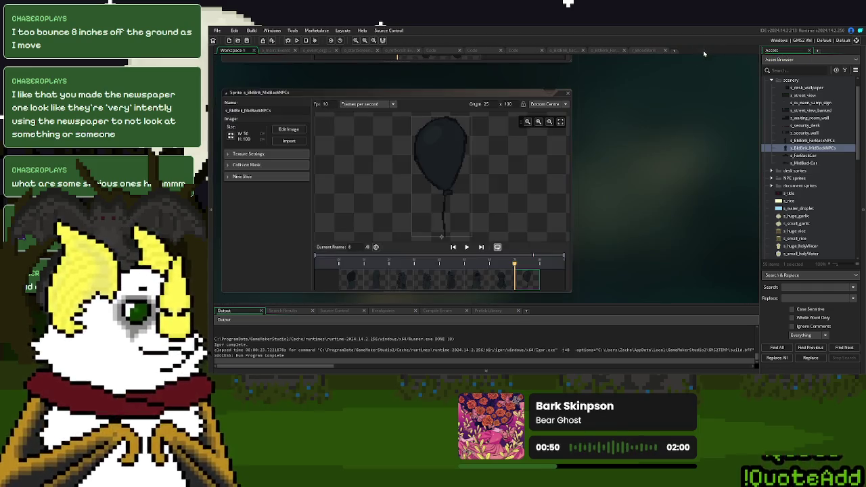
left_click(604, 52)
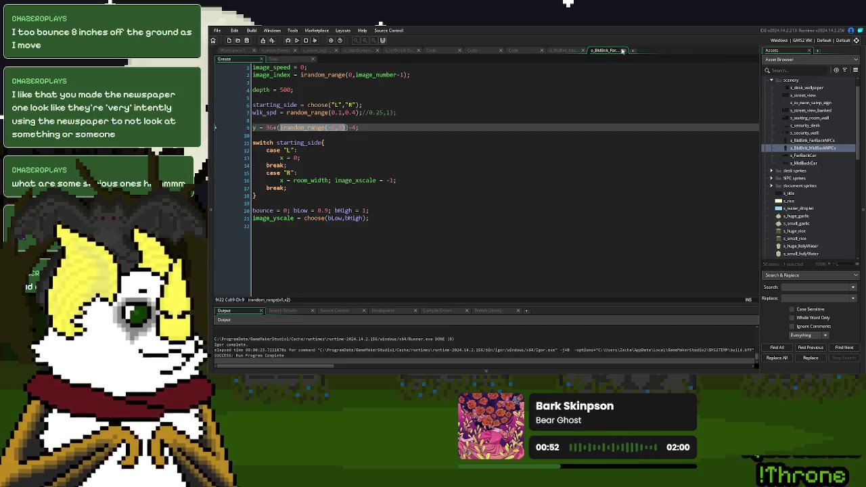
left_click(624, 51)
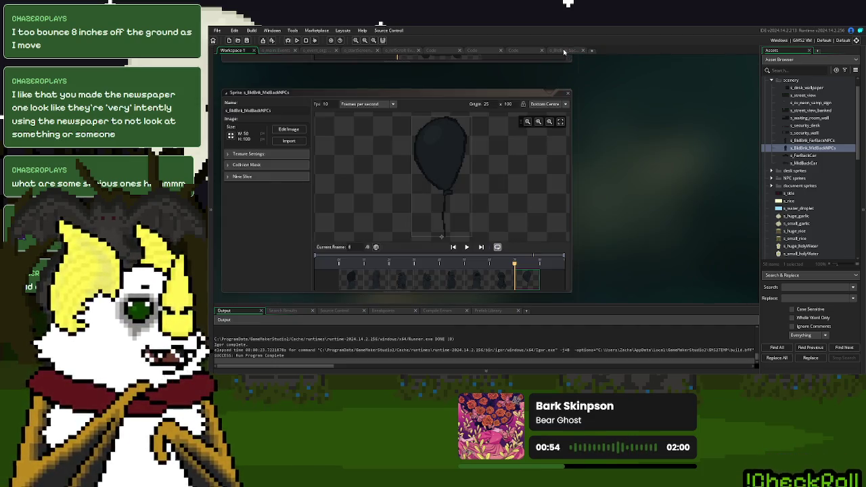
left_click(564, 51)
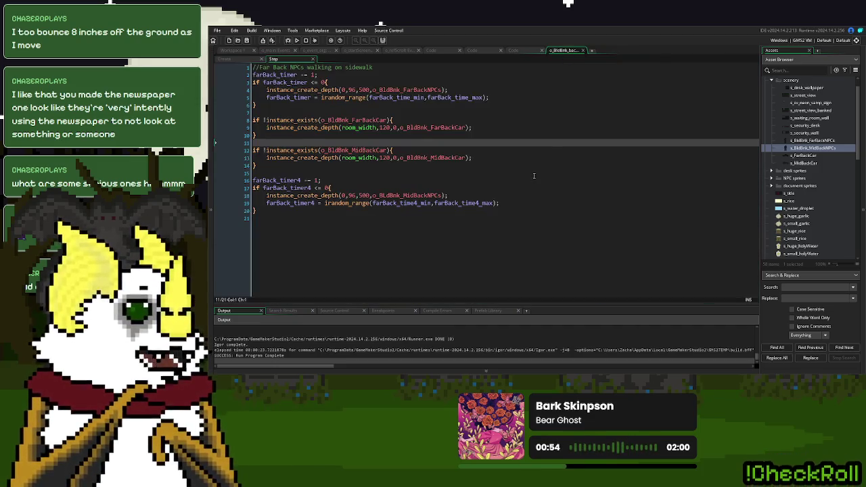
left_click(245, 59)
Trim the farBack_time_min value and uncomment the *40 multiplier on farBack_time_max
left_click(337, 69)
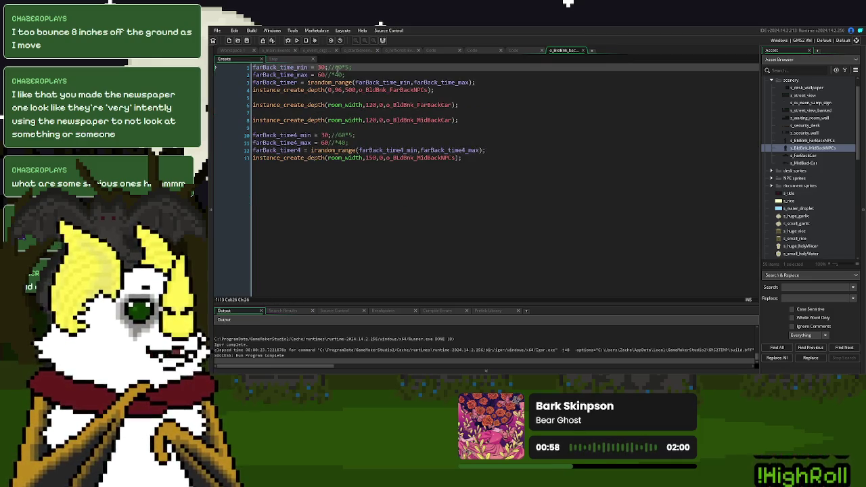
key("BackSpace")
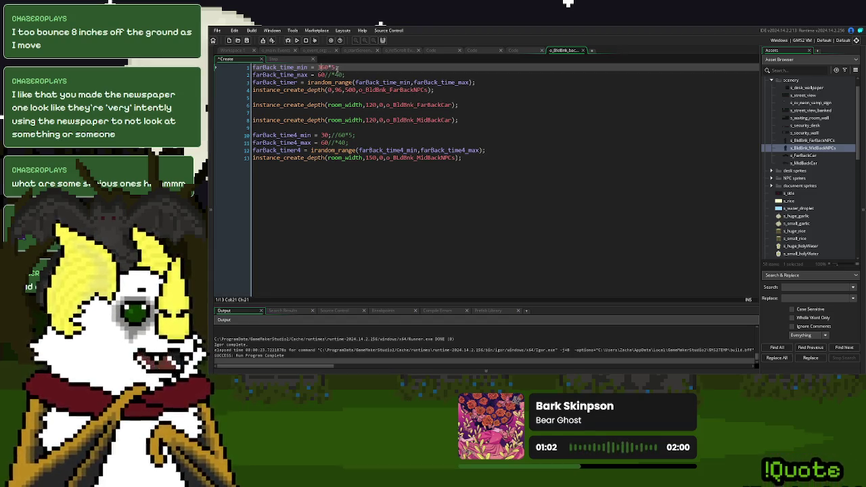
key("Down")
key("BackSpace")
key("BackSpace")
key("Down")
key("Down")
key("Down")
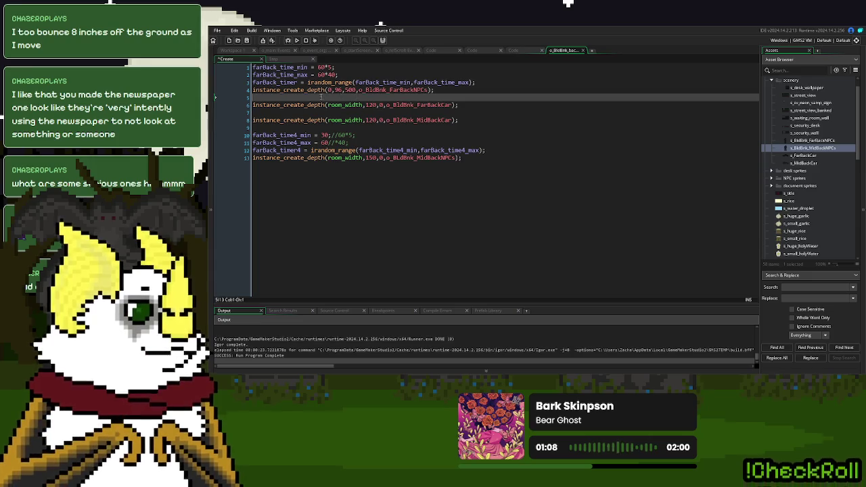
Check the farBack_time4_min/max lines, then select the first timer's three setup lines
left_click(339, 135)
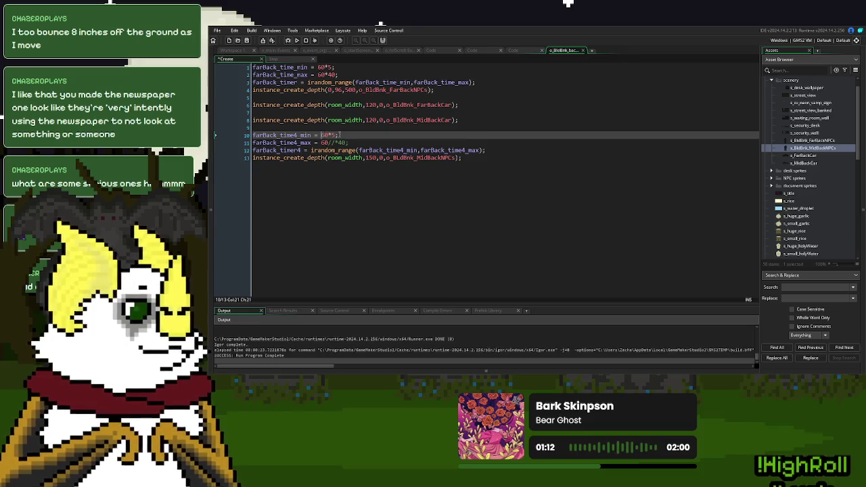
key("Down")
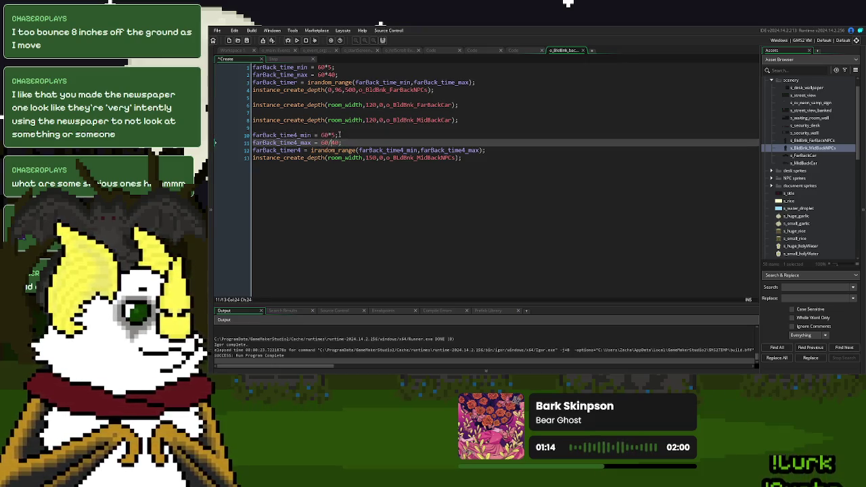
key("Up")
key("Down")
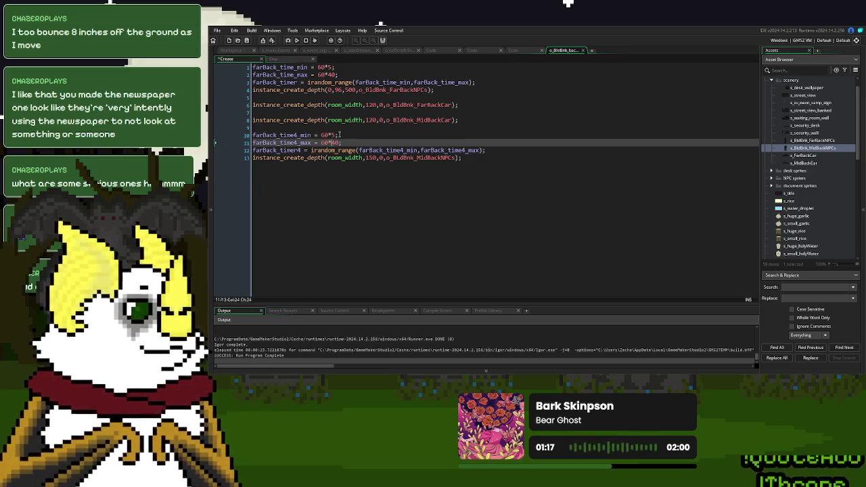
left_click(338, 134)
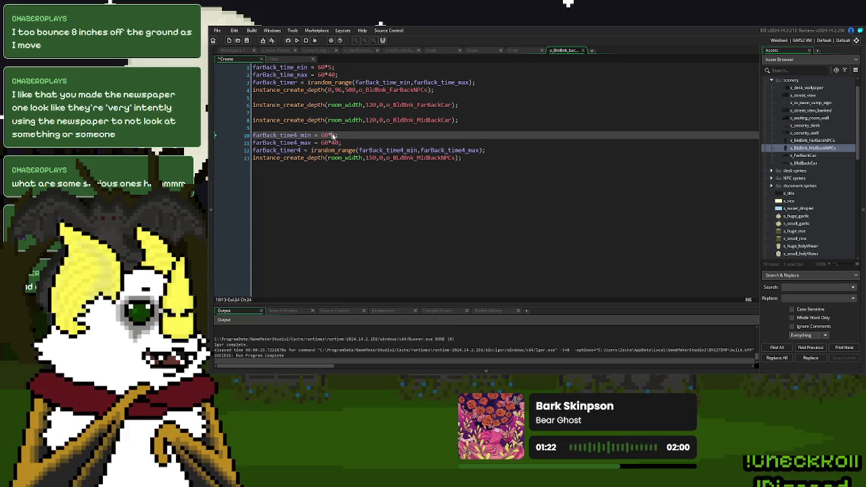
key("Down")
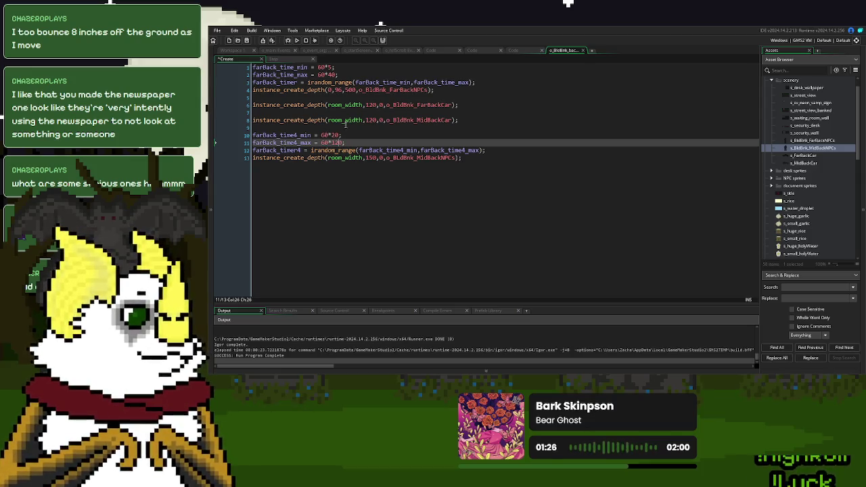
left_click(388, 128)
left_click_drag(479, 82, 233, 67)
key("ctrl+c")
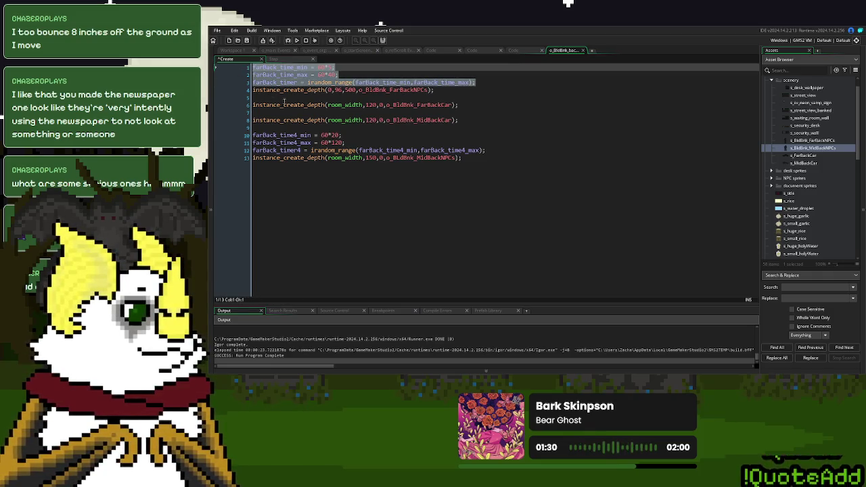
Paste a second timer setup in Create and rename its variables to farBack_time2 and farBack_timer2
left_click(286, 100)
key("Return")
key("ctrl+v")
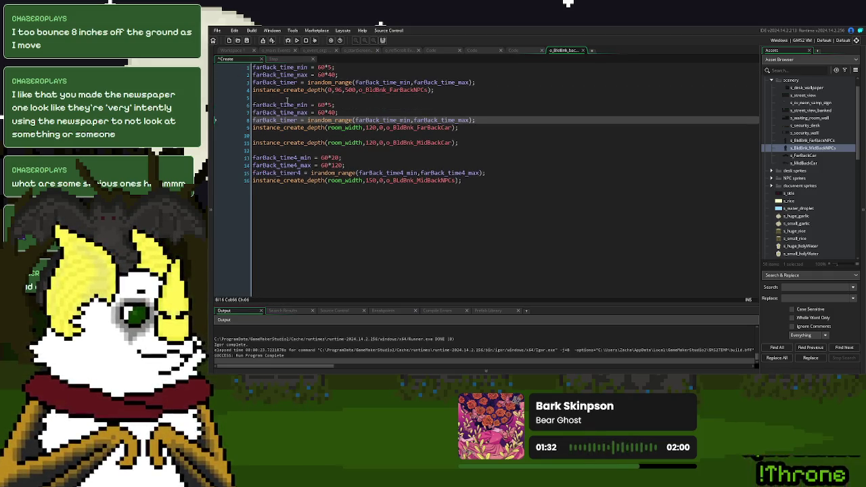
left_click(295, 105)
type("2")
left_click(295, 113)
type("2")
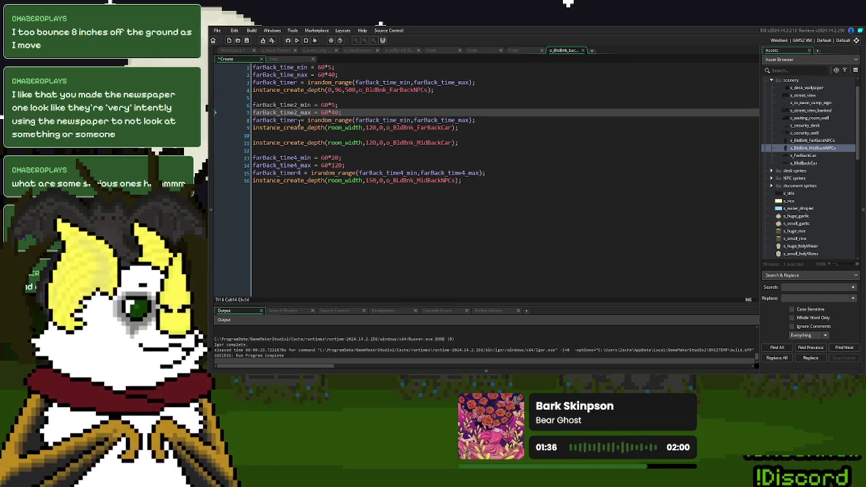
left_click(300, 120)
type("2")
left_click(402, 120)
type("2")
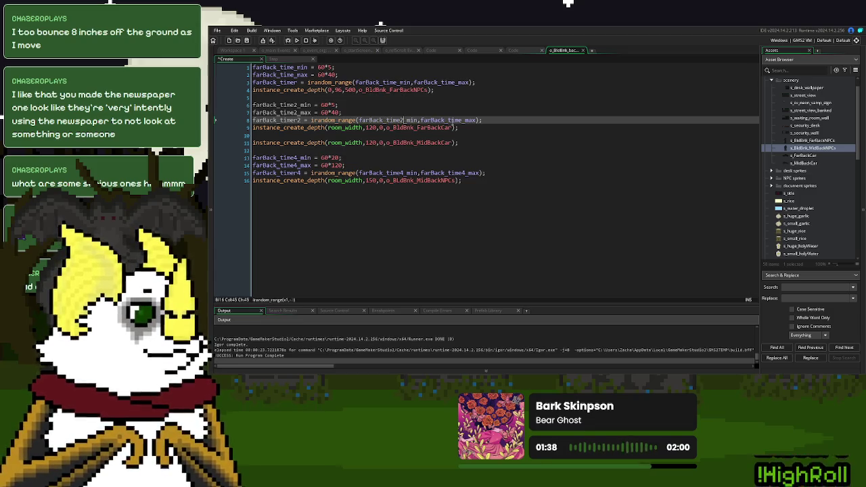
left_click(462, 120)
type("2")
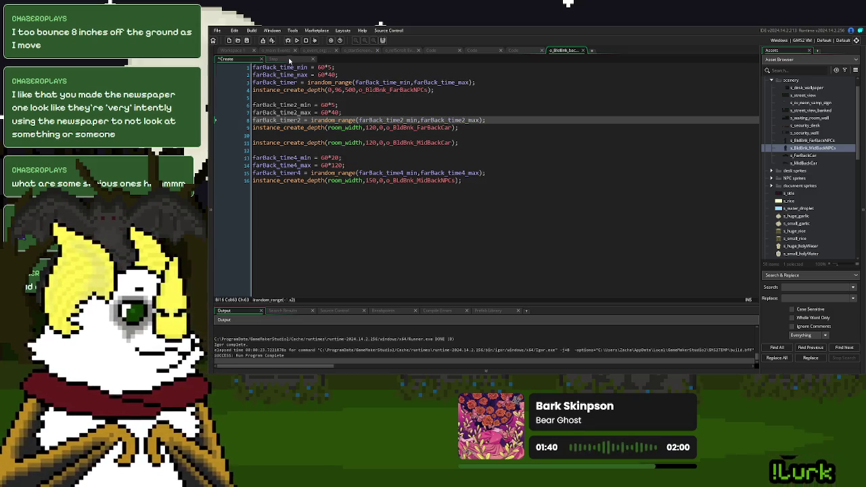
In Step, duplicate the farBack_timer countdown block for o_BldBnk_FarBackCar and delete the old car block
left_click(290, 60)
left_click_drag(258, 105, 252, 76)
key("ctrl+c")
left_click(262, 114)
key("ctrl+v")
double_click(352, 158)
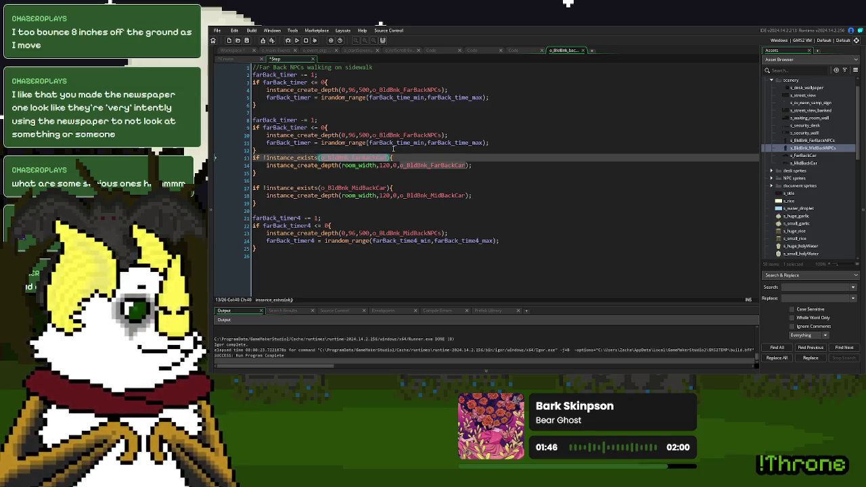
double_click(407, 135)
key("ctrl+v")
left_click_drag(257, 173, 271, 149)
key("Delete")
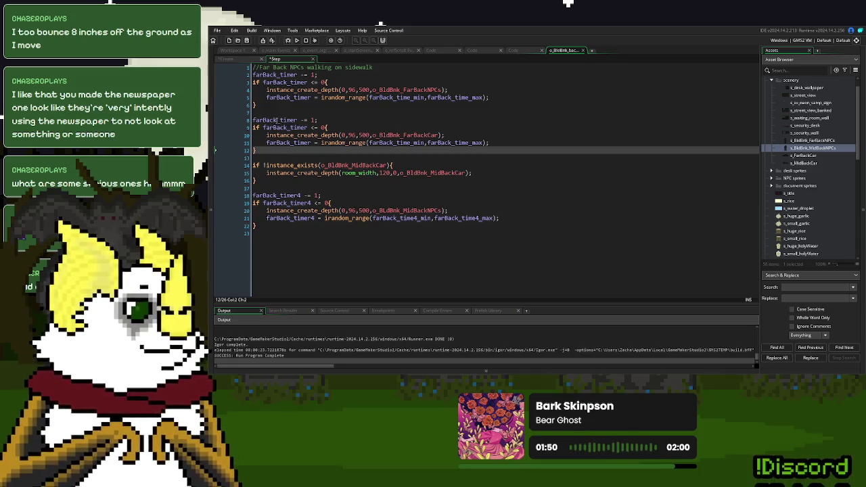
Rename the duplicated countdown block to use farBack_timer2, farBack_time2_min and farBack_time2_max
left_click(278, 120)
type("2")
key("BackSpace")
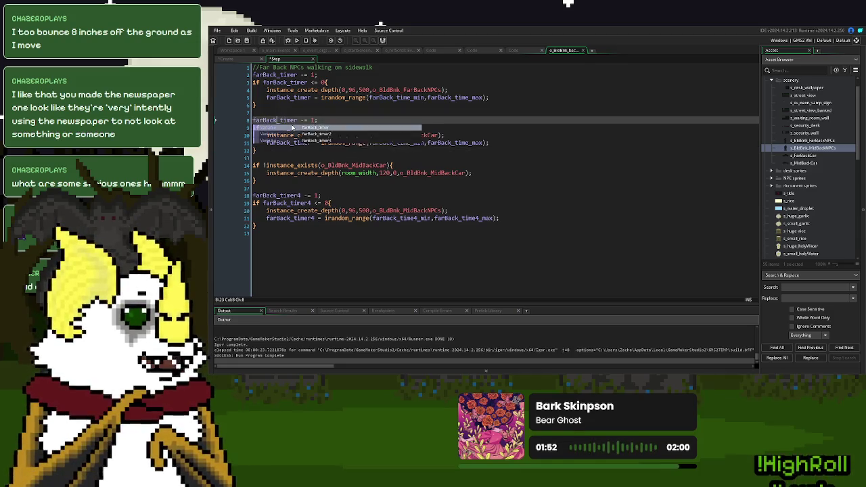
key("Return")
type("2")
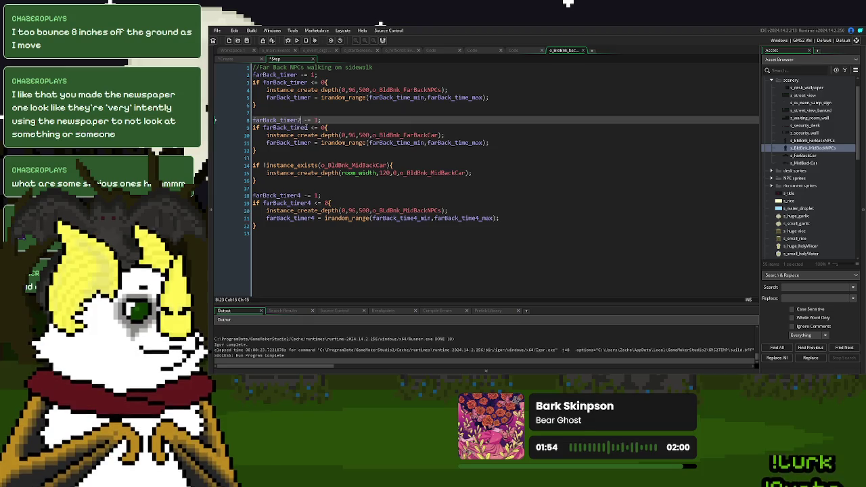
left_click(309, 127)
type("2")
left_click(315, 143)
type("2")
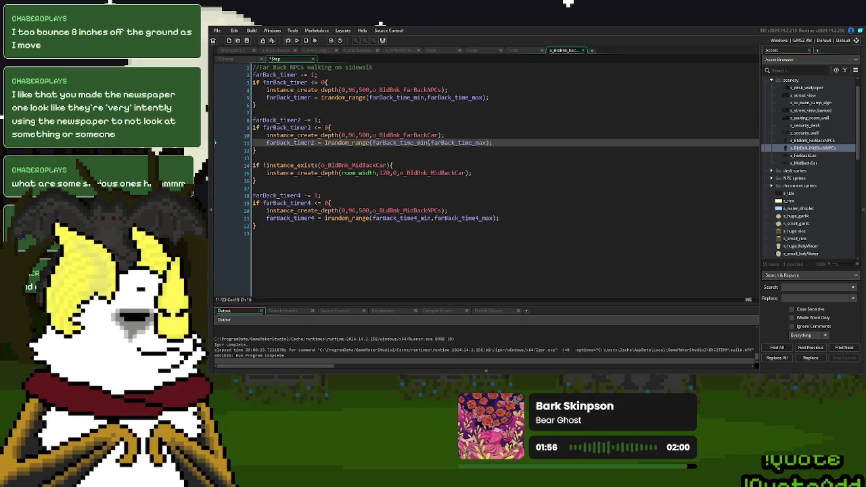
left_click(414, 143)
type("2")
left_click(476, 143)
type("2")
Paste a third copy of the timer setup lines into the Create code at line 10
key("ctrl+Tab")
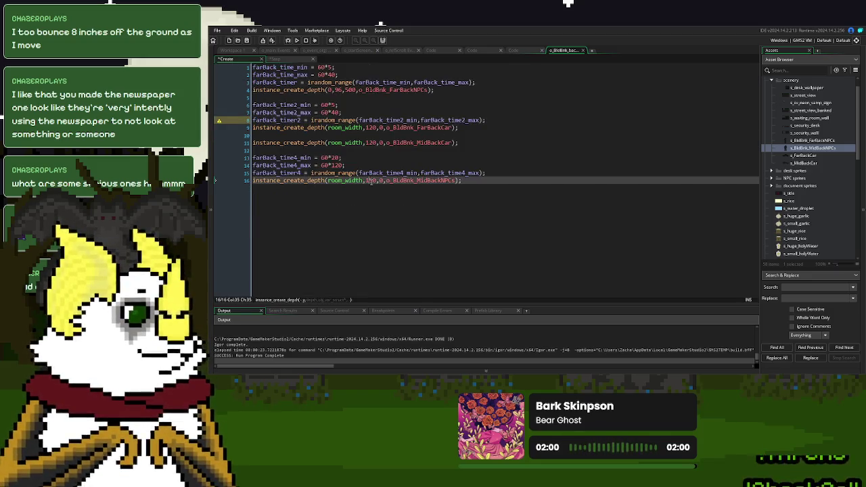
left_click_drag(486, 120, 235, 108)
left_click(263, 135)
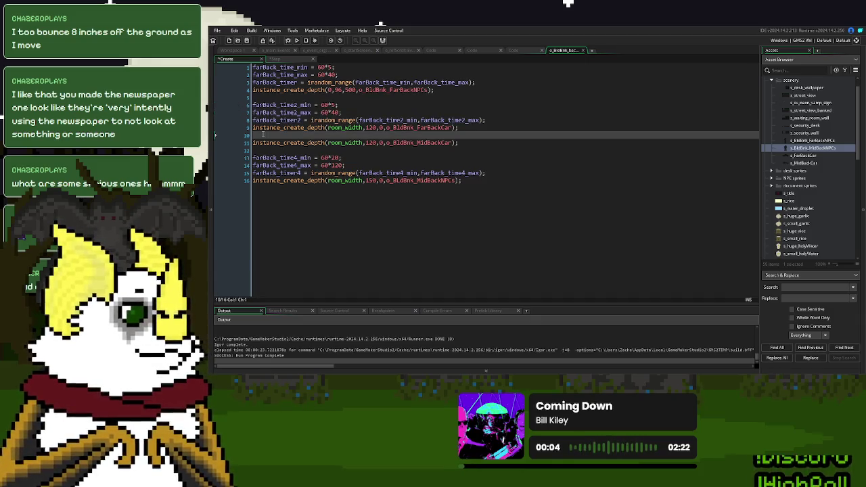
key("ctrl+v")
Prefix lines 4, 9, 14 and 19 of the Create code with //
left_click(253, 93)
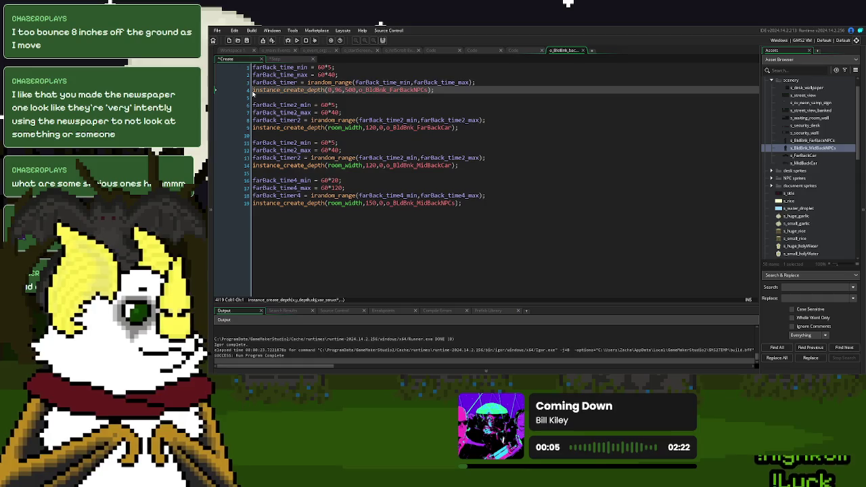
type("//")
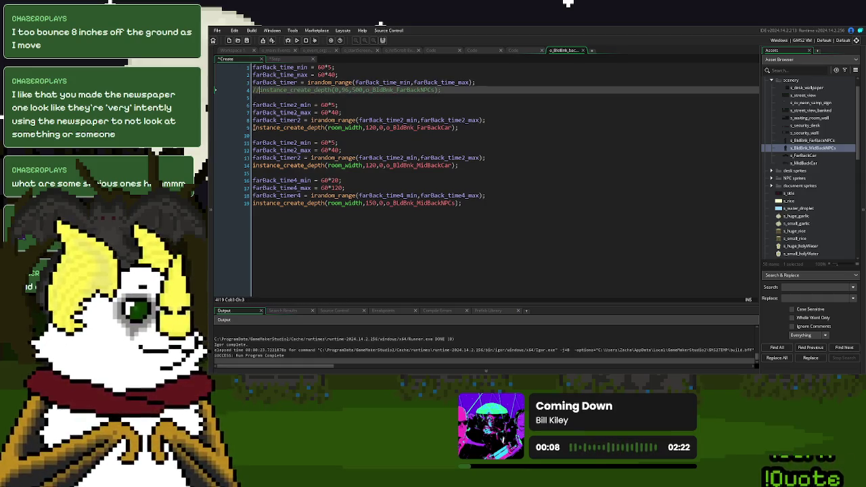
left_click(254, 128)
type("//")
left_click(254, 165)
type("//")
left_click(253, 203)
type("//")
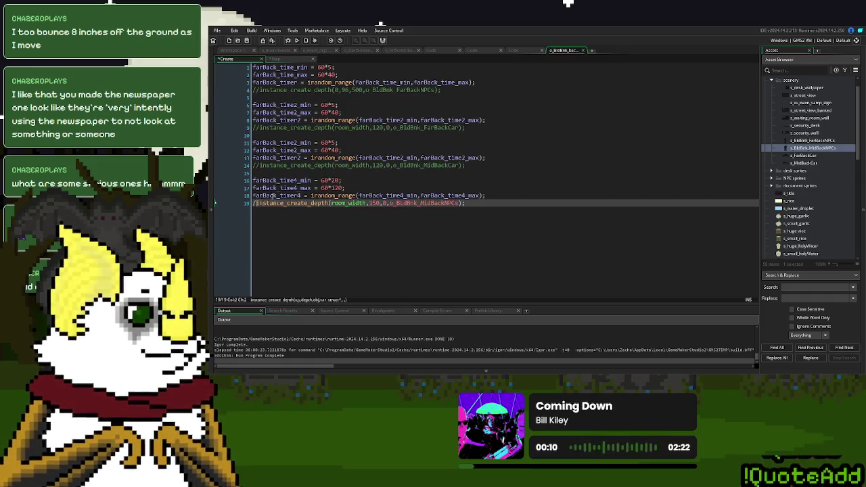
Rename the third setup's variables to farBack_time3_min, farBack_time3_max and farBack_timer3
left_click(295, 143)
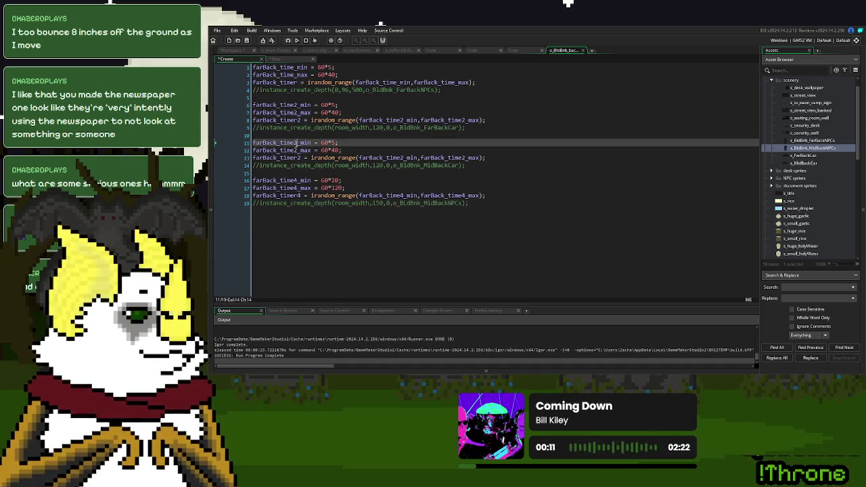
key("BackSpace")
type("3")
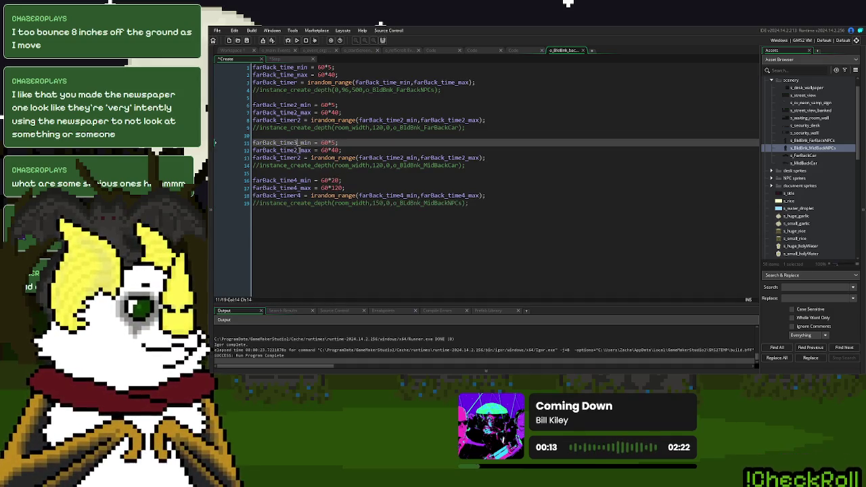
left_click(298, 150)
key("BackSpace")
type("3")
left_click(302, 158)
key("BackSpace")
type("3")
left_click(404, 158)
key("BackSpace")
type("3")
left_click(466, 158)
key("BackSpace")
type("3")
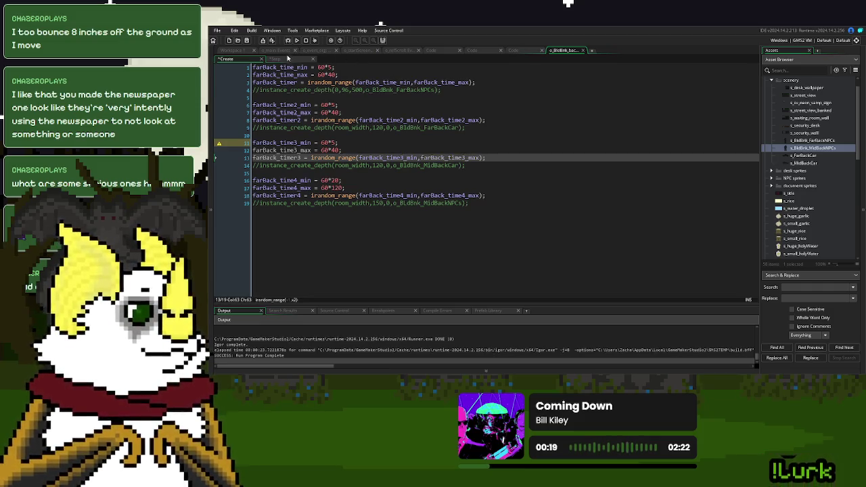
In the Step code, duplicate the farBack_timer2 countdown block below itself
left_click(285, 59)
left_click(321, 173)
left_click_drag(271, 153, 251, 120)
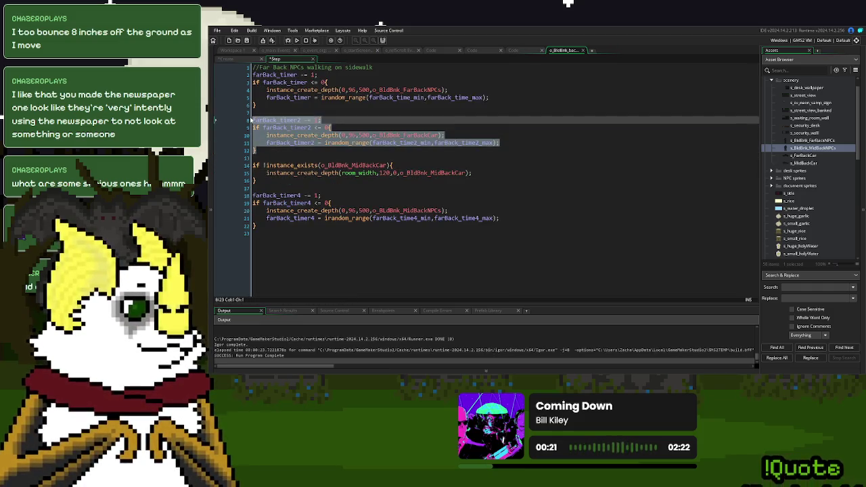
key("ctrl+c")
left_click(260, 157)
key("Return")
key("ctrl+v")
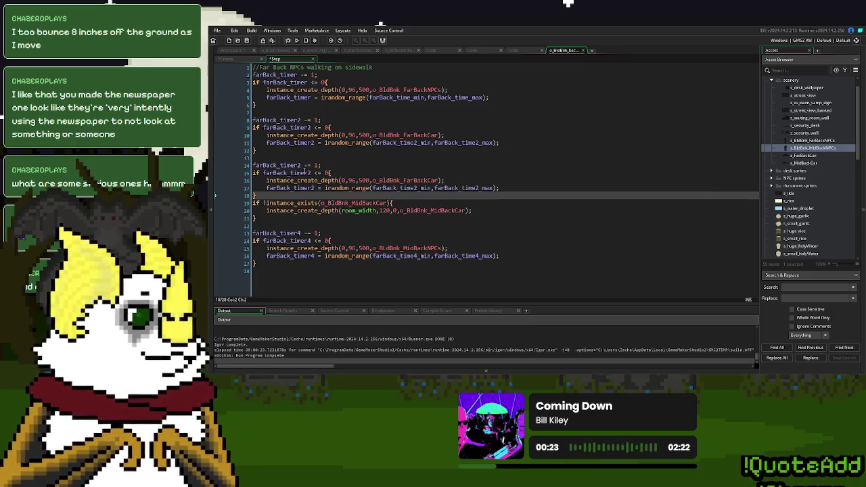
Rename the new block's timer and range variables to the timer3/time3 versions and delete the leftover instance_exists block
left_click(303, 166)
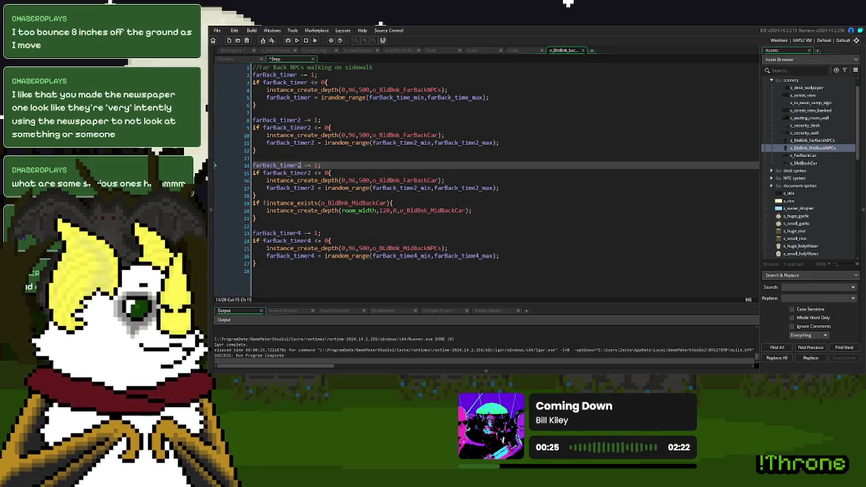
type("3")
left_click(311, 173)
key("BackSpace")
type("3")
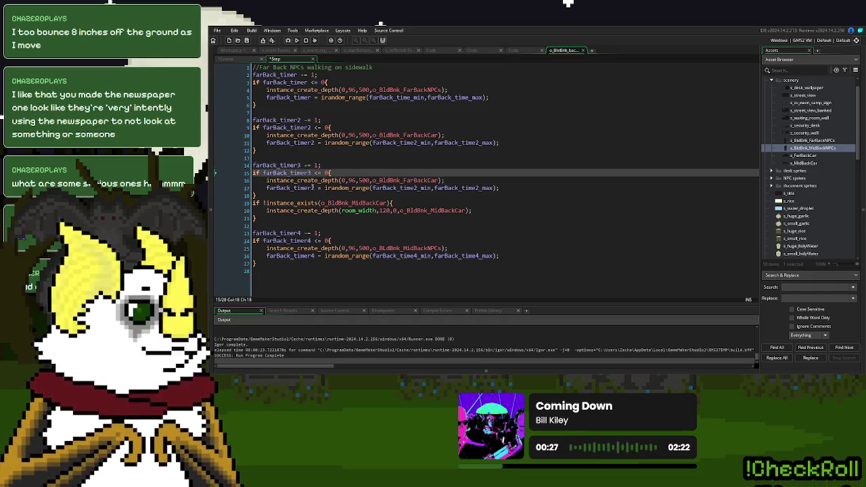
left_click(313, 187)
key("BackSpace")
type("33")
left_click(421, 187)
key("BackSpace")
type("3")
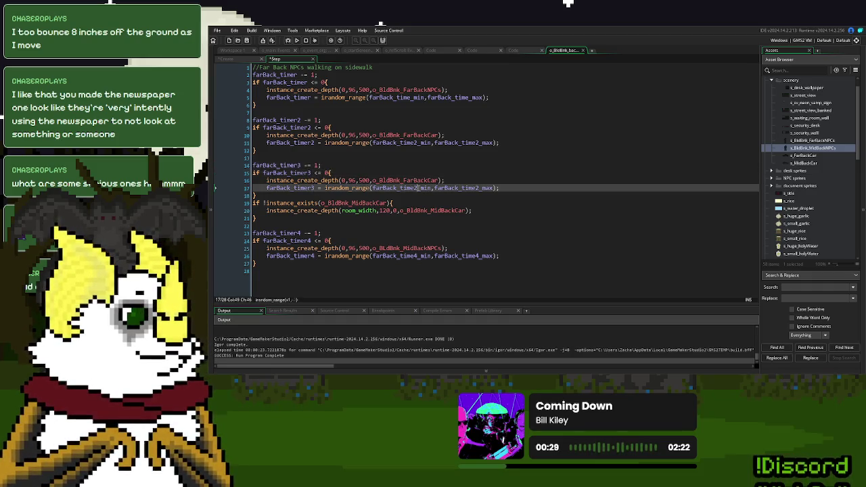
left_click(480, 188)
key("BackSpace")
type("3")
left_click_drag(311, 218, 271, 196)
key("Delete")
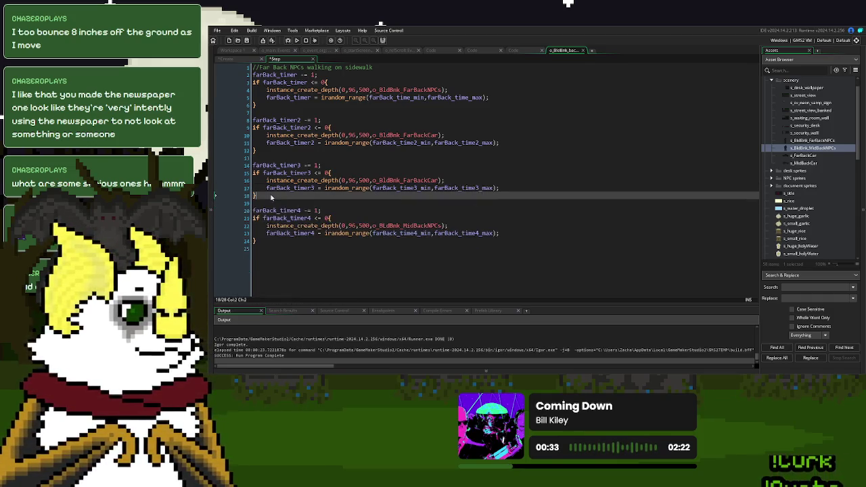
Add //Far BackCar, //Mid Car and //Mid NPCs by window comments above the Step timer blocks
left_click(290, 113)
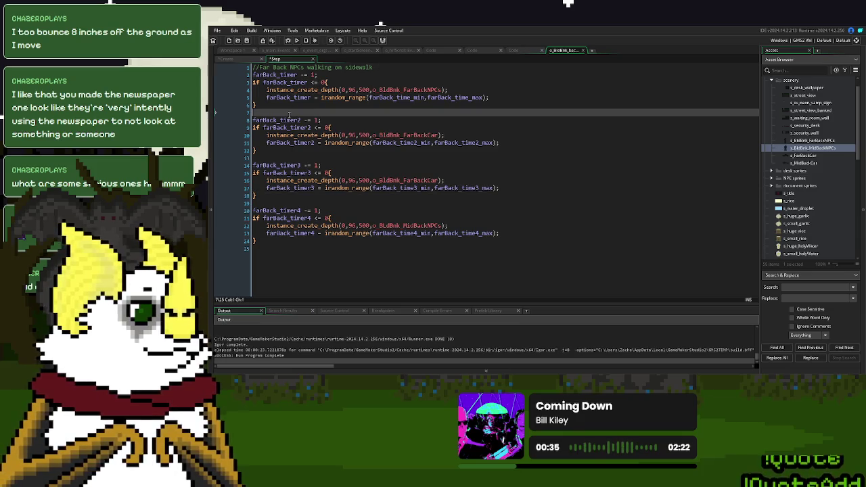
type("//")
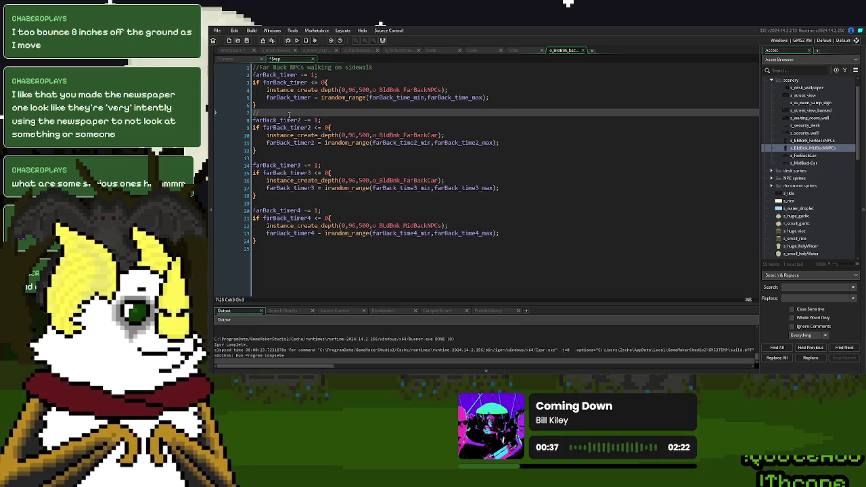
type("Far Bac")
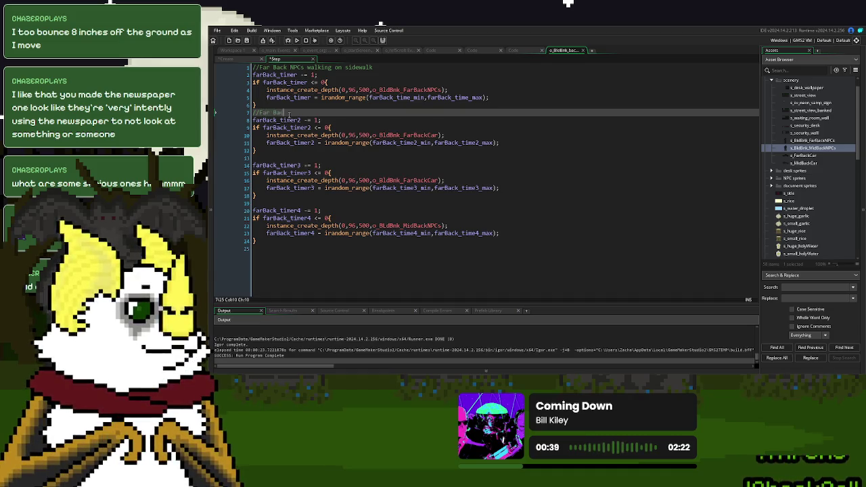
type("kCar")
key("Down")
key("Down")
key("Down")
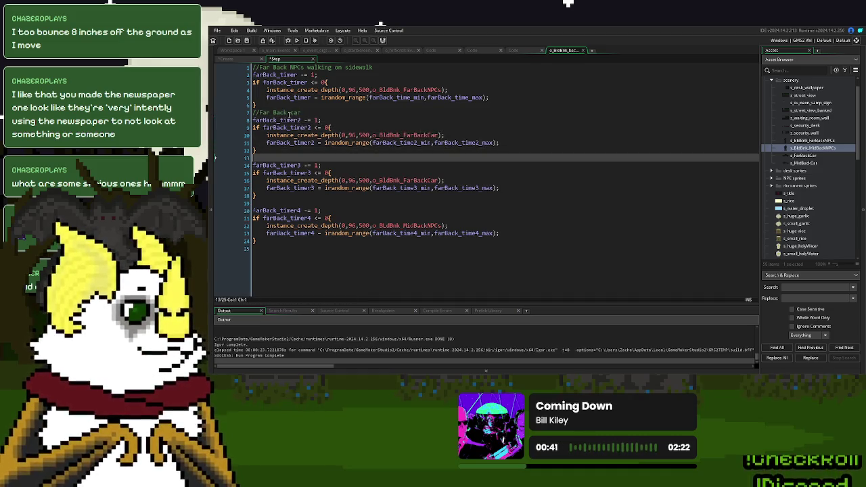
type("//Mid Car")
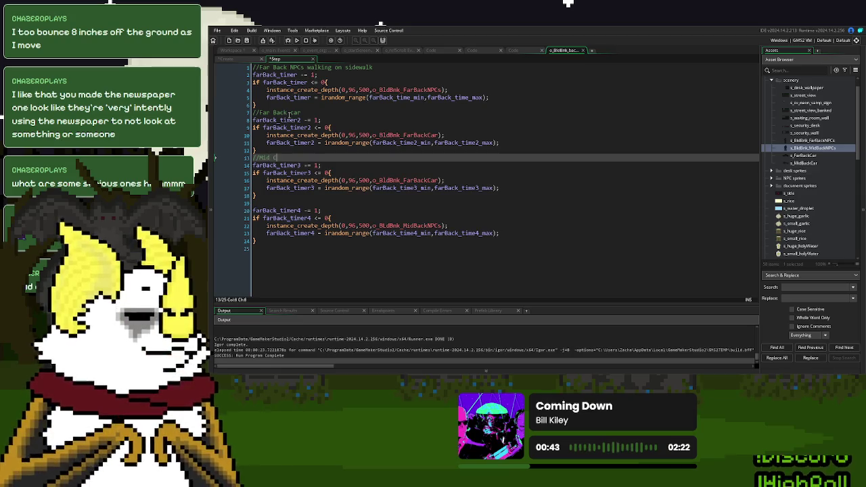
key("Down")
key("Down")
key("Down")
type("//Mid NP")
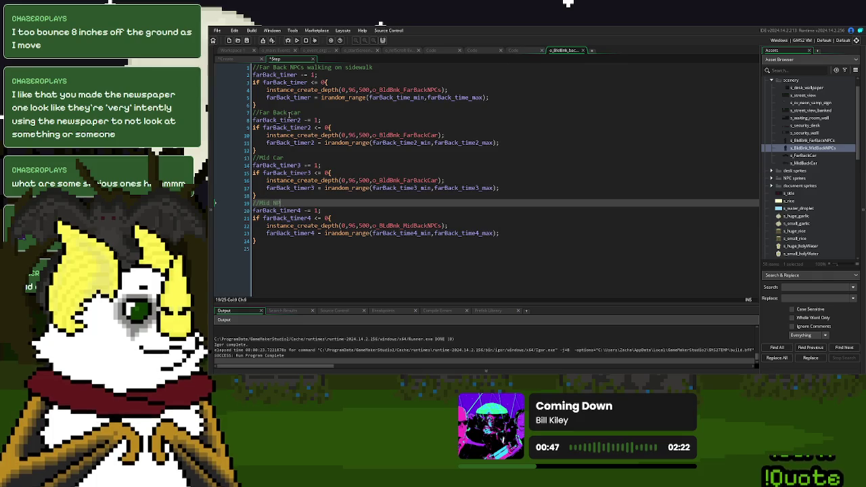
type("Cs by window")
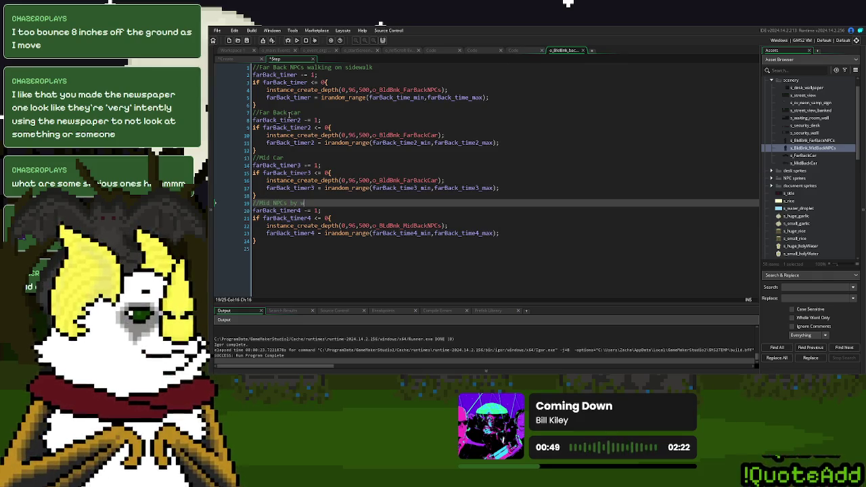
left_click(239, 58)
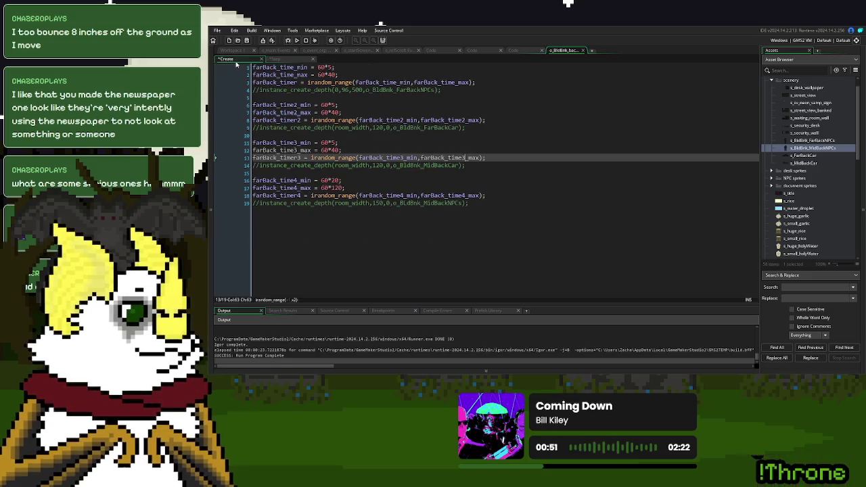
Add //Far Back NPCs on sidewal and //Far Back car comment lines to the Create code
left_click(451, 90)
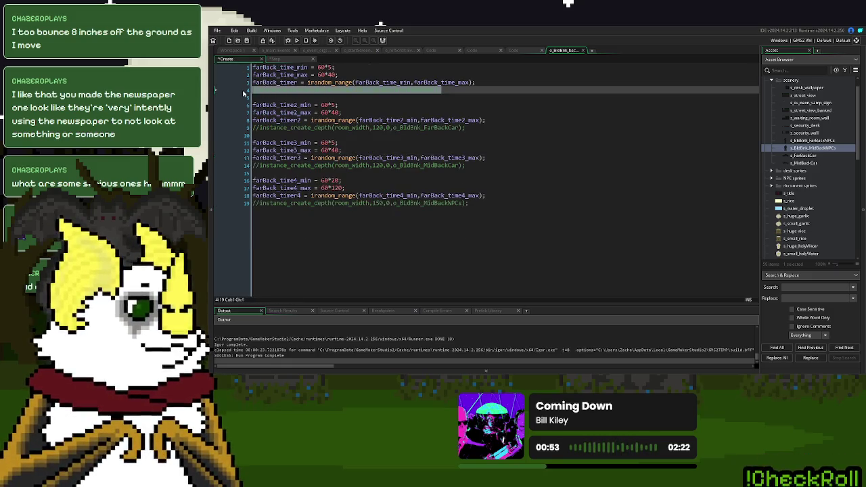
left_click(280, 105)
left_click(254, 67)
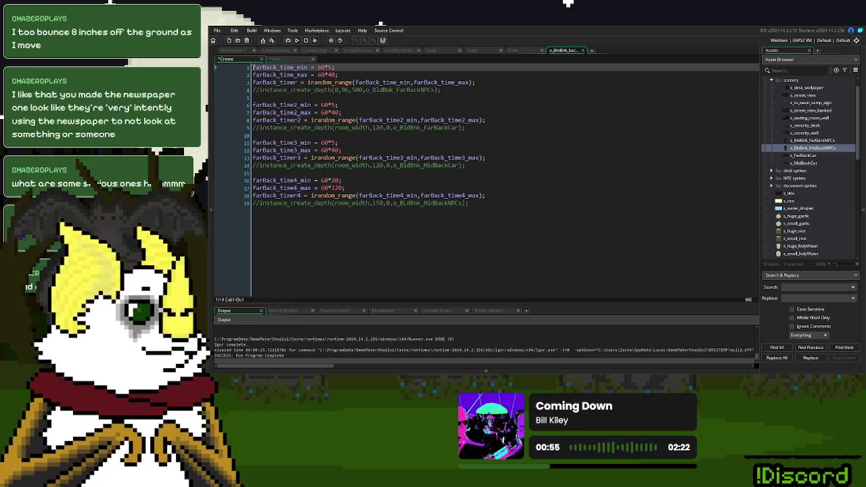
key("Return")
key("Up")
type("//Far")
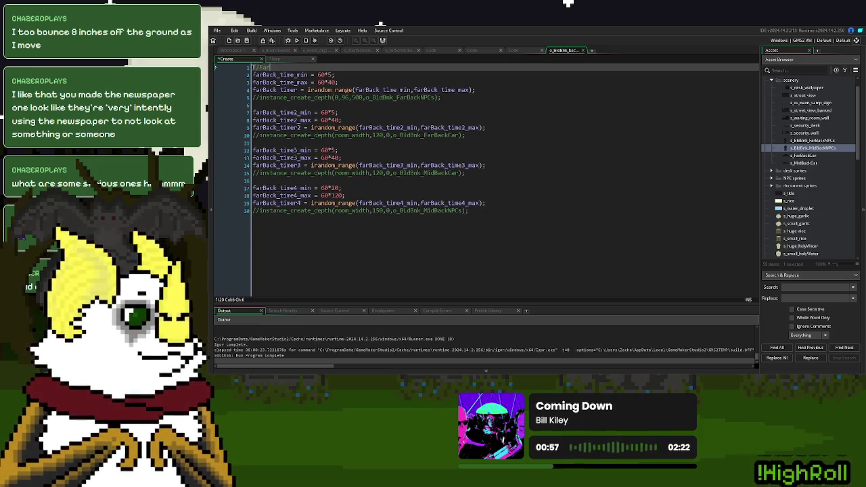
type(" Back NPCs on sidewal")
key("Down")
key("Down")
key("Down")
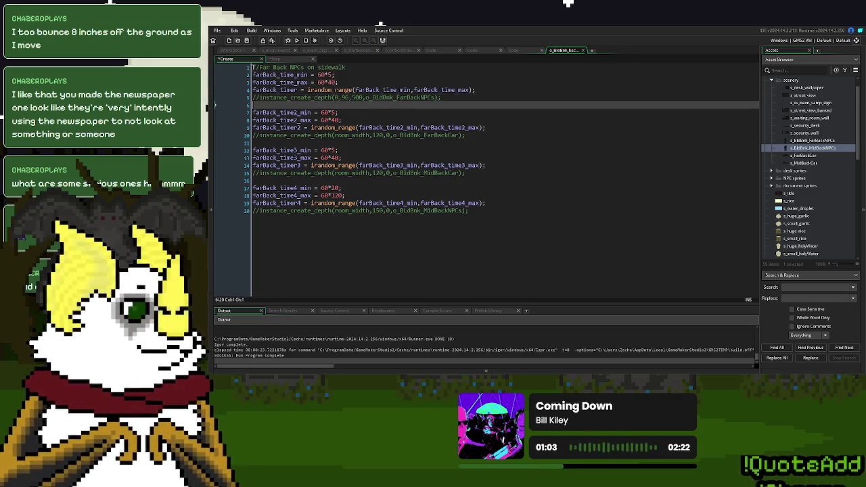
key("Return")
type("//Far Back car")
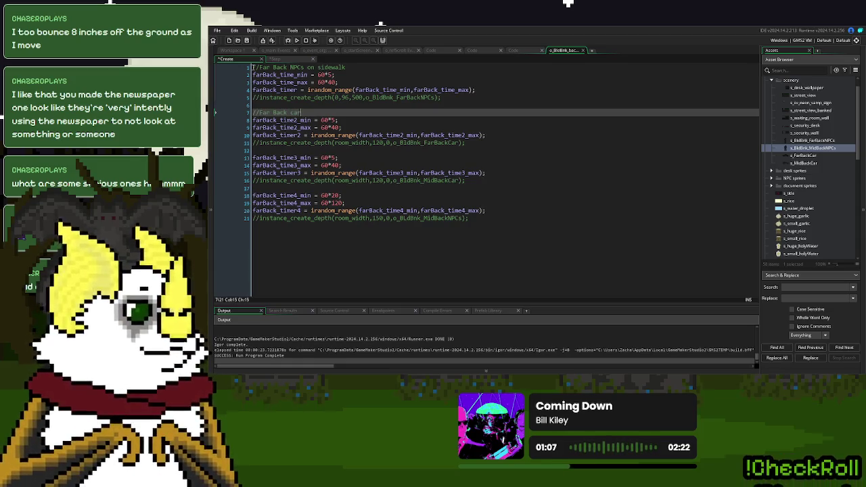
Add //Mid Car and //Mid NPCs by window comments above the third and fourth timer setups
key("Down")
key("Down")
key("Down")
key("Return")
type("//Mid Car")
key("Down")
key("Down")
key("Down")
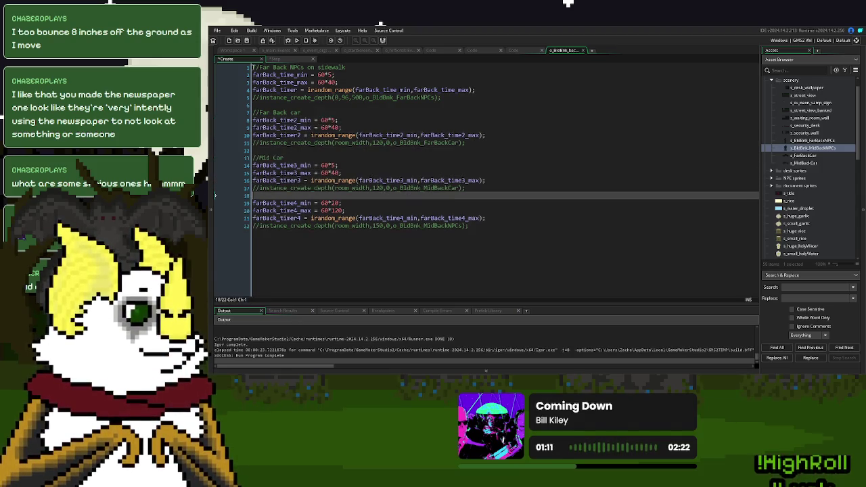
key("Return")
type("//Mid NPC")
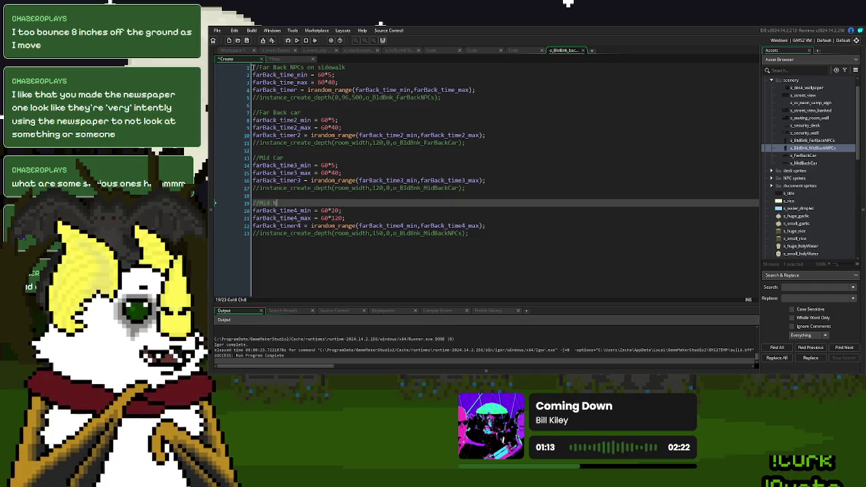
type("s by window")
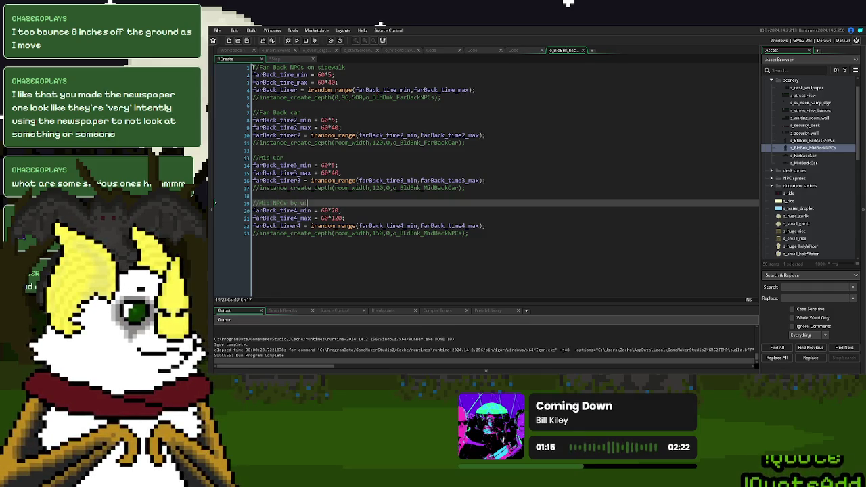
Lower the car timer maximums from 60*40 to 60*25, change farBack_time2_min's last digit to 5, and run the game
left_click(336, 120)
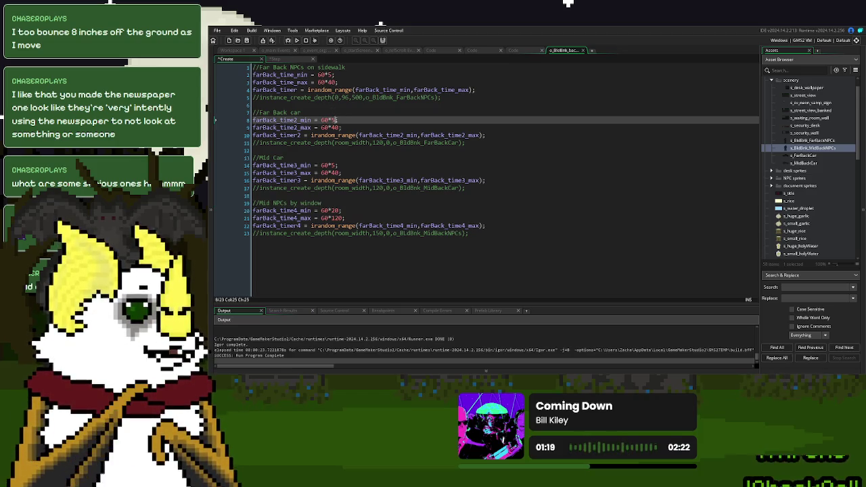
key("BackSpace")
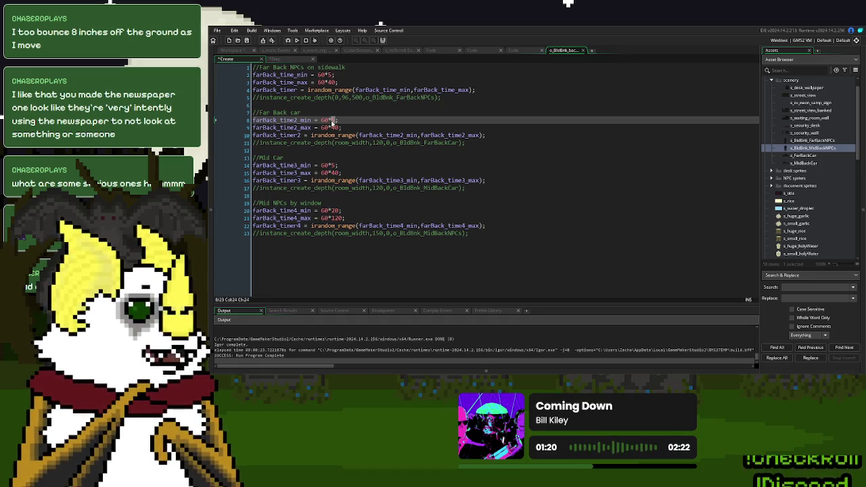
type("5")
double_click(334, 127)
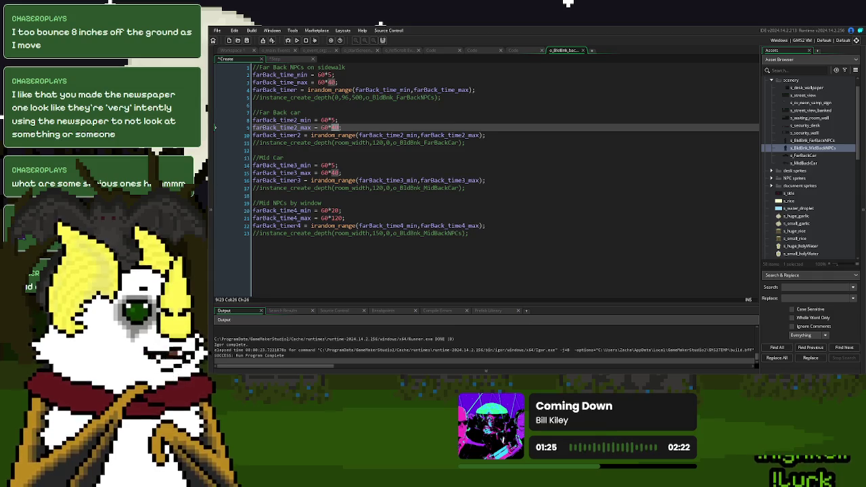
type("25")
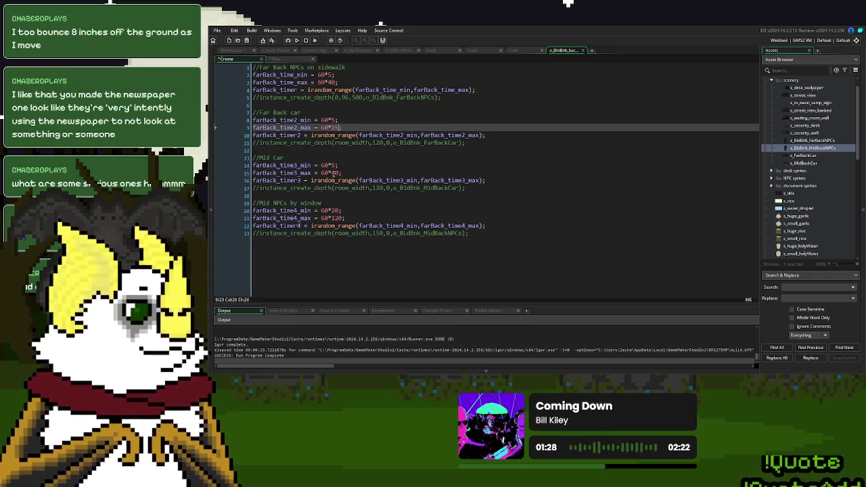
double_click(333, 174)
type("25")
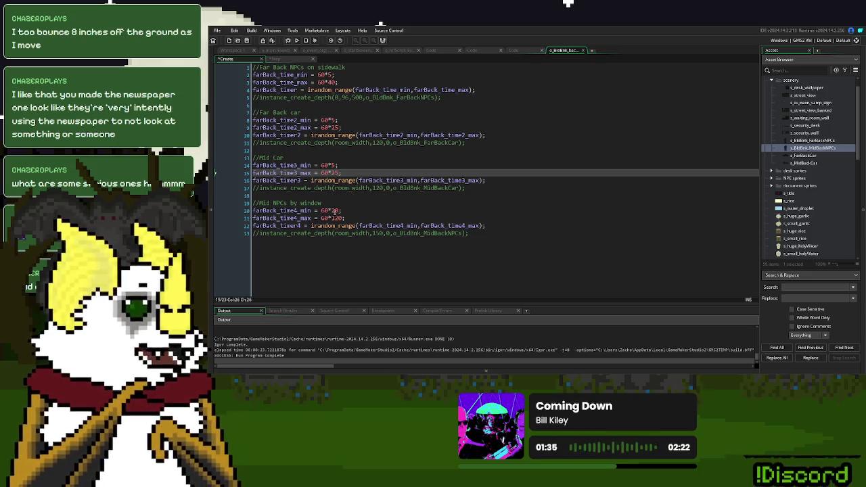
left_click(340, 196)
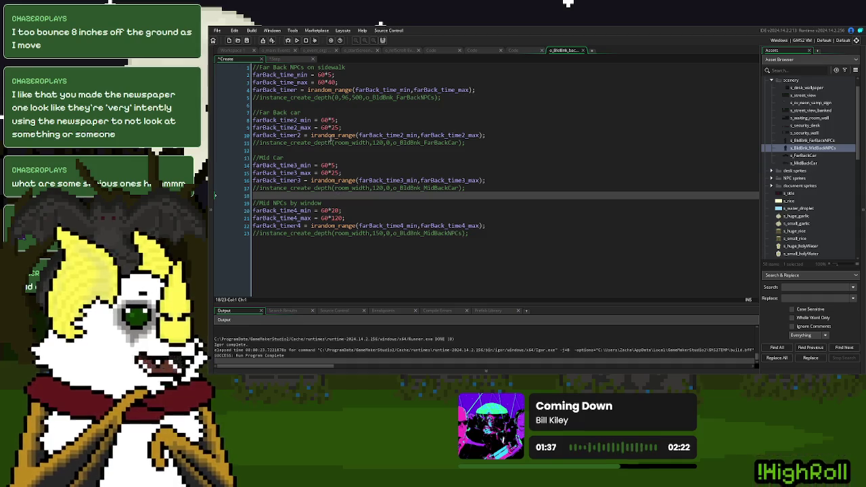
left_click(296, 40)
left_click(379, 112)
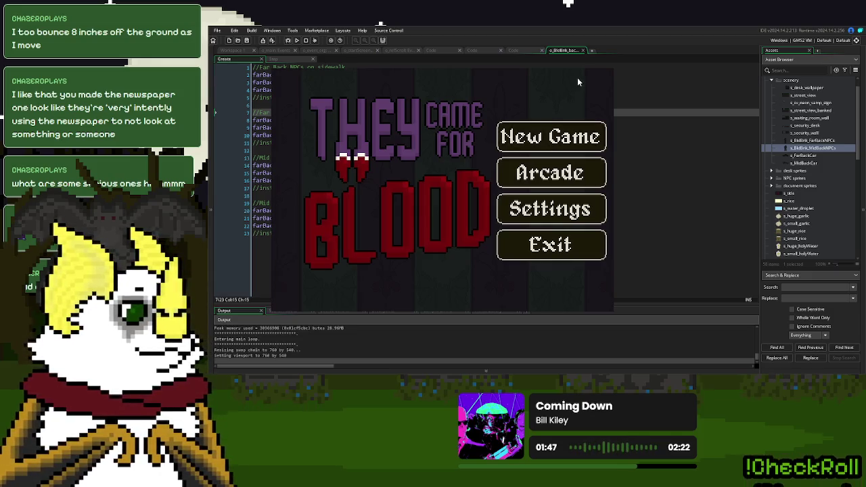
Set the irandom_range minimum to 0 for the first three spawn timers, leaving the fourth unchanged
key("Escape")
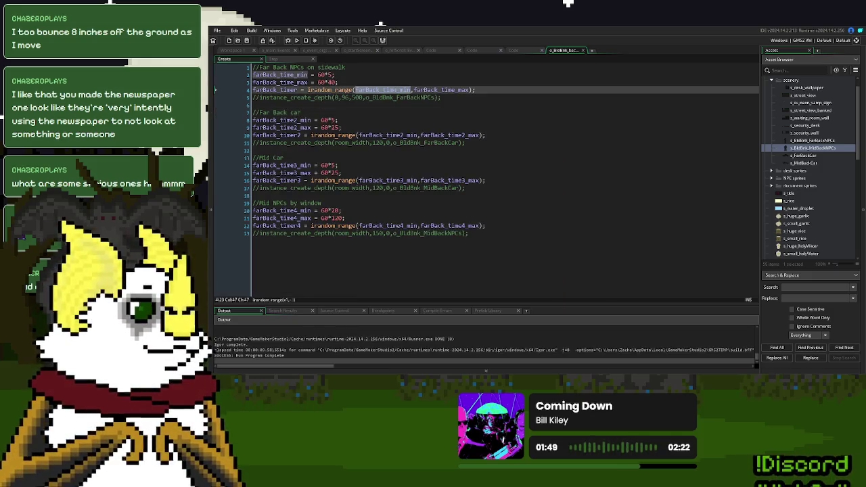
type("0")
double_click(381, 138)
type("0")
double_click(402, 180)
type("0")
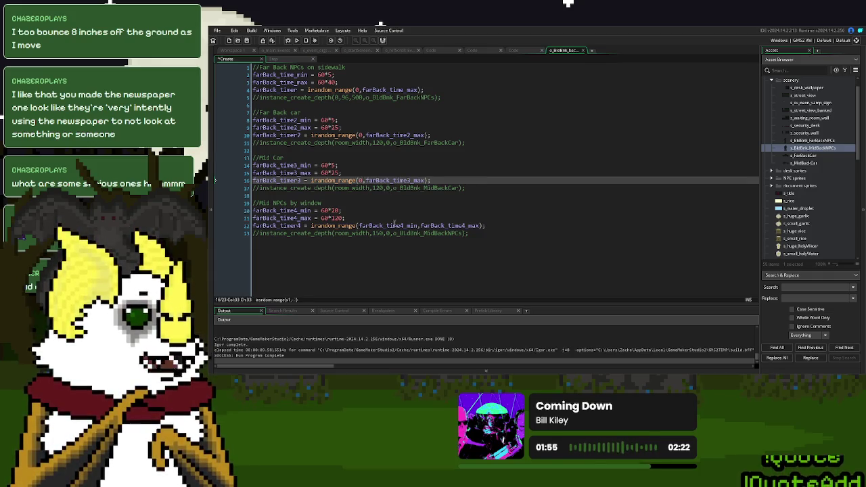
double_click(394, 225)
type("0")
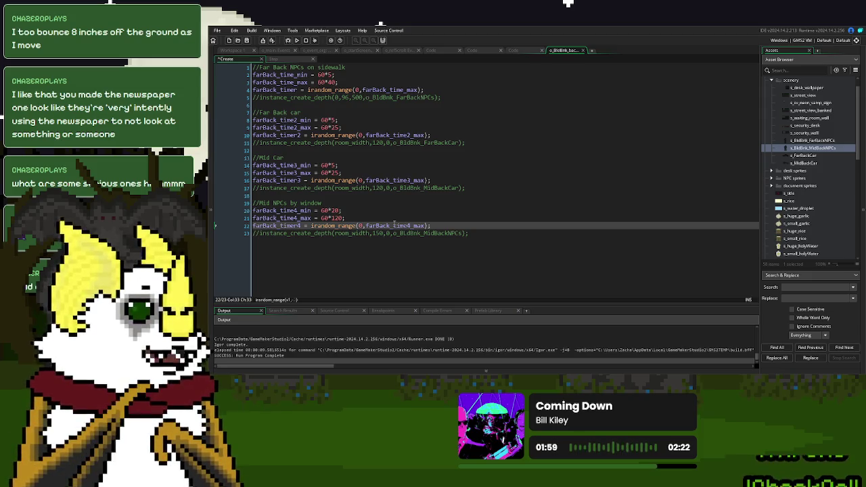
key("ctrl+z")
Test-run the game, start a New Game to view the scene, then close it
left_click(302, 42)
left_click(371, 120)
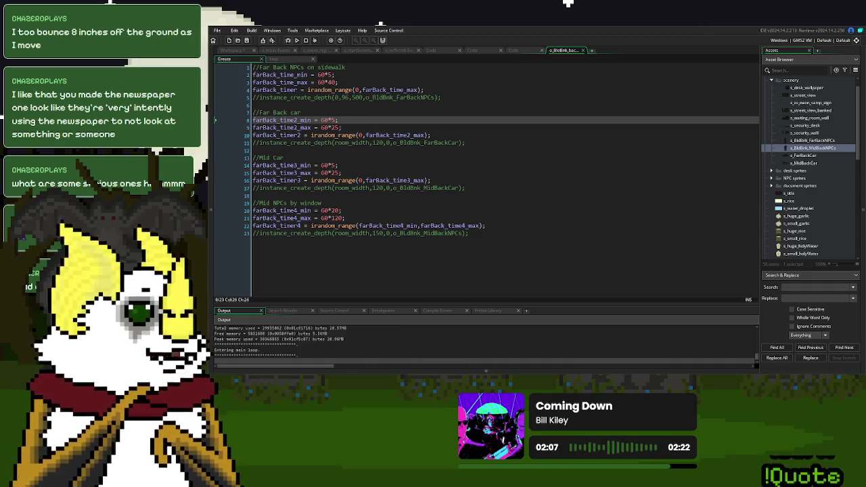
left_click(504, 133)
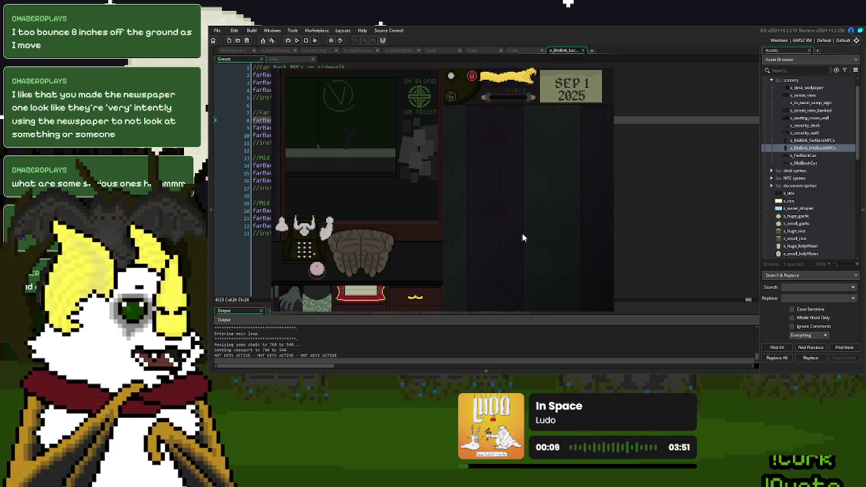
key("Escape")
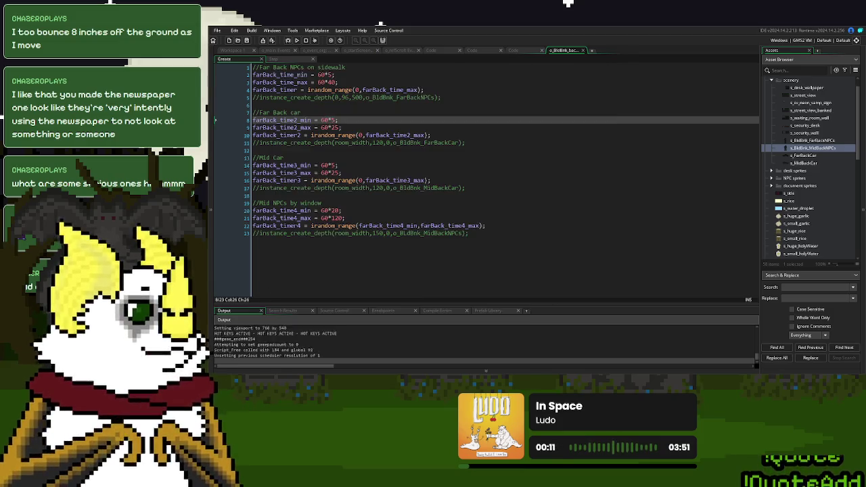
left_click(276, 60)
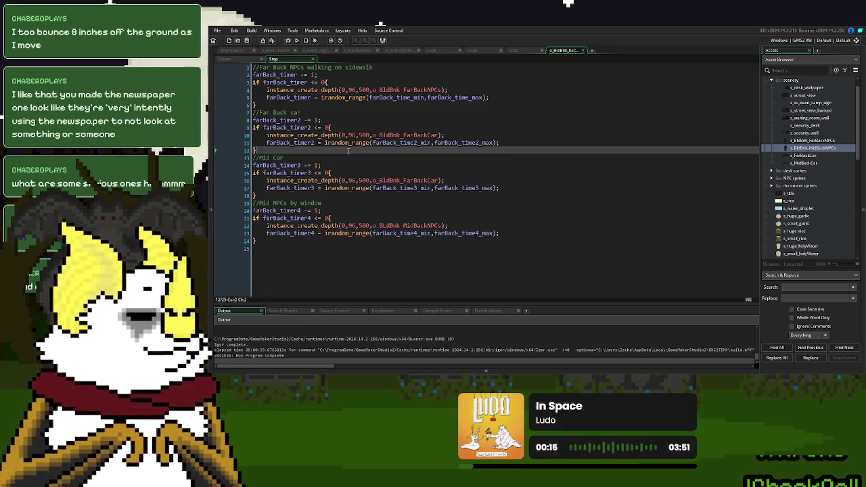
left_click(436, 181)
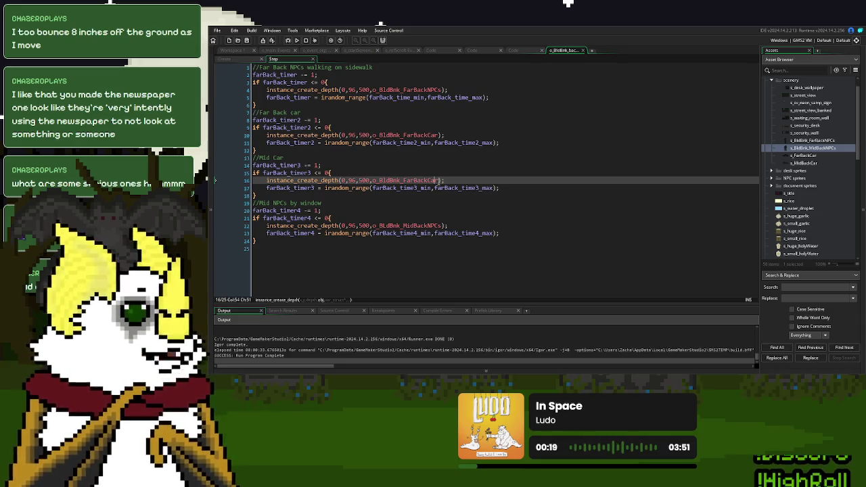
left_click_drag(440, 181, 404, 183)
key("BackSpace")
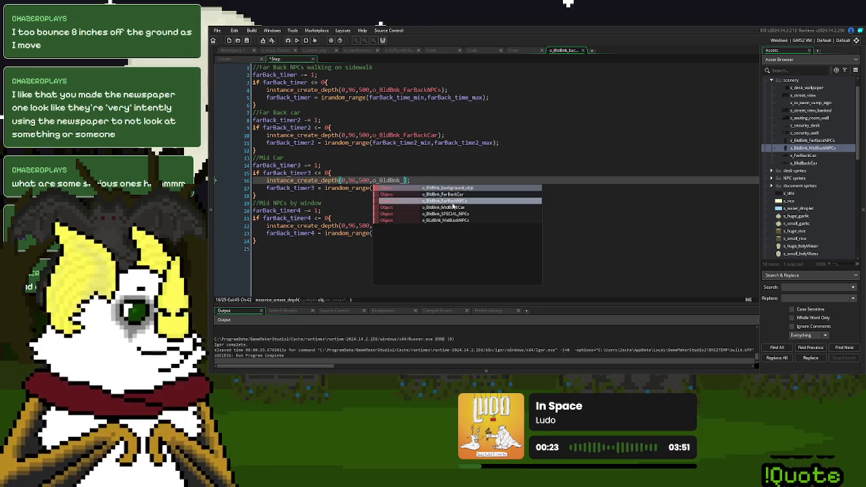
left_click(407, 207)
left_click(409, 202)
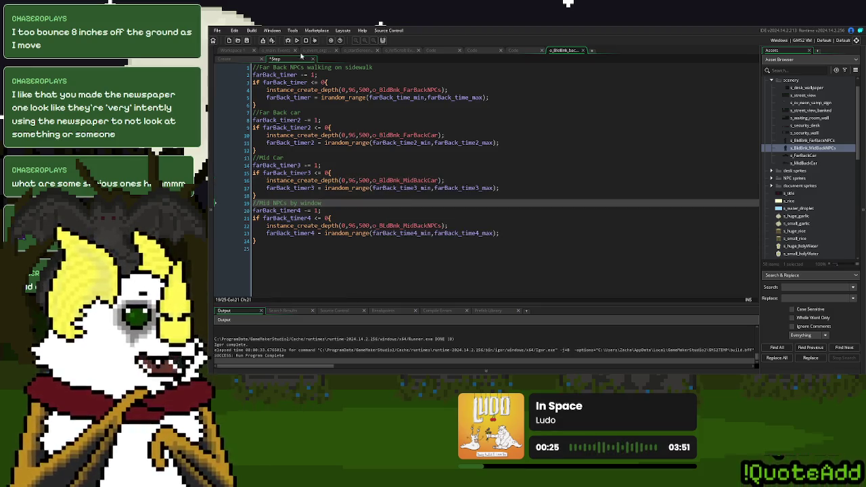
left_click(297, 41)
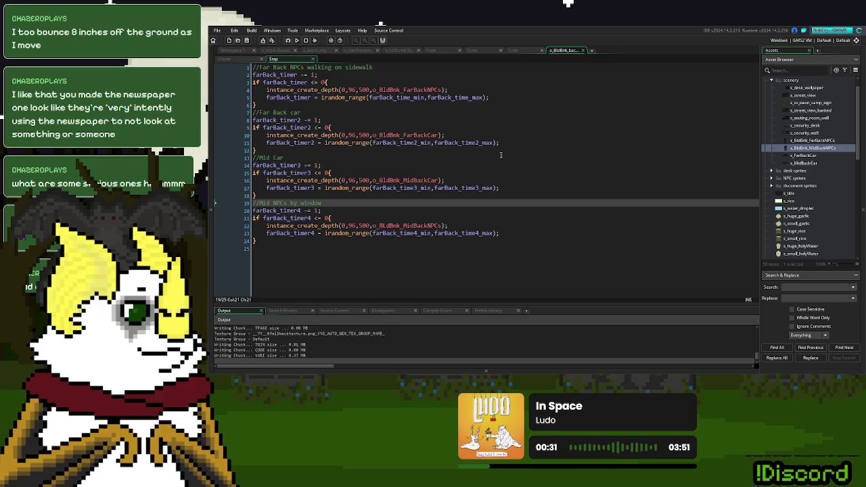
Start a New Game, watch the blood bank scene with the passing car, then stop with Escape
left_click(534, 135)
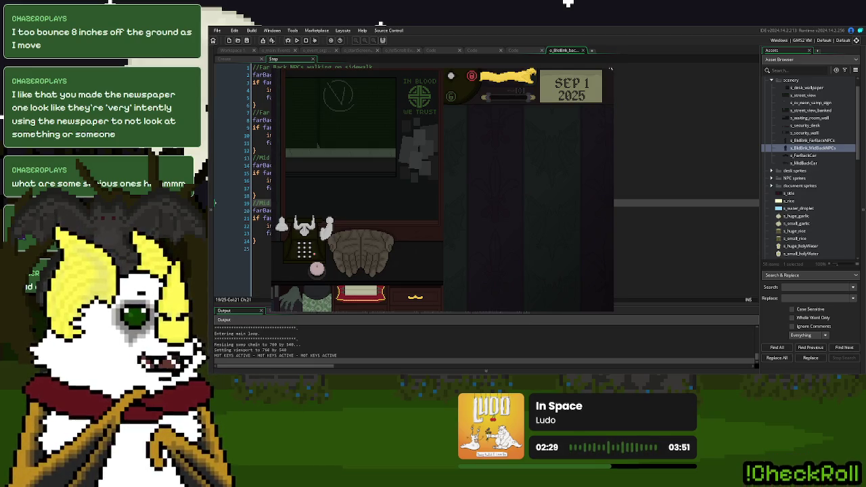
key("Escape")
In the Create event, set both car maximum multipliers to 35 and the far back minimum to 60*10
left_click(242, 61)
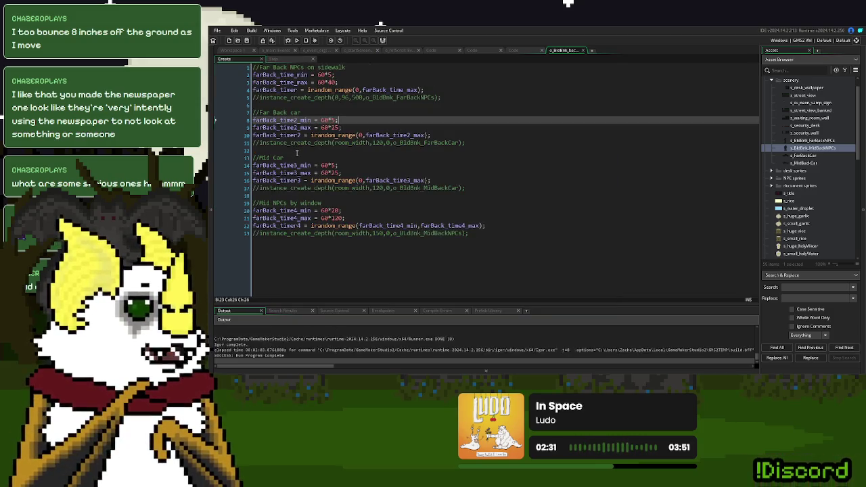
double_click(335, 127)
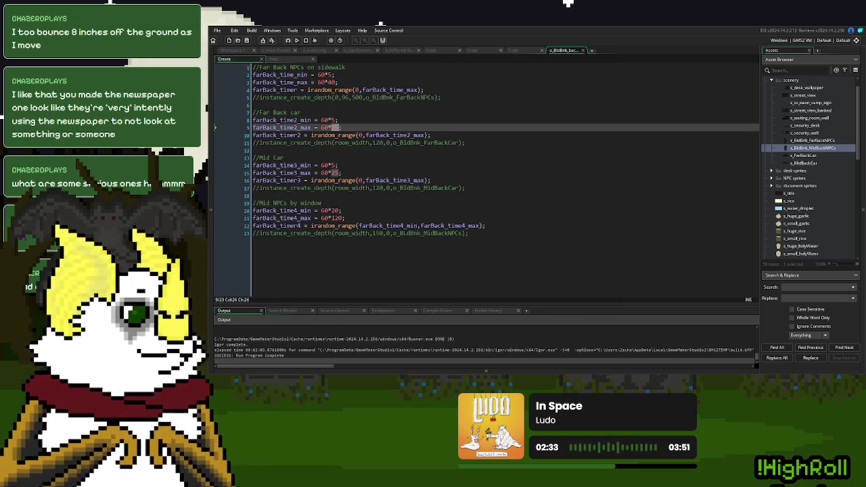
type("35")
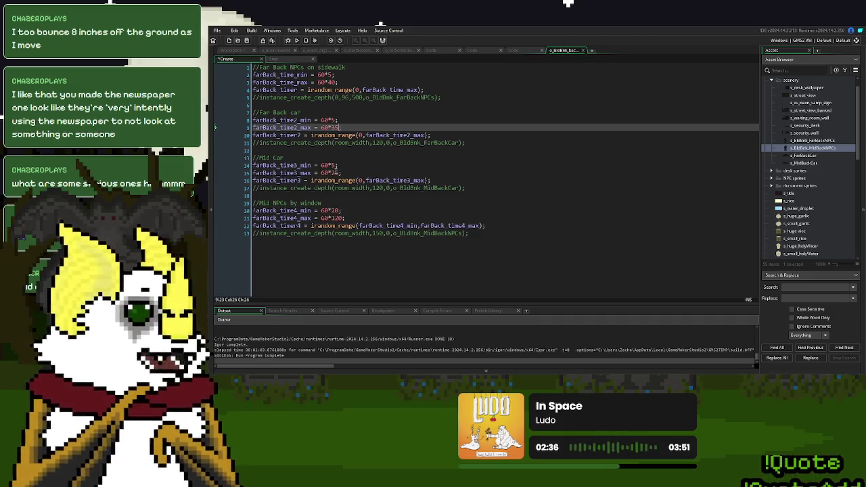
double_click(334, 172)
type("35")
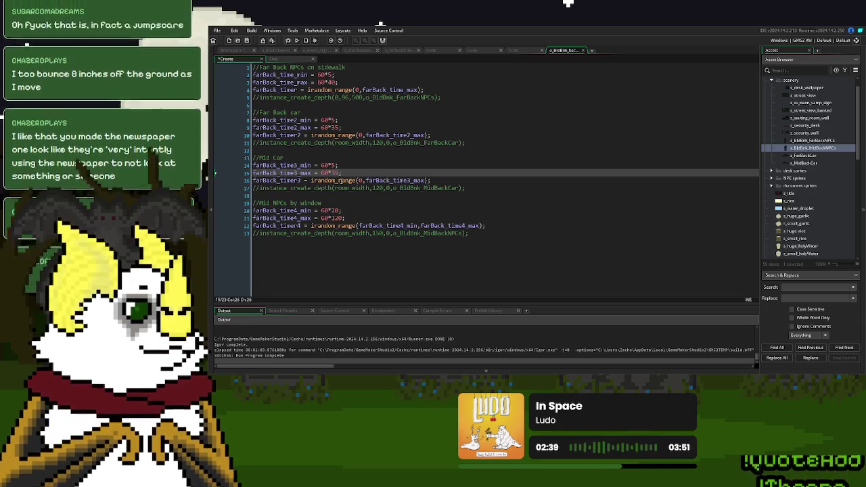
left_click(332, 120)
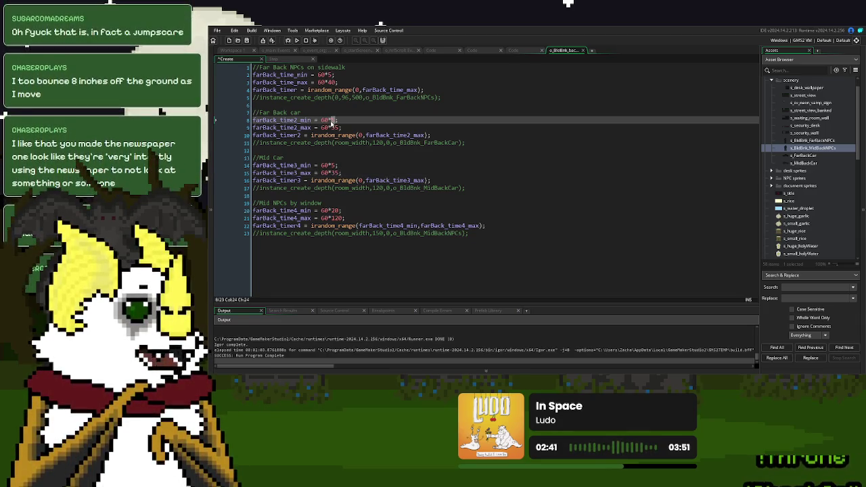
key("Delete")
type("10")
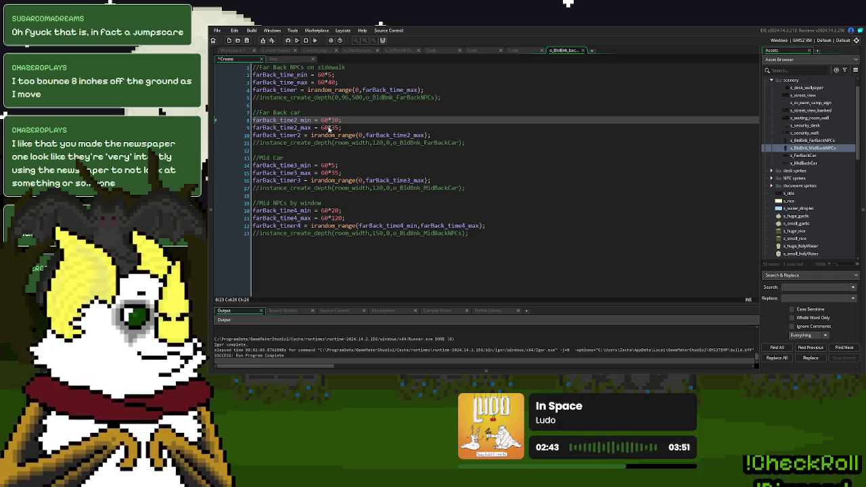
Revise the far back car's maximum spawn time multiplier
left_click(345, 180)
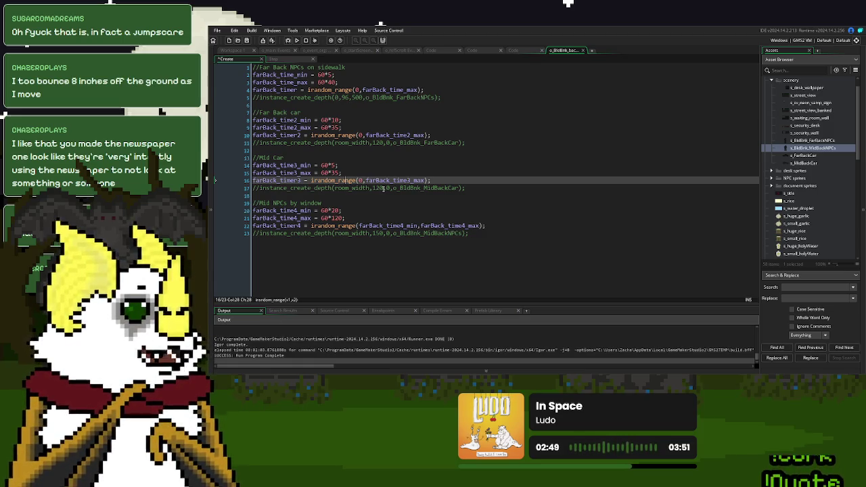
left_click(342, 166)
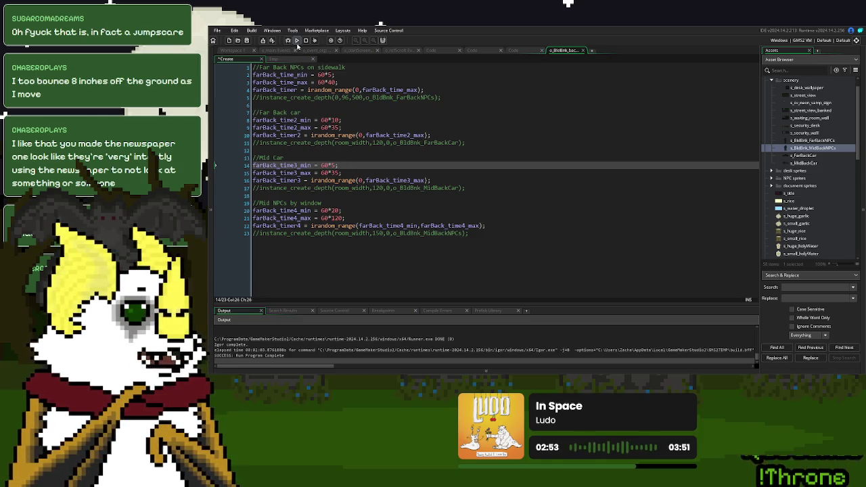
left_click(334, 127)
double_click(334, 127)
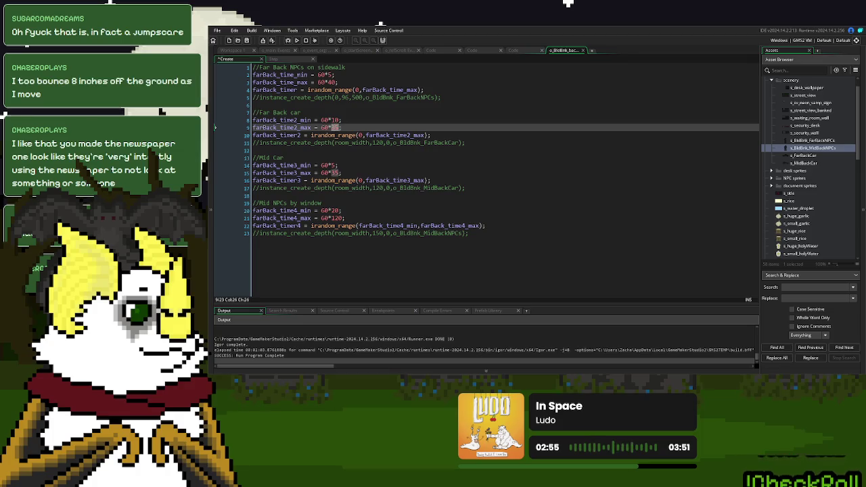
type("45")
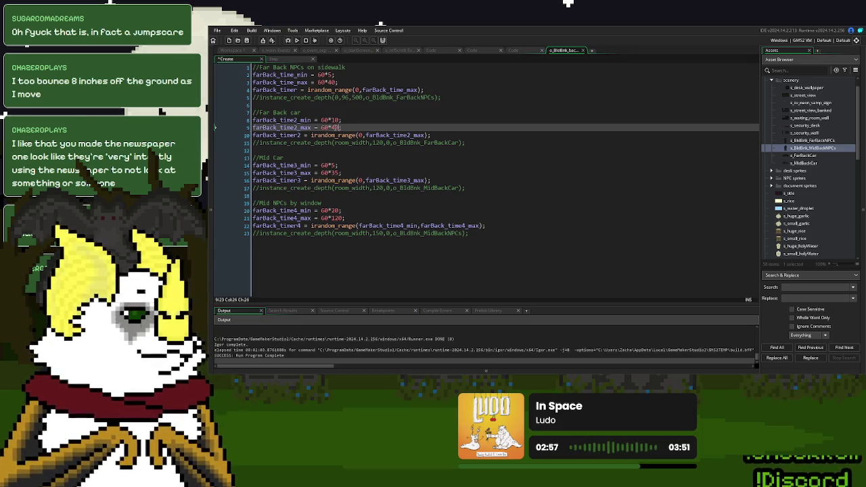
left_click(331, 127)
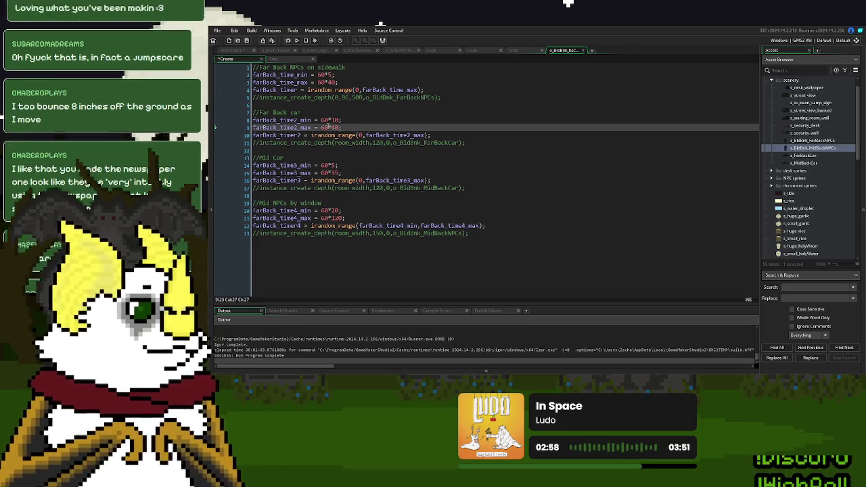
double_click(333, 127)
type("5")
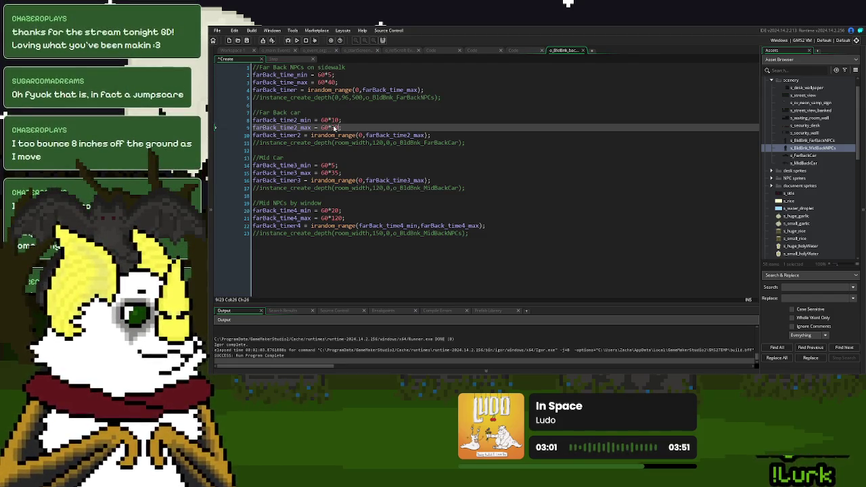
type("0")
key("BackSpace")
type("5")
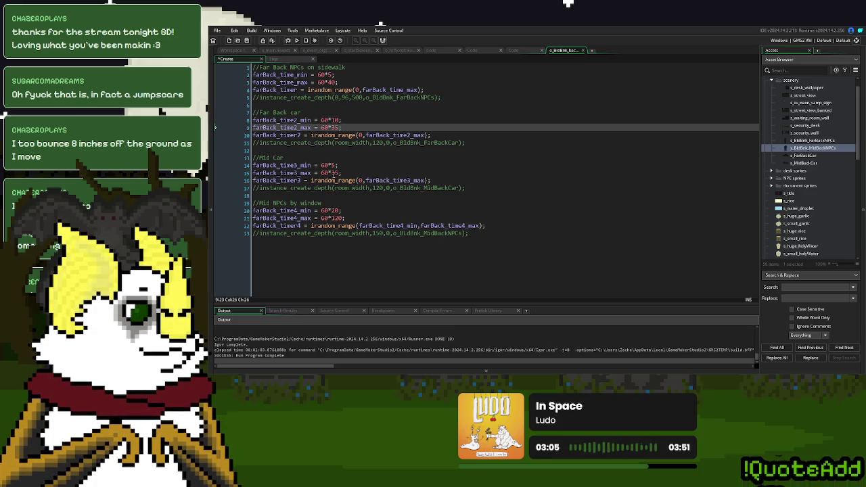
Cap the mid car's maximum spawn time at 60*30 and test-run the game
double_click(333, 173)
type("30")
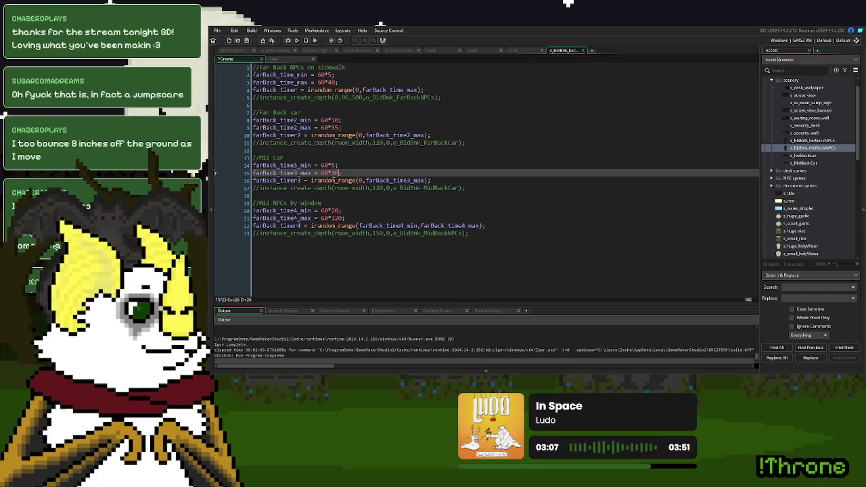
key("End")
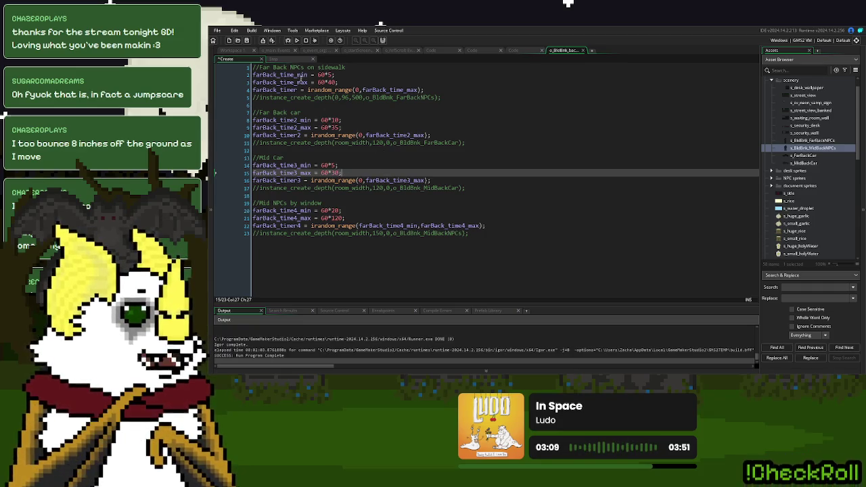
left_click(297, 40)
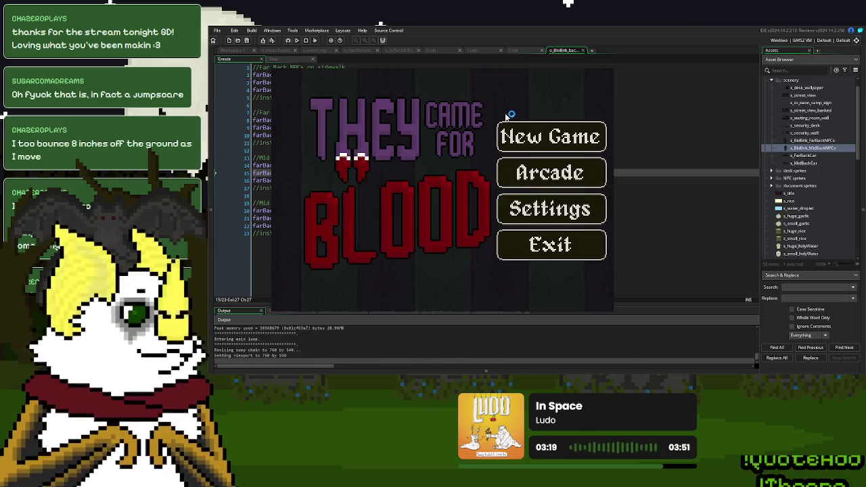
Choose New Game in the They Came For Blood title menu to reach Check in Donors
left_click(528, 145)
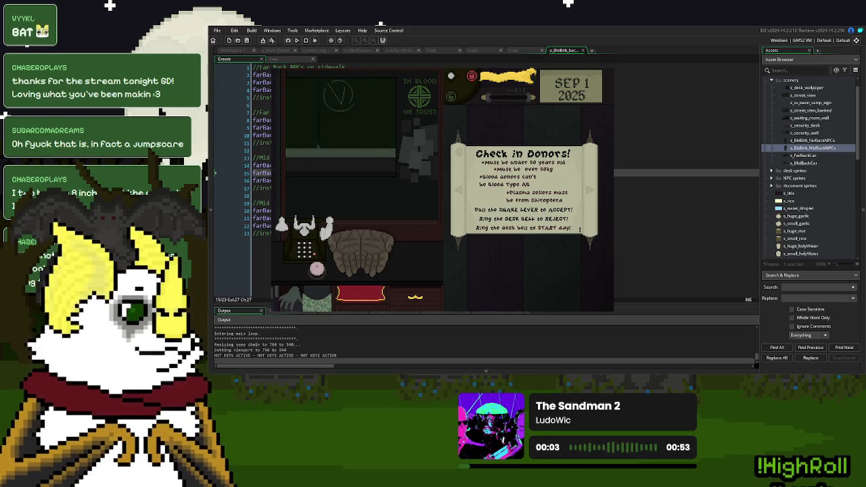
Stop the game, change farBack_time4_max from 60*120 to (60*60)*3.5, and rerun
key("Escape")
double_click(337, 218)
type("60")
key("shift+Left")
key("shift+Left")
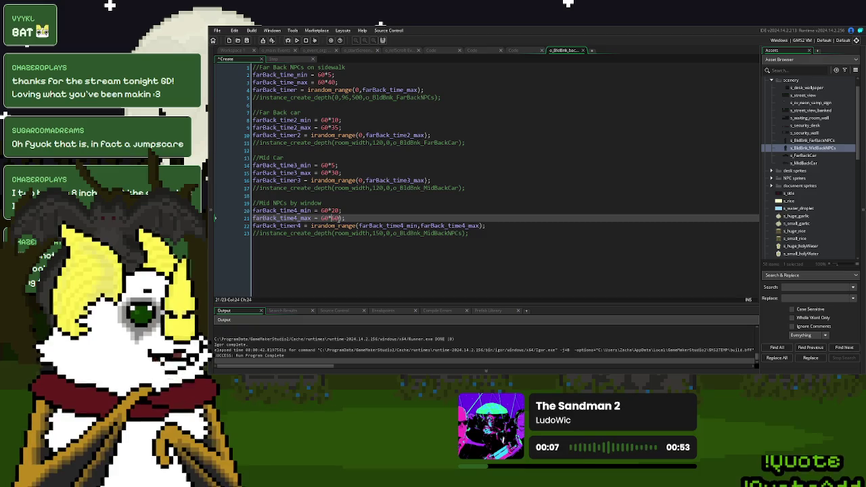
left_click(347, 218)
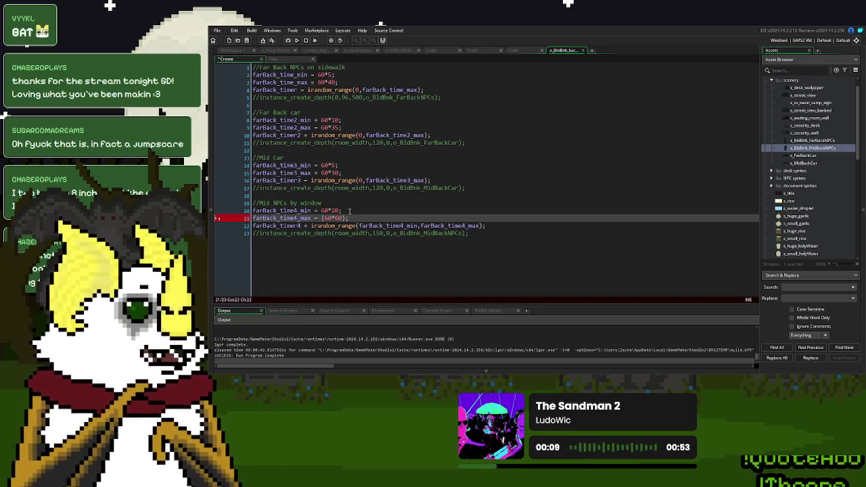
type("*4")
key("BackSpace")
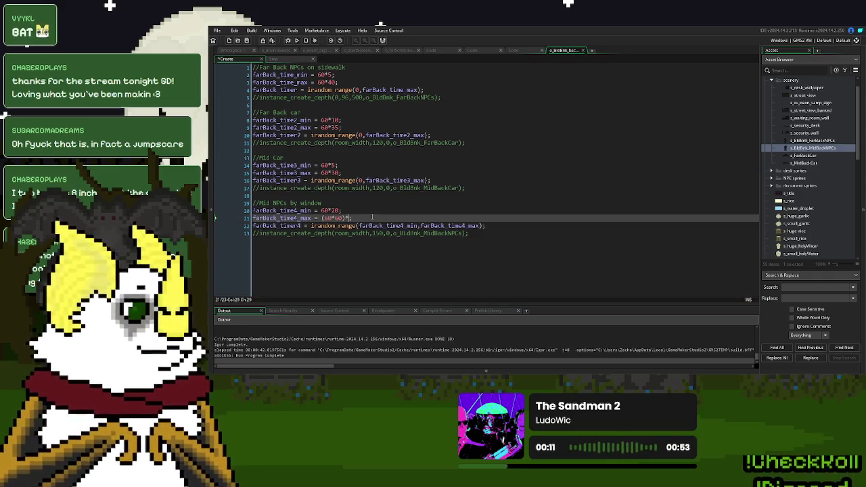
type("3.5")
key("End")
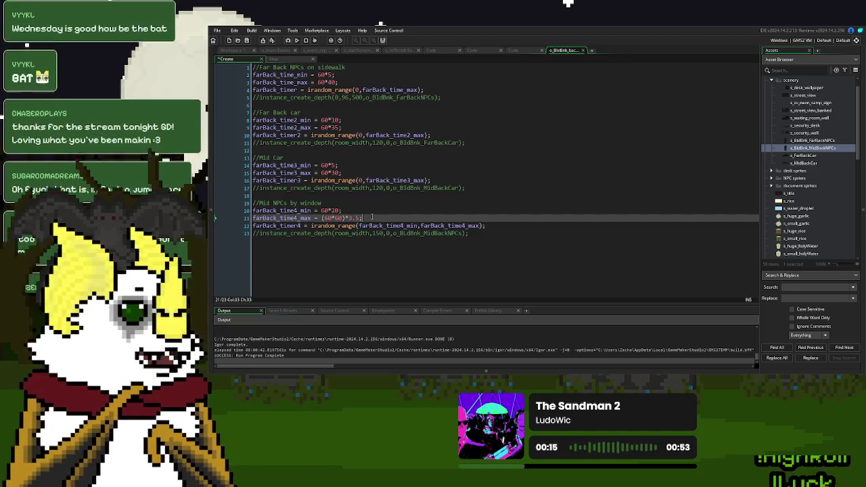
left_click(297, 41)
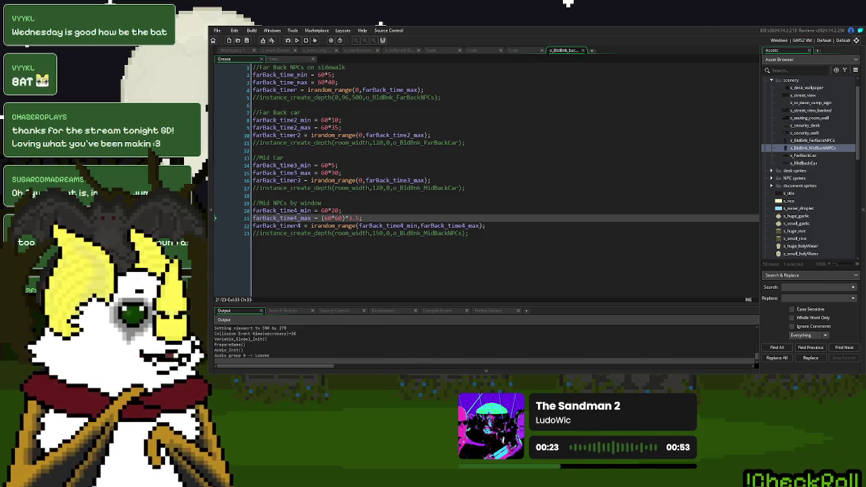
Choose New Game in the test build and wait at the blood bank desk
left_click(560, 109)
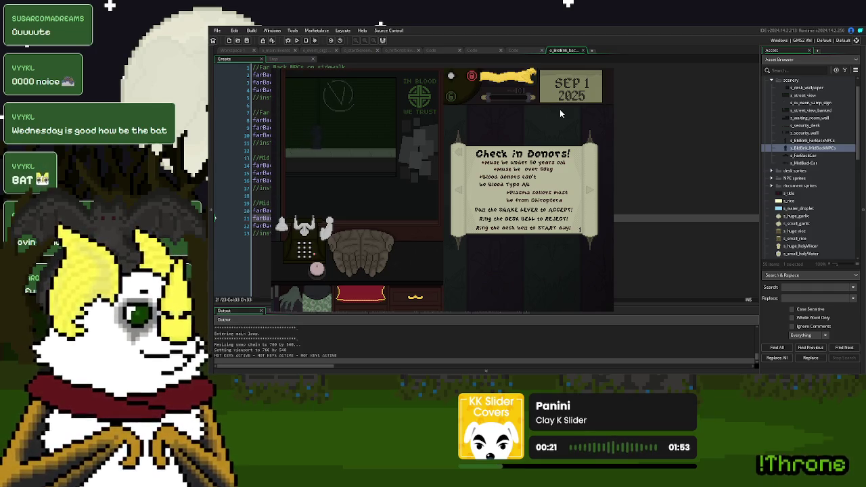
Dismiss the donor rules, move the paper to the desk edge, test the scene, then stop
left_click(558, 212)
mouse_move(360, 249)
left_mouse_down()
mouse_move(443, 256)
mouse_move(367, 299)
left_mouse_up()
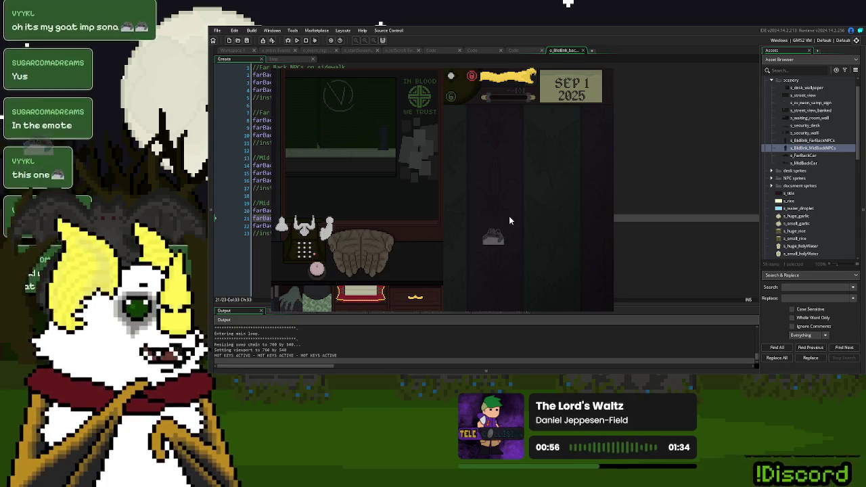
left_click(485, 234)
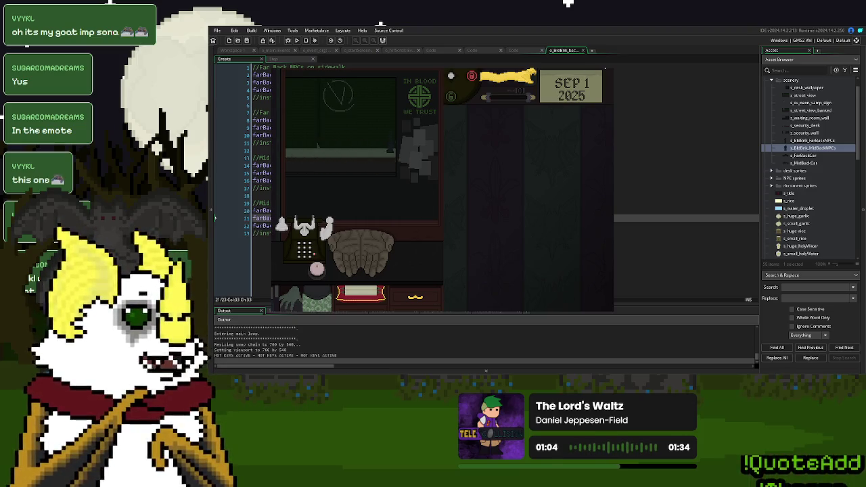
key("Escape")
left_click(431, 143)
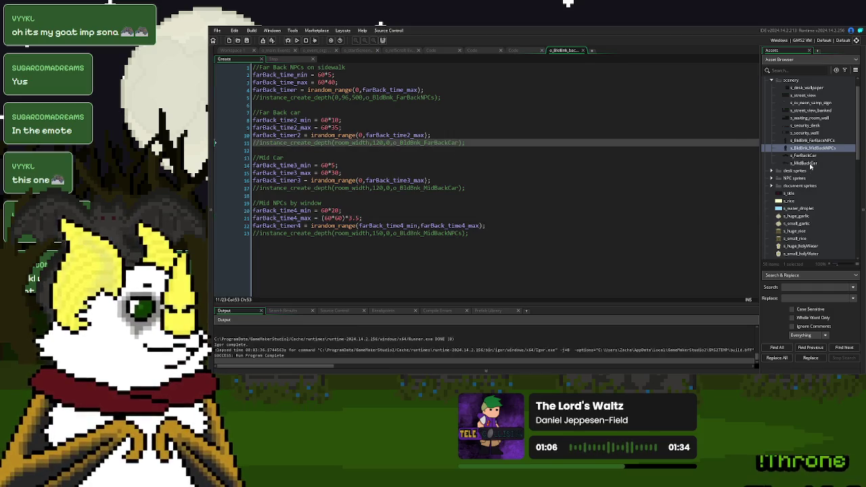
Create a new sprite in the scenery group named s_WindowBat
right_click(811, 164)
left_click(760, 179)
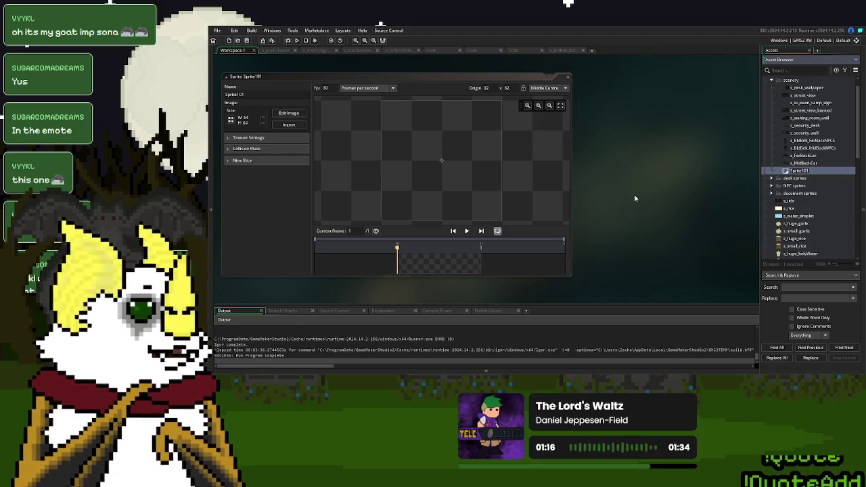
type("s")
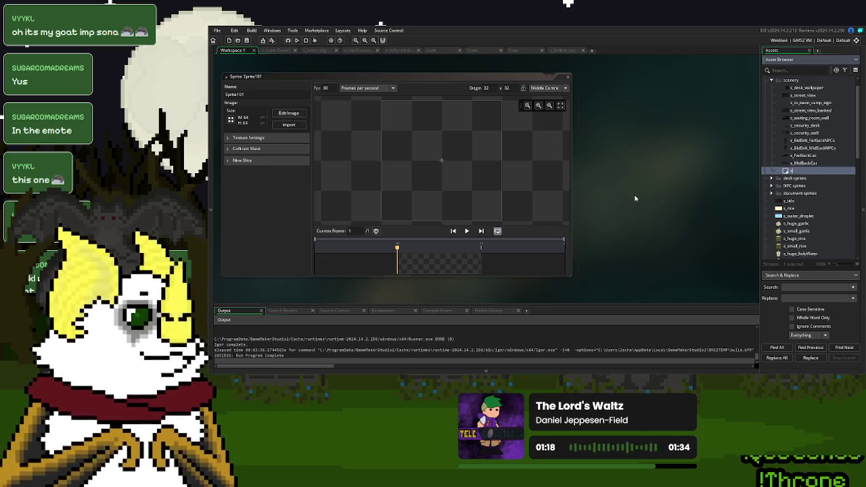
type("_wi")
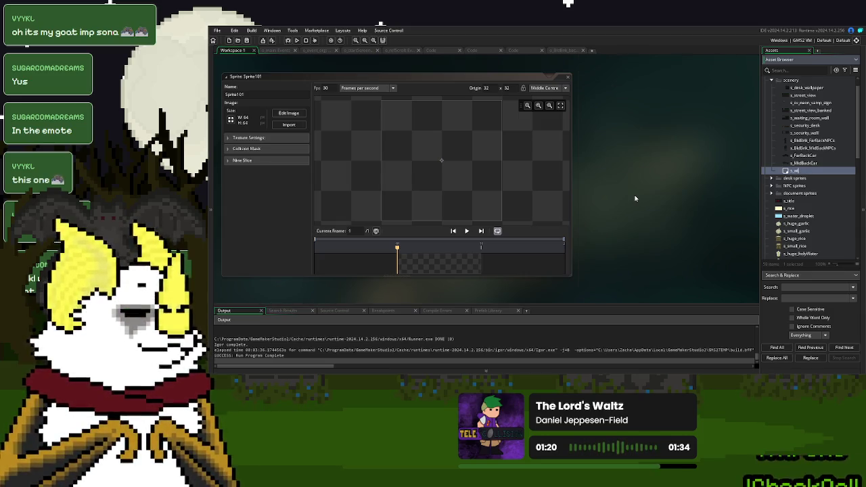
type("ndowBa")
key("BackSpace")
key("BackSpace")
key("BackSpace")
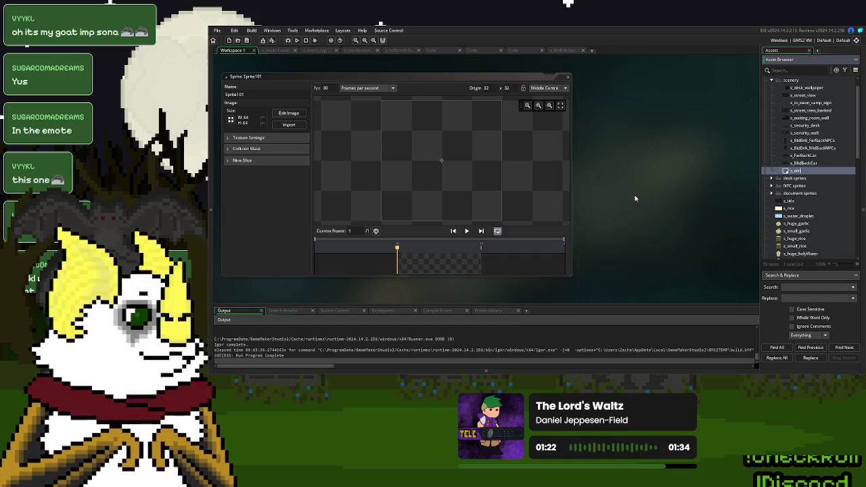
type("Bat")
key("Return")
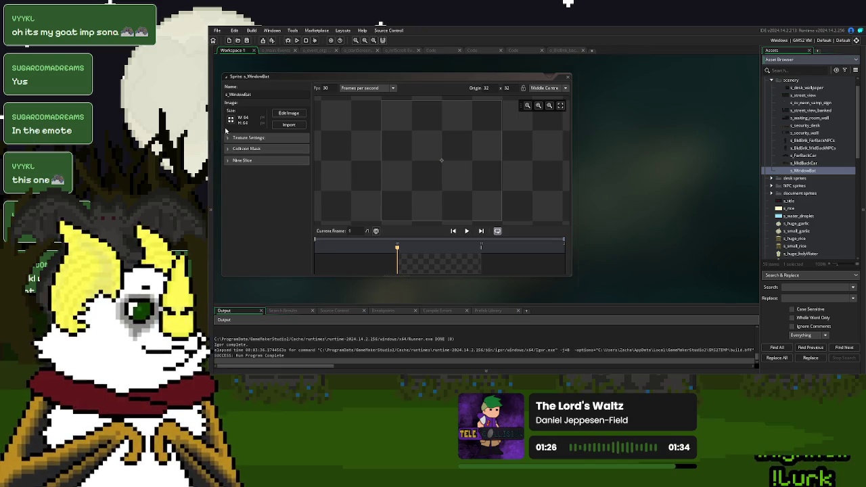
left_click(231, 119)
Resize the s_WindowBat canvas to 20×10 pixels
left_click(319, 95)
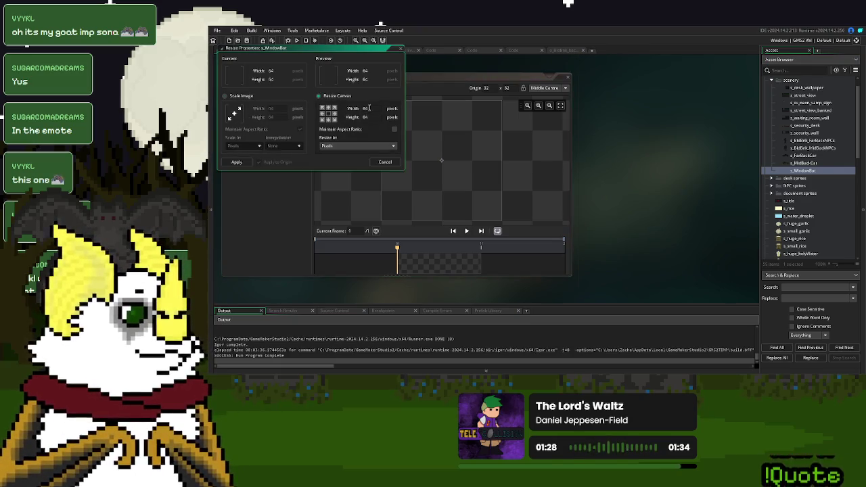
double_click(358, 108)
type("25")
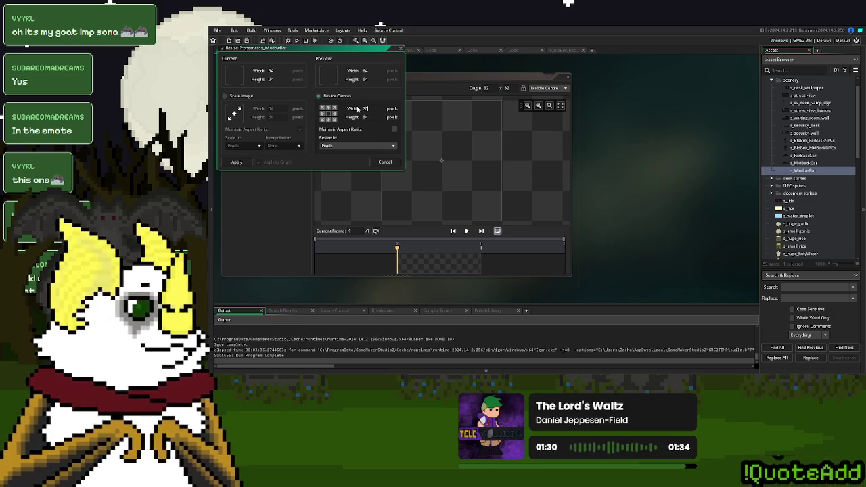
key("Tab")
type("16")
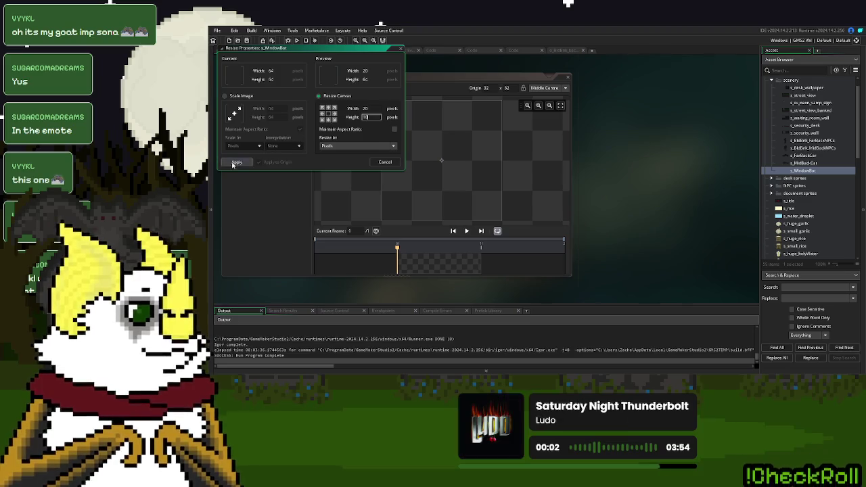
left_click(237, 162)
Fill the whole sprite image solid lilac in the image editor
double_click(452, 260)
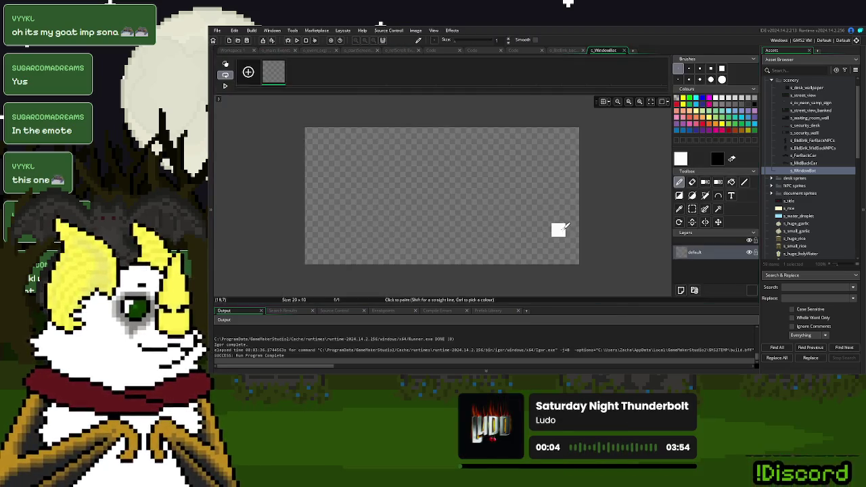
left_click(755, 117)
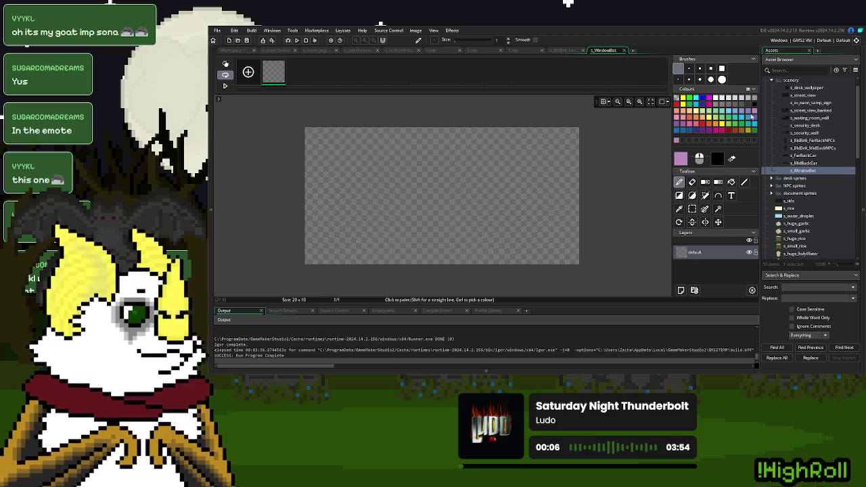
left_click(731, 181)
left_click(481, 178)
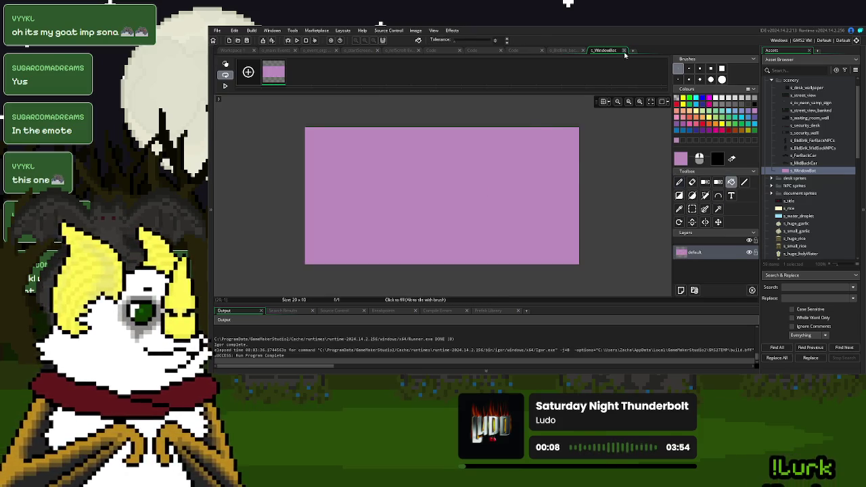
left_click(625, 50)
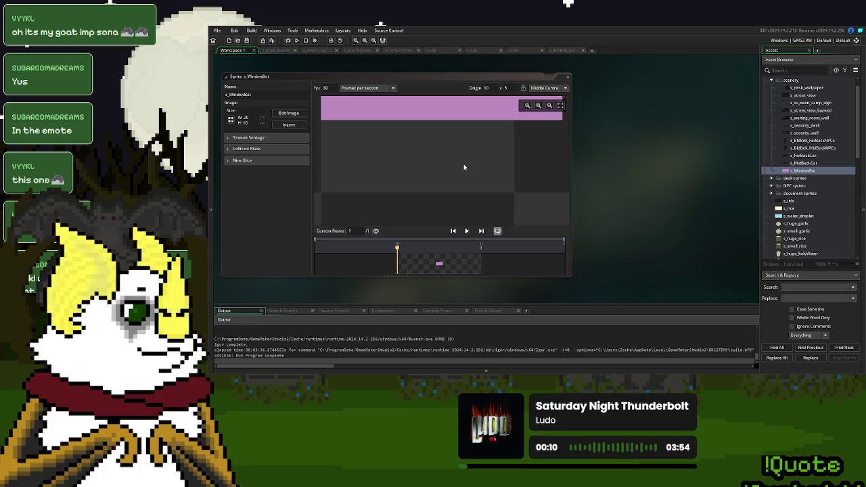
Place s_WindowBat's origin at a custom point 100, 5, right of the lilac image
scroll(463, 166, "down", 3)
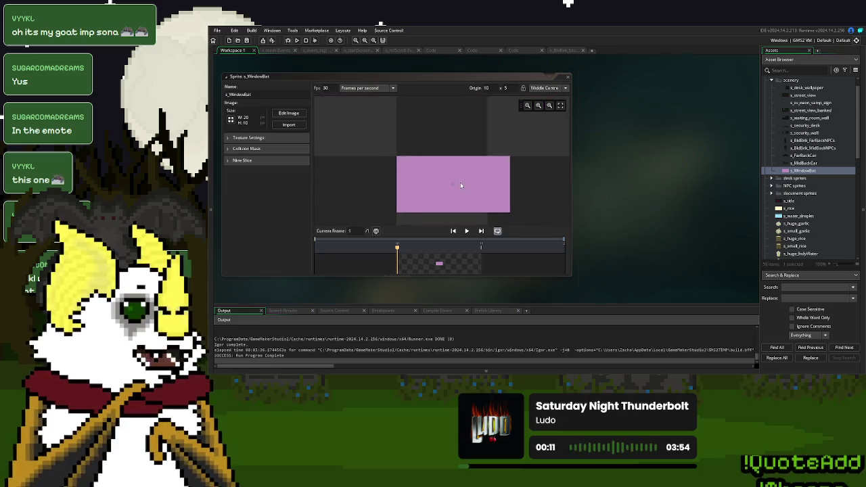
scroll(461, 182, "down", 2)
mouse_move(491, 196)
left_mouse_down()
mouse_move(410, 180)
mouse_move(533, 167)
mouse_move(413, 163)
left_mouse_up()
left_click(547, 88)
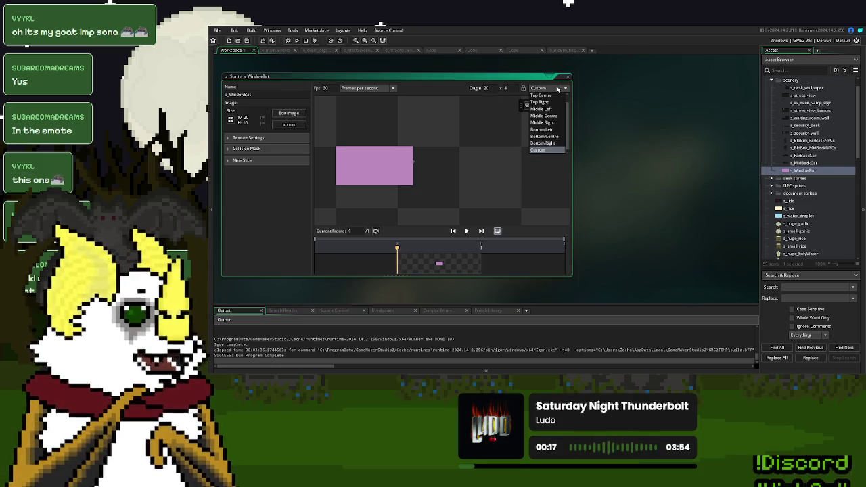
scroll(550, 105, "up", 1)
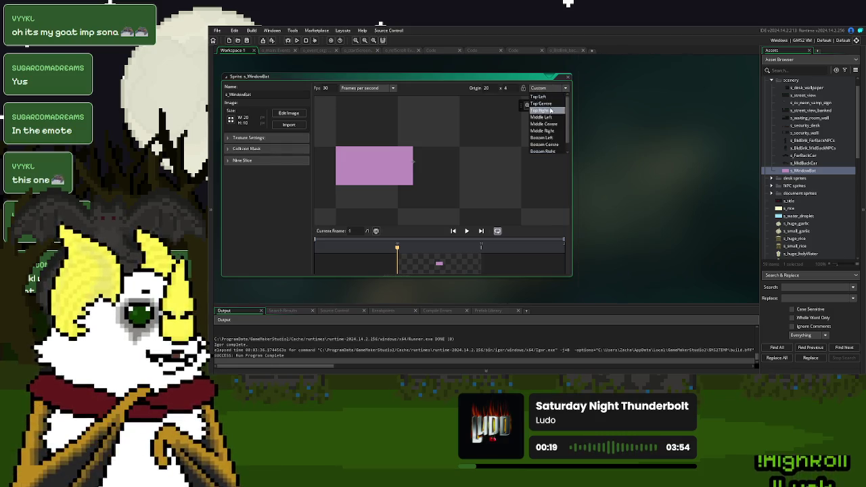
left_click(552, 126)
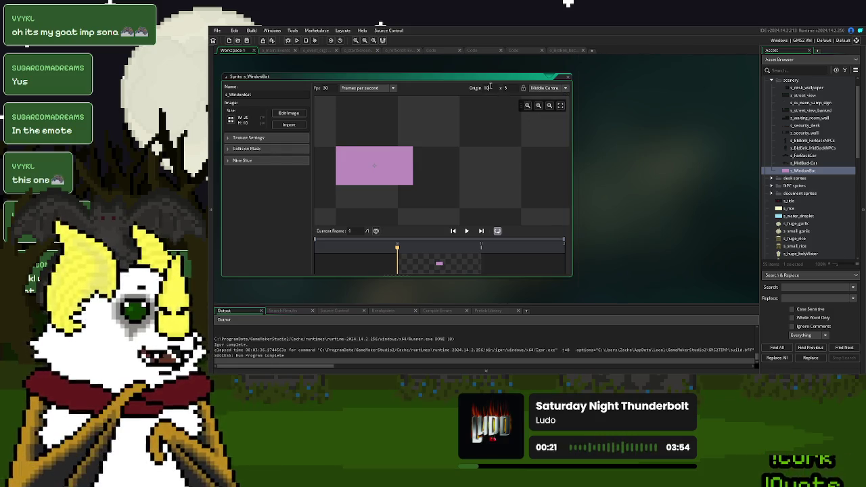
type("8")
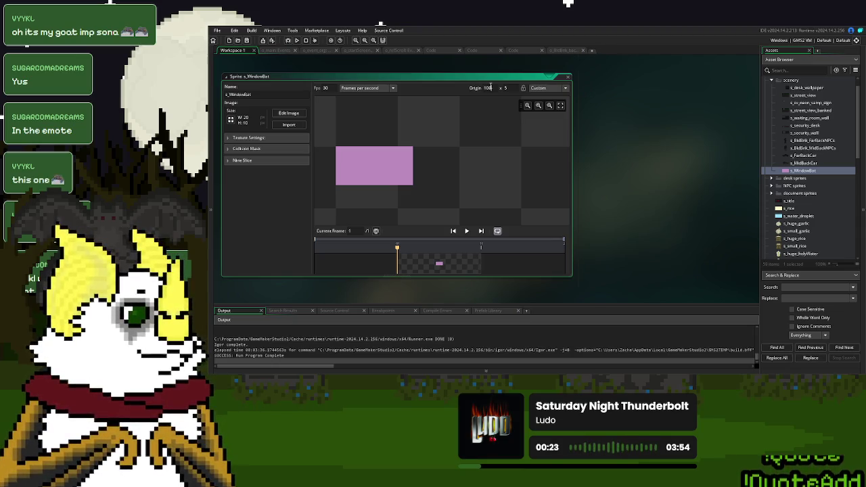
scroll(510, 152, "down", 4)
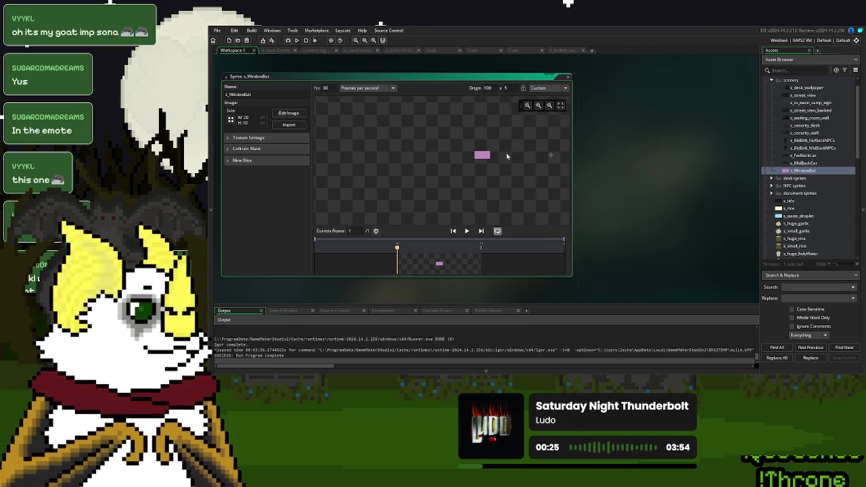
scroll(494, 155, "up", 3)
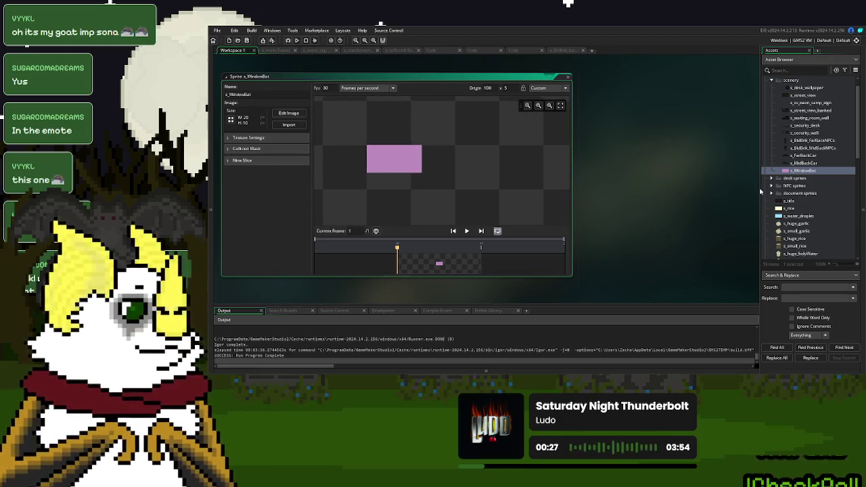
Add object o_BldBnk_WindowBat to the Objects group and reopen the s_WindowBat sprite
scroll(778, 192, "down", 10)
left_click(800, 188)
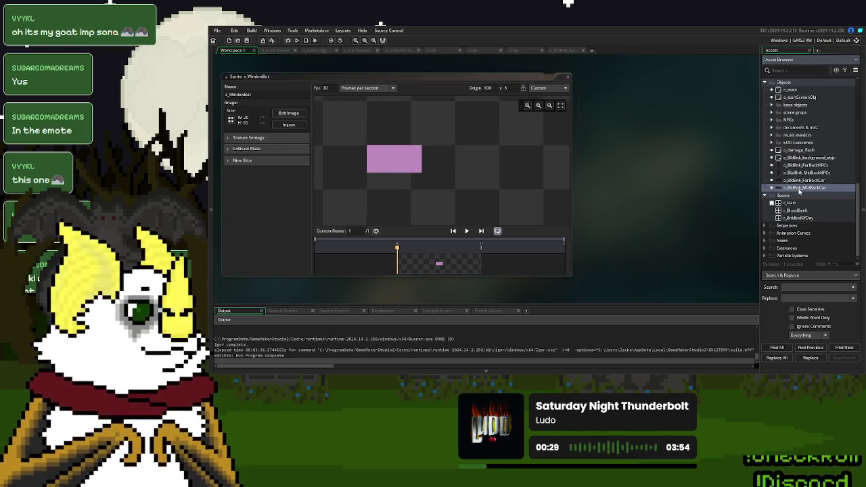
right_click(800, 192)
left_click(819, 200)
type("o_BldBnk")
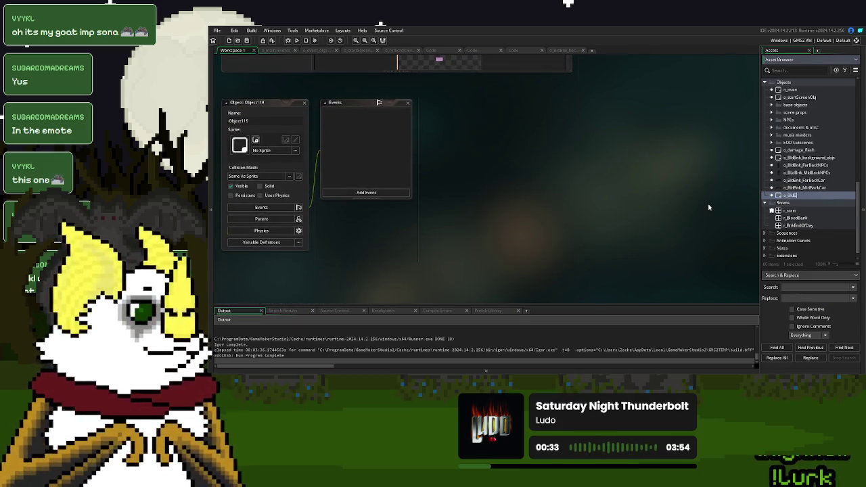
type("_WindowBin")
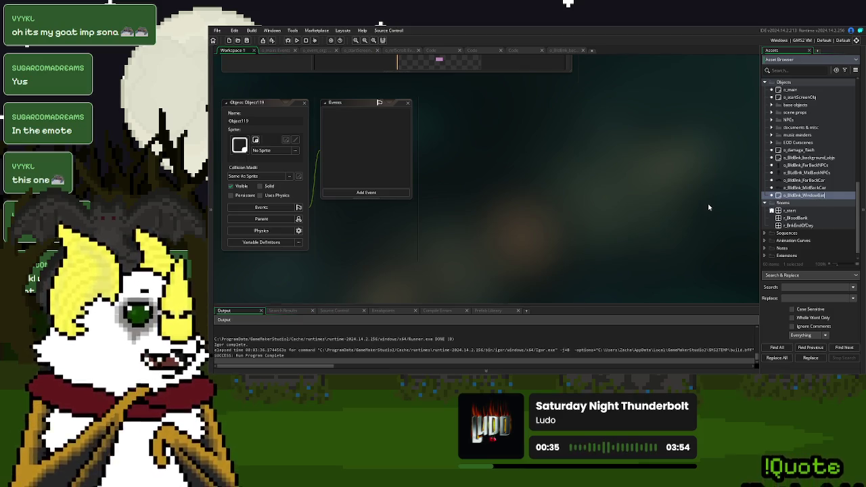
key("Return")
scroll(783, 189, "up", 3)
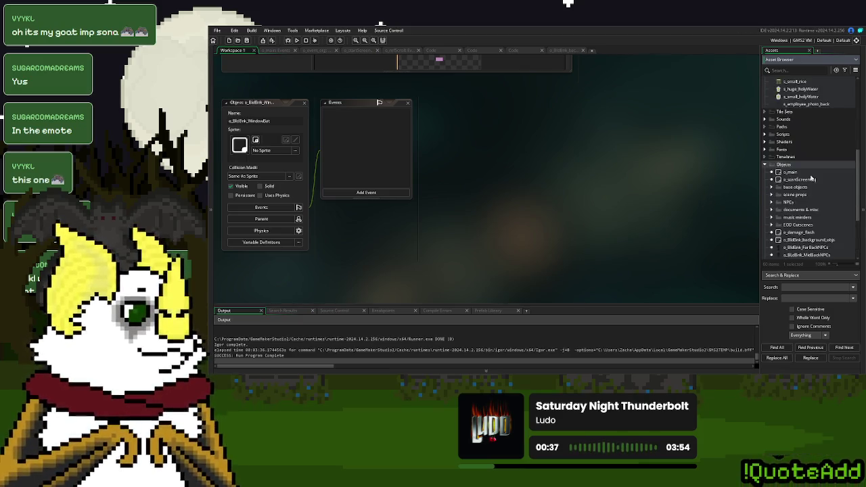
double_click(802, 88)
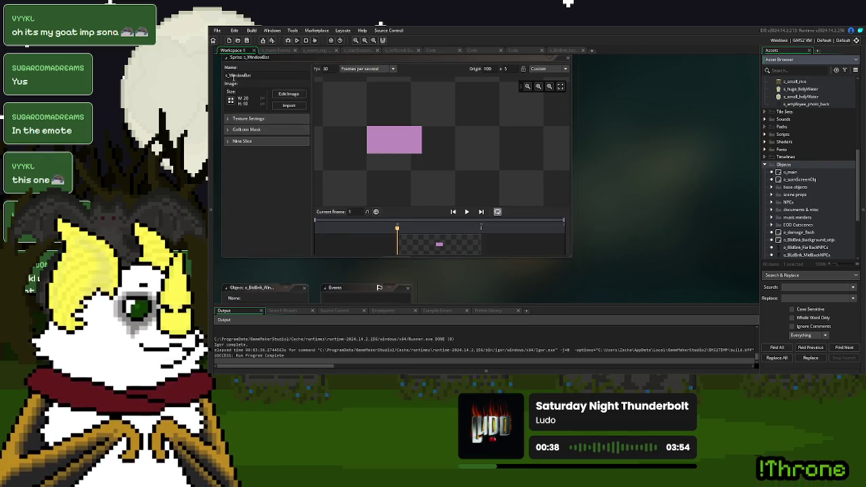
Add the BldBnk_ prefix to the s_WindowBat and s_FarBackCar sprite names
left_click(231, 76)
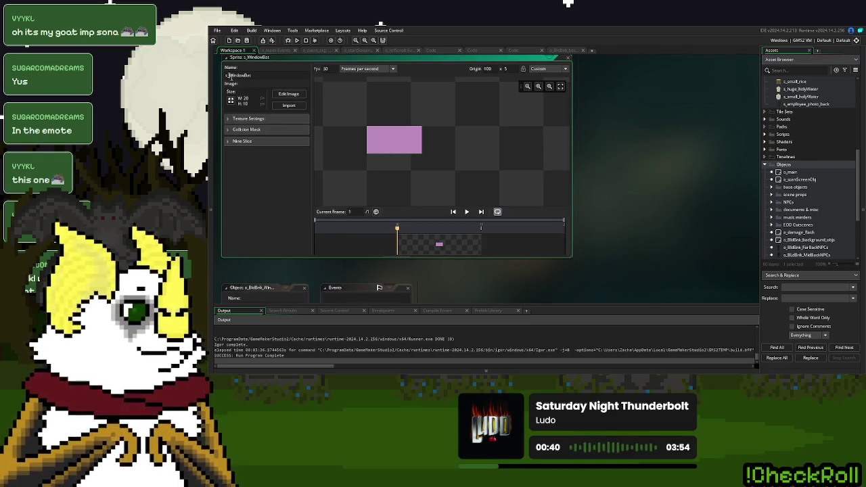
type("BldBnk_")
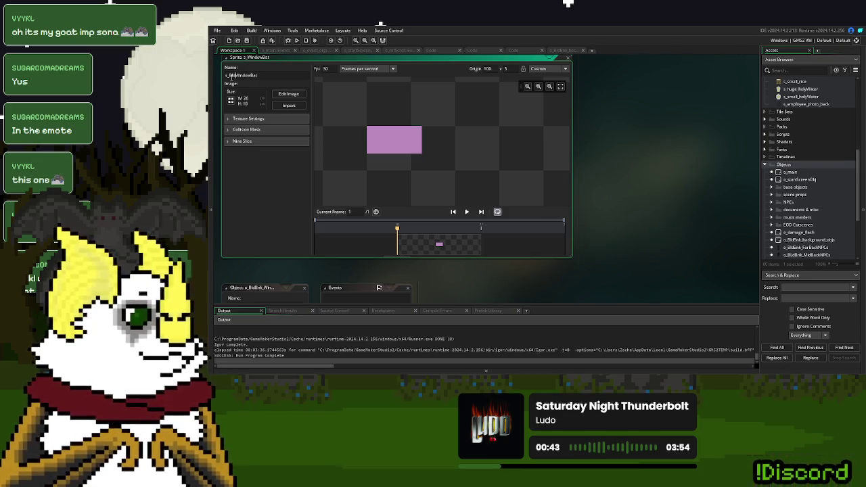
key("Return")
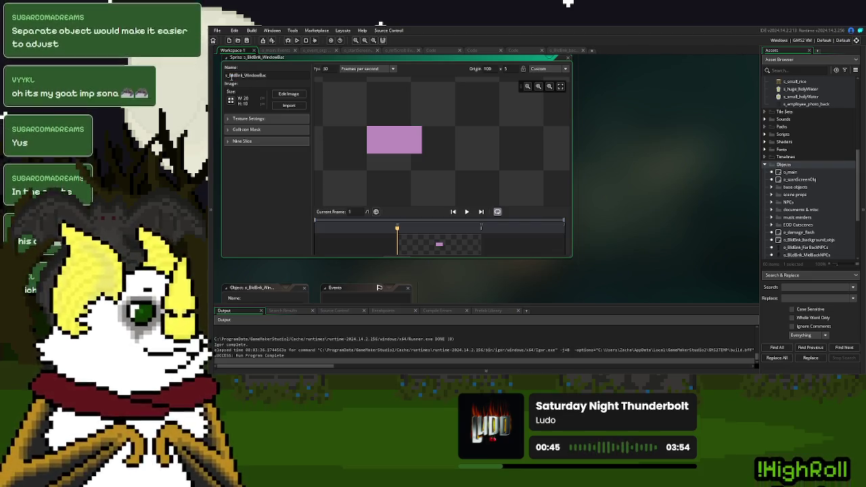
scroll(806, 142, "up", 5)
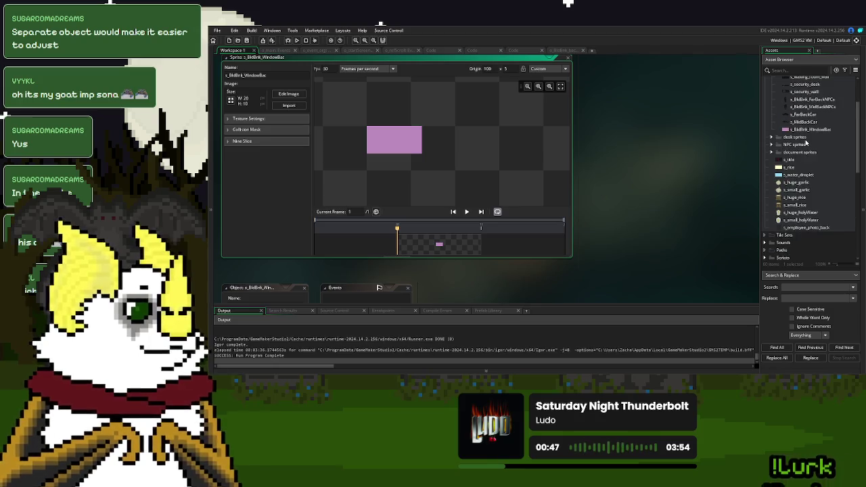
double_click(806, 114)
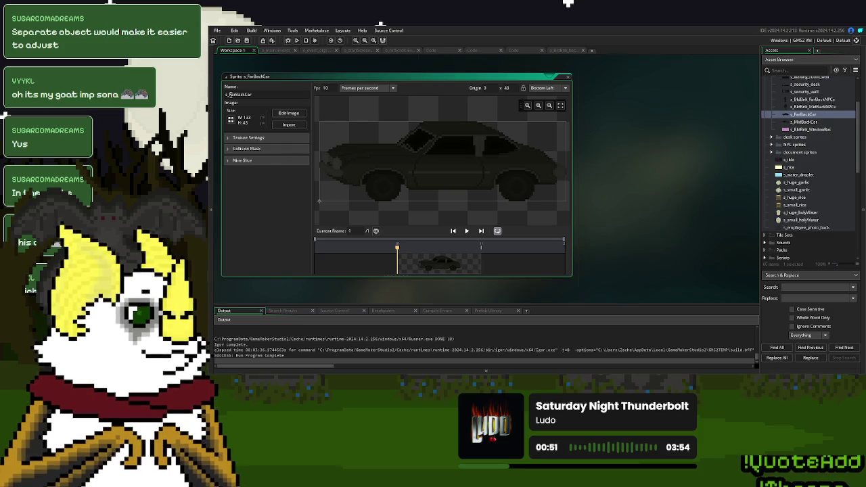
type("BldBnk_")
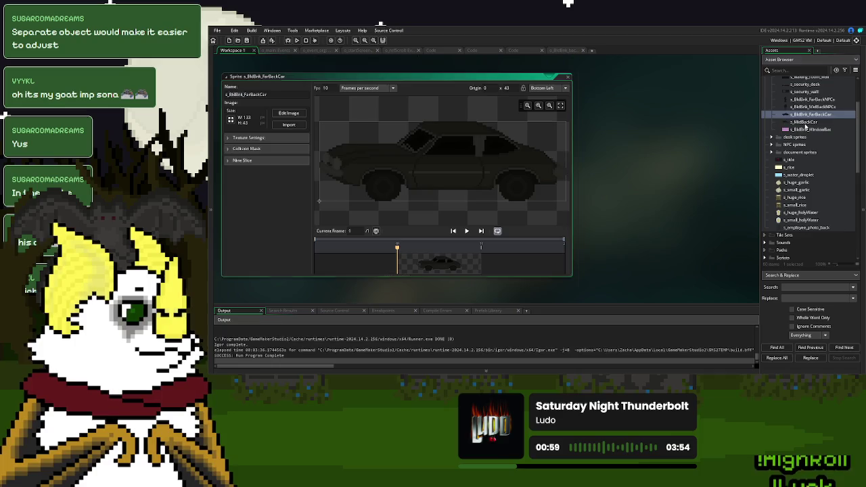
Rename s_MidBackCar to s_BldBnk_MidBackCar and close all open editor windows
double_click(802, 122)
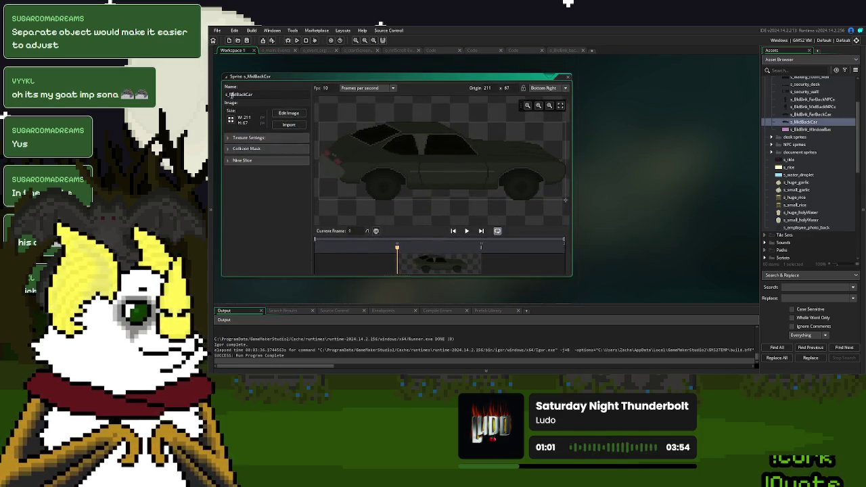
left_click(230, 95)
type("BldBnk_")
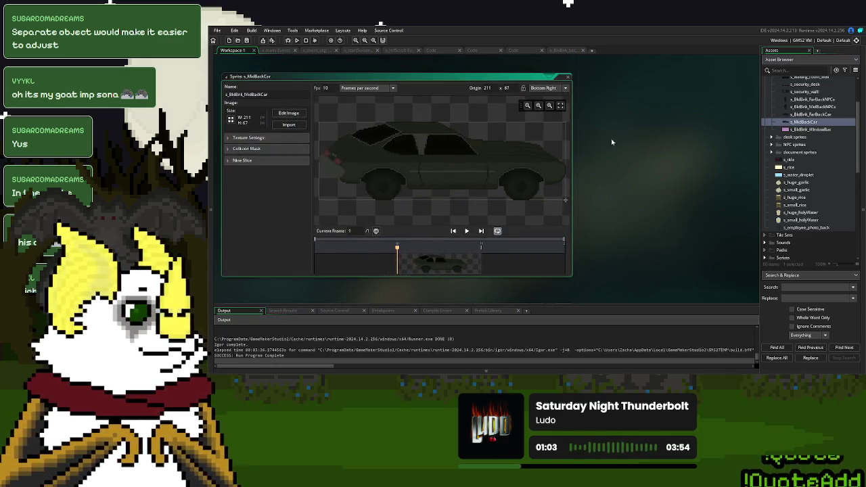
left_click(612, 142)
right_click(639, 121)
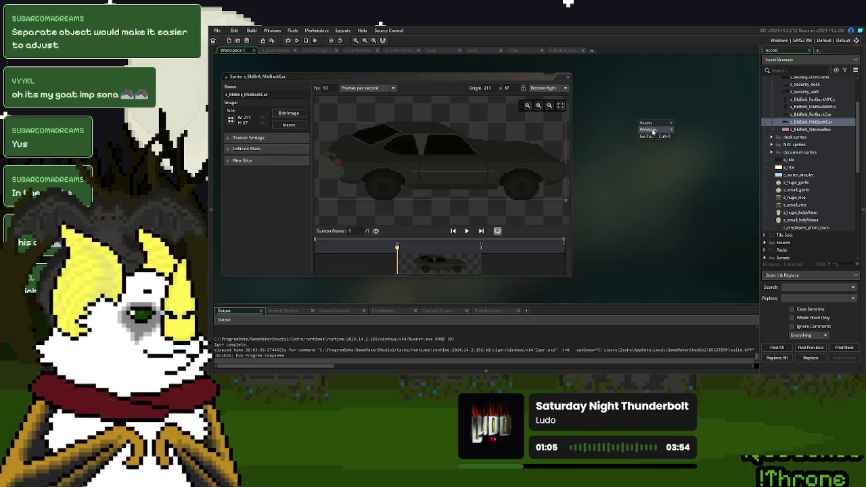
mouse_move(654, 131)
left_click(706, 174)
scroll(811, 167, "down", 10)
Assign the pink s_BldBnk_WindowBat sprite to o_BldBnk_WindowBat, then open the r_BnkEndOfDay room
double_click(804, 187)
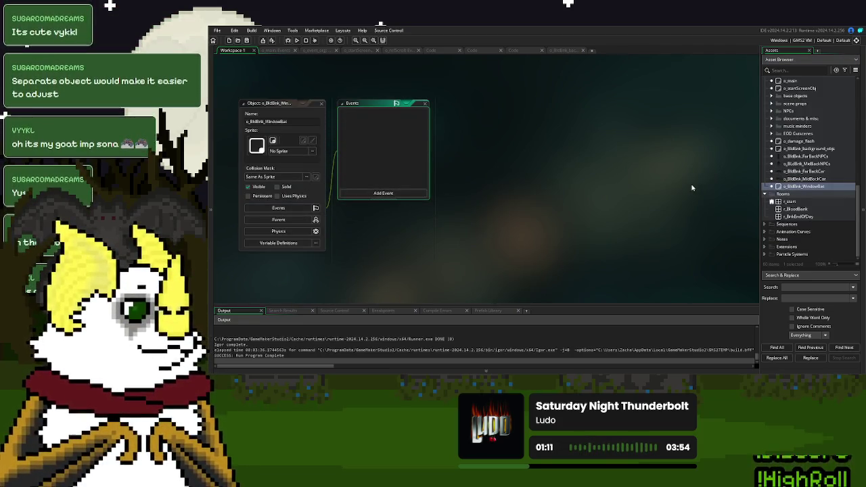
scroll(810, 127, "up", 10)
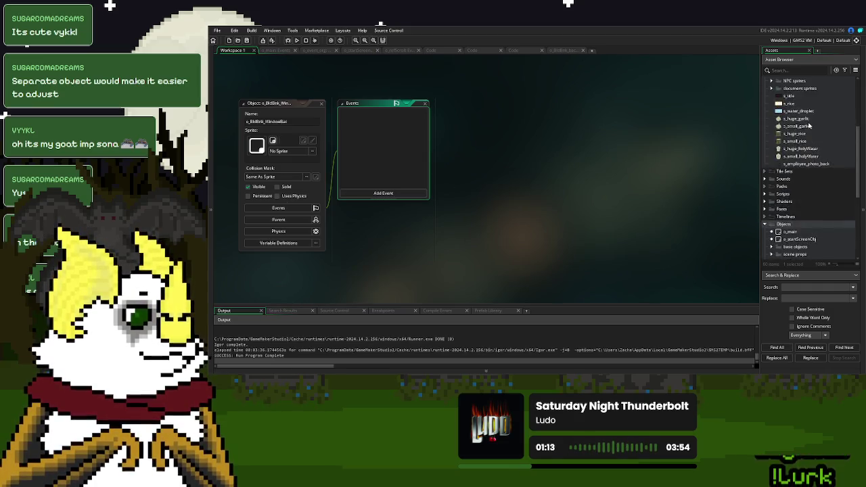
left_click_drag(810, 122, 259, 148)
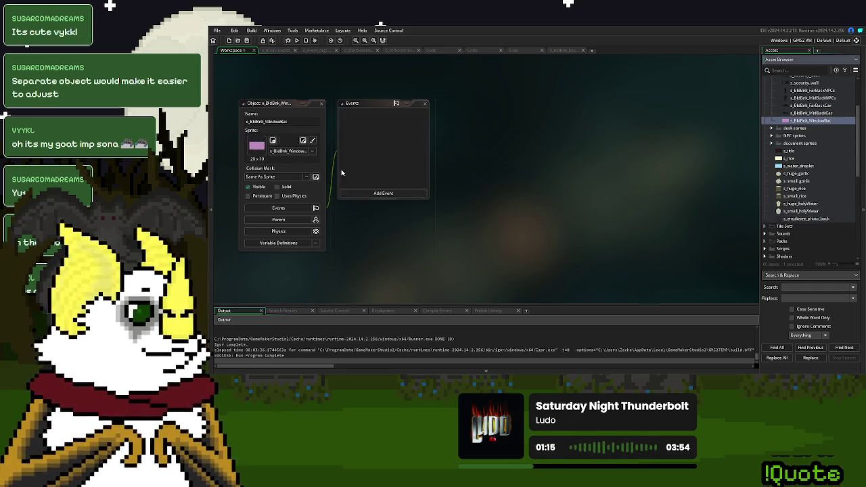
scroll(806, 196, "down", 1)
scroll(806, 196, "down", 10)
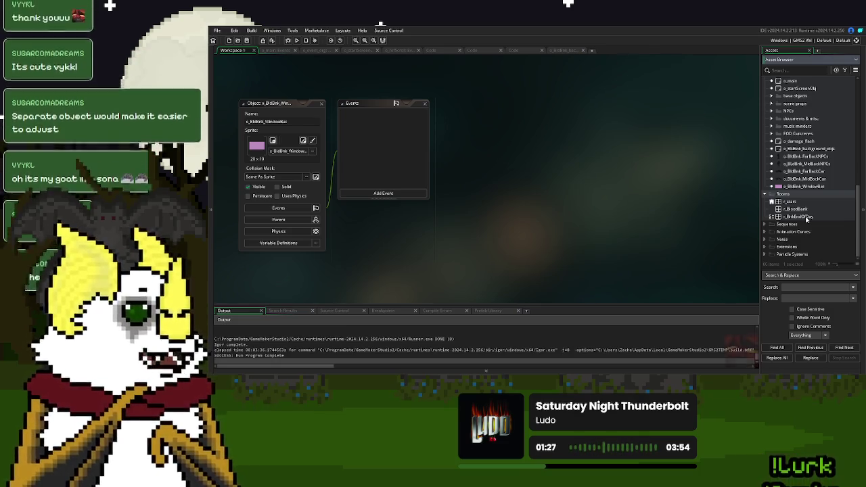
double_click(807, 217)
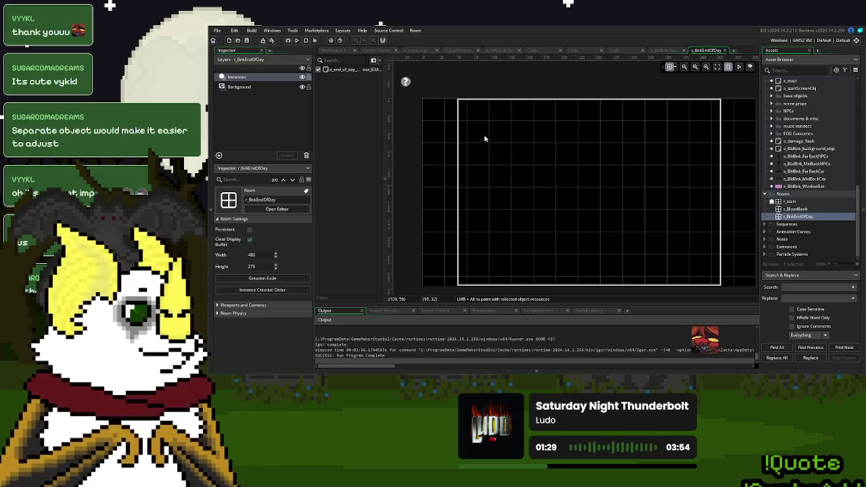
Open r_BloodBank, select the neon_sign layer, and place a WindowBat instance above the top edge
left_click(725, 51)
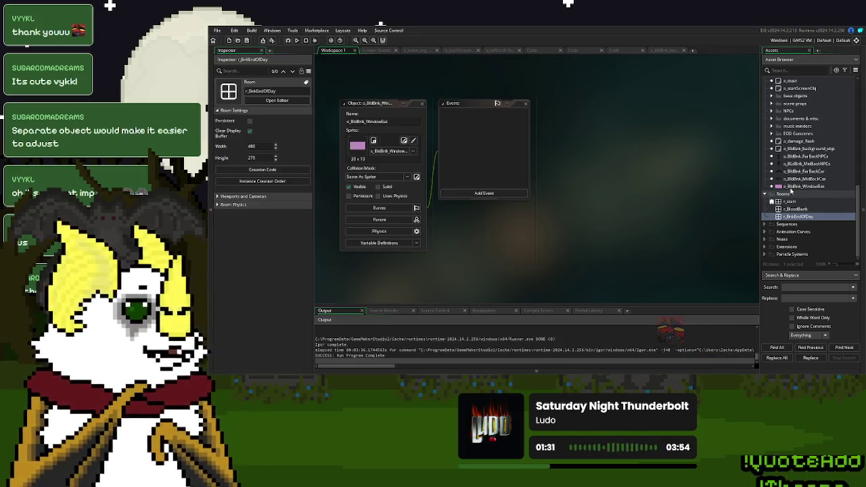
double_click(799, 209)
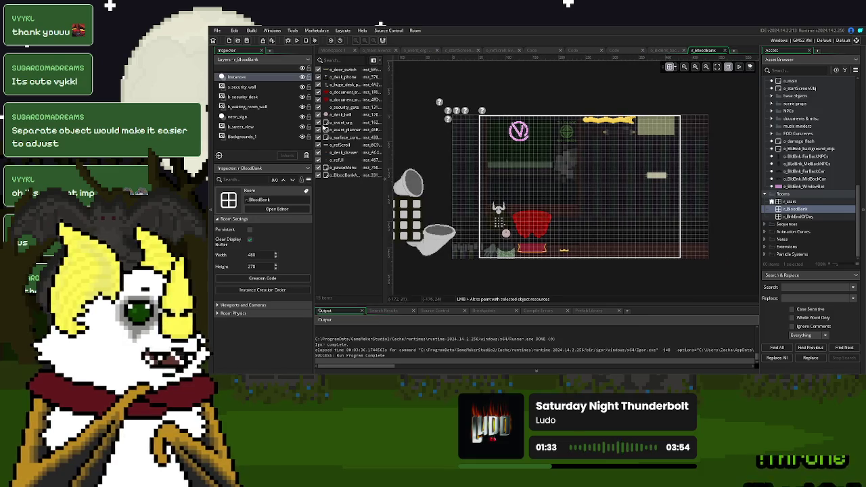
left_click(237, 116)
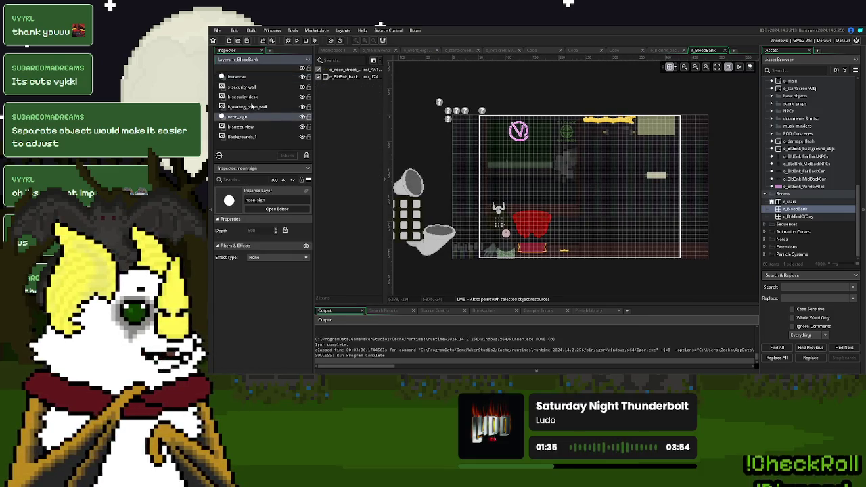
scroll(538, 201, "up", 2)
scroll(538, 201, "up", 3)
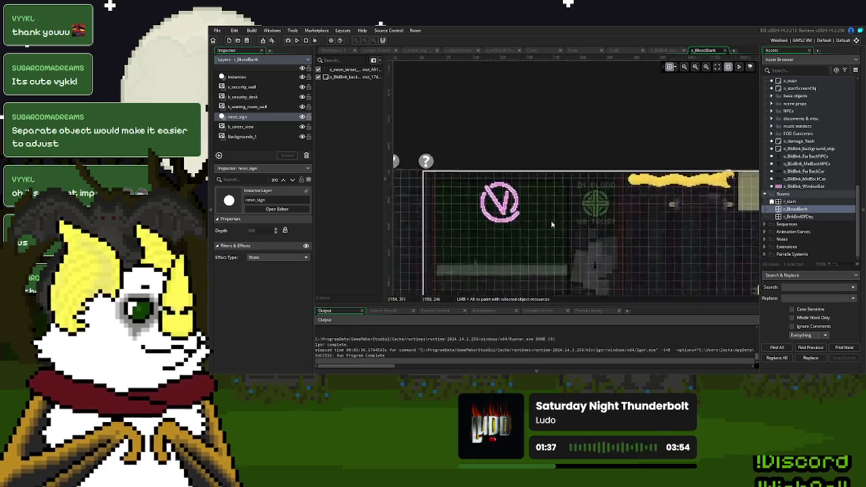
left_click(806, 188)
mouse_move(806, 188)
left_mouse_down()
mouse_move(582, 146)
mouse_move(558, 132)
mouse_move(607, 124)
mouse_move(627, 175)
mouse_move(637, 175)
mouse_move(565, 186)
mouse_move(547, 159)
mouse_move(581, 140)
mouse_move(579, 129)
mouse_move(558, 128)
mouse_move(606, 129)
left_mouse_up()
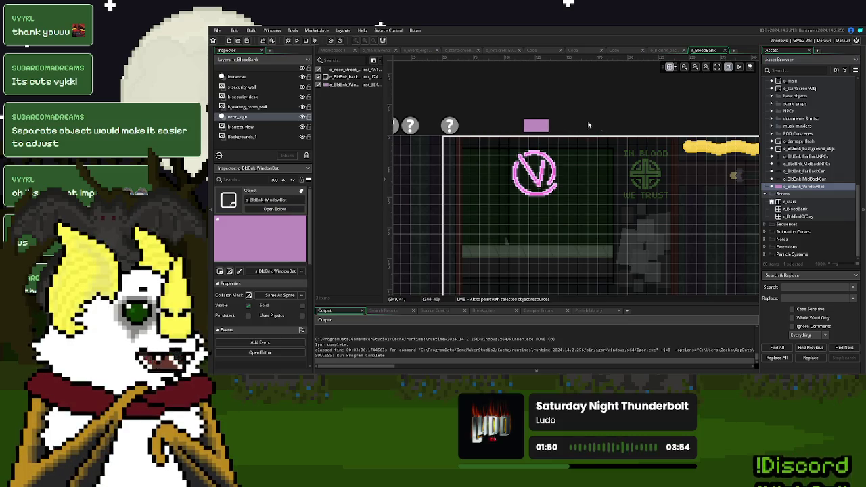
Check the WindowBat sprite, then move the placed instance to X 296 and delete it
scroll(813, 149, "up", 10)
double_click(817, 149)
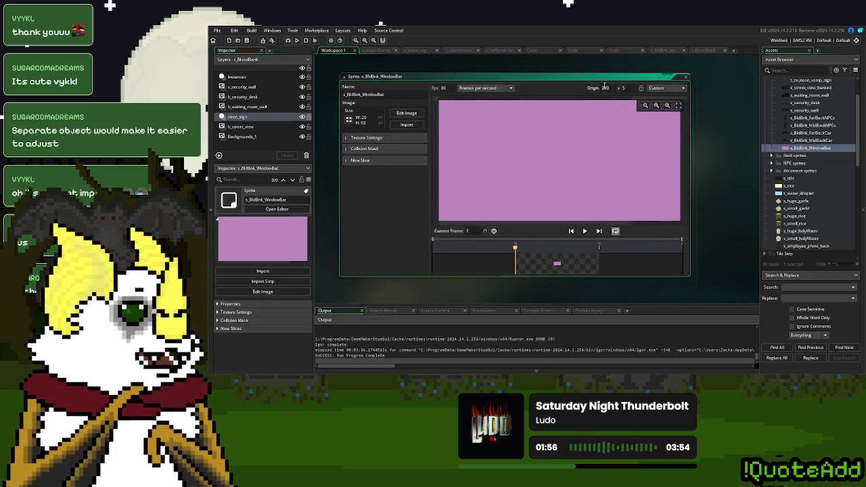
left_click(704, 51)
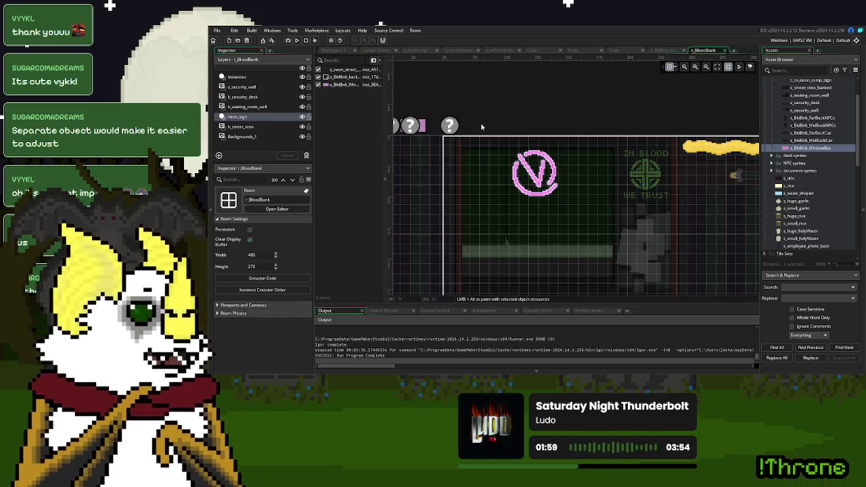
left_click(821, 150)
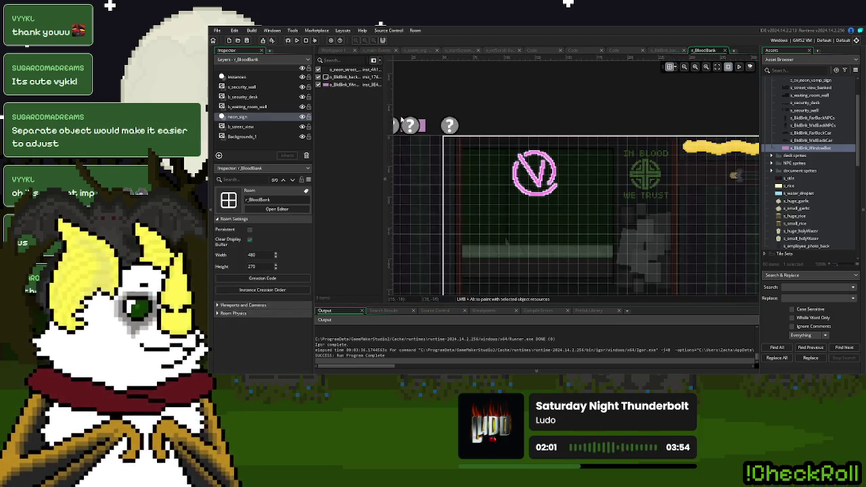
left_click(344, 83)
left_click_drag(424, 129, 517, 128)
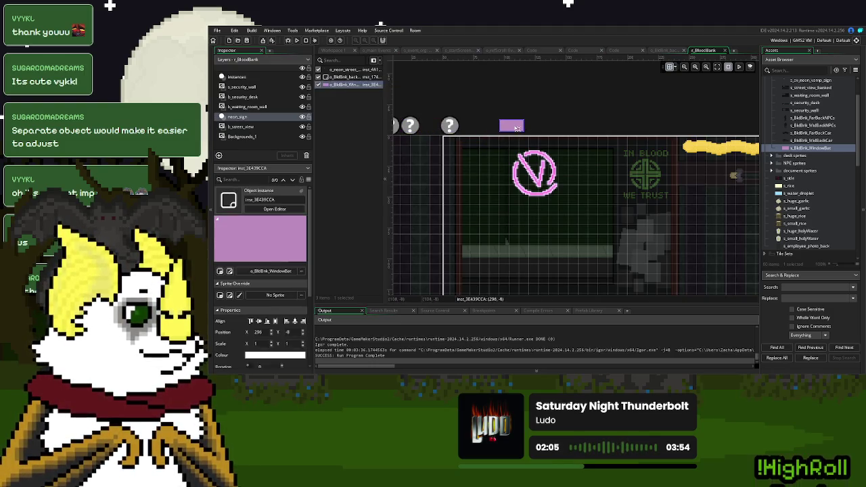
key("Delete")
Place a new WindowBat instance above the room and open its sprite's resize settings
scroll(813, 231, "down", 5)
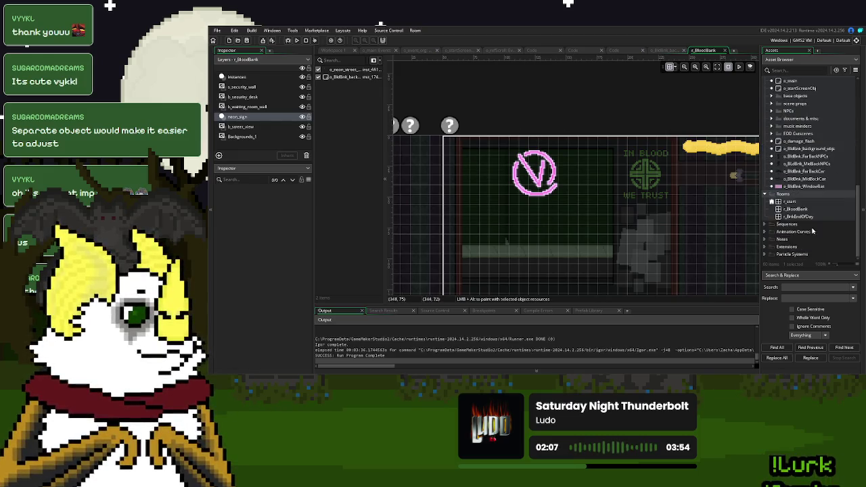
mouse_move(804, 187)
left_mouse_down()
mouse_move(812, 189)
mouse_move(656, 129)
left_mouse_up()
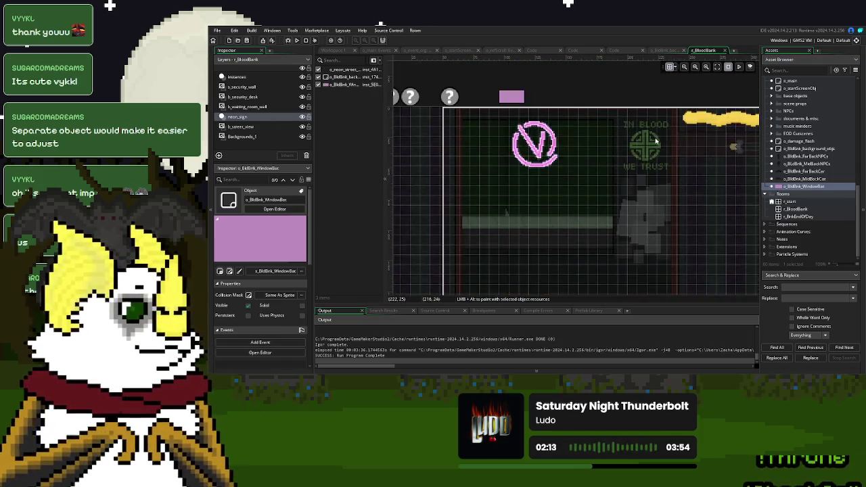
scroll(656, 142, "down", 2)
scroll(656, 141, "up", 3)
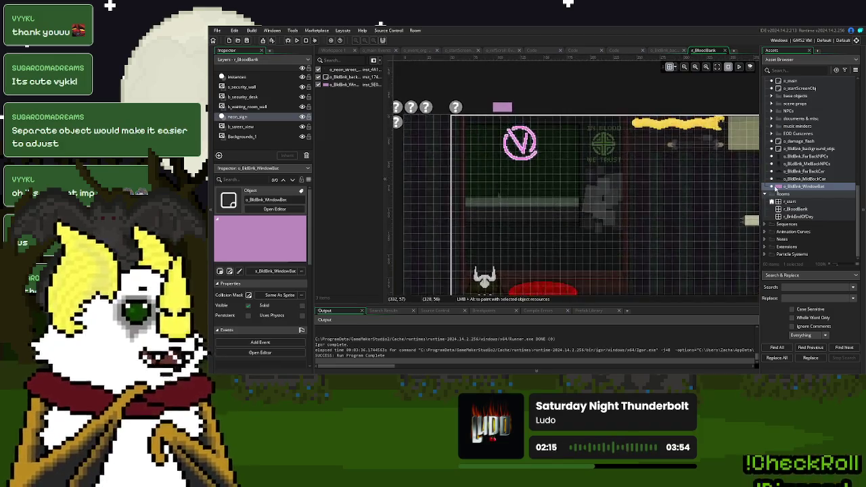
left_click(505, 109)
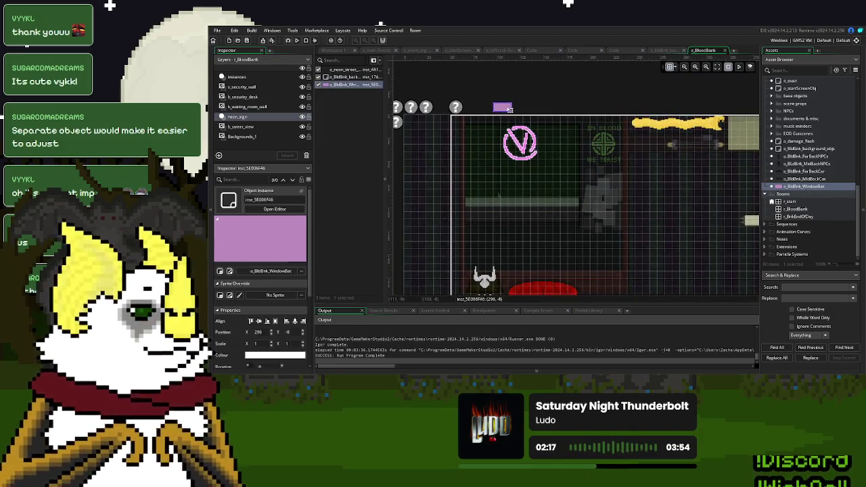
double_click(507, 109)
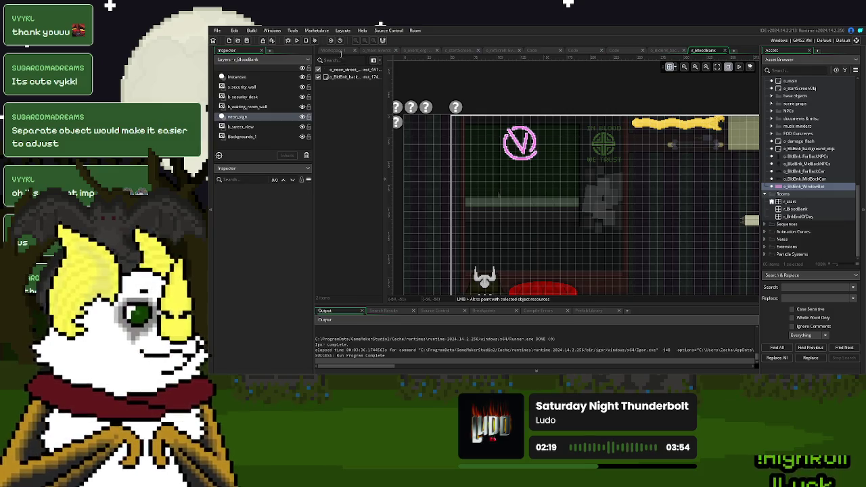
left_click(349, 119)
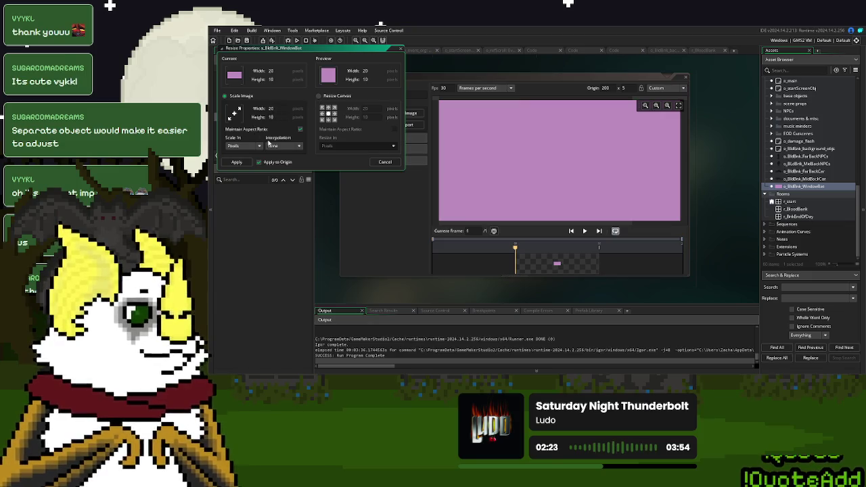
Scale the WindowBat sprite by percent to 40 by 20 and adjust its origin X
left_click(251, 147)
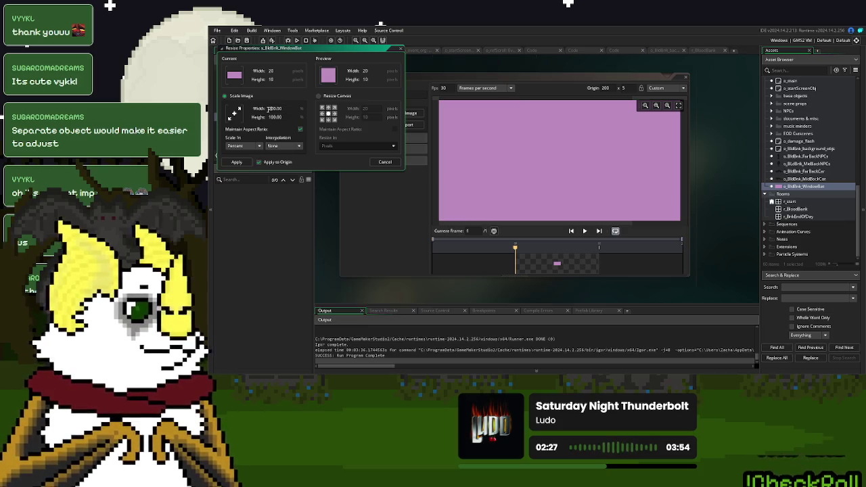
key("Return")
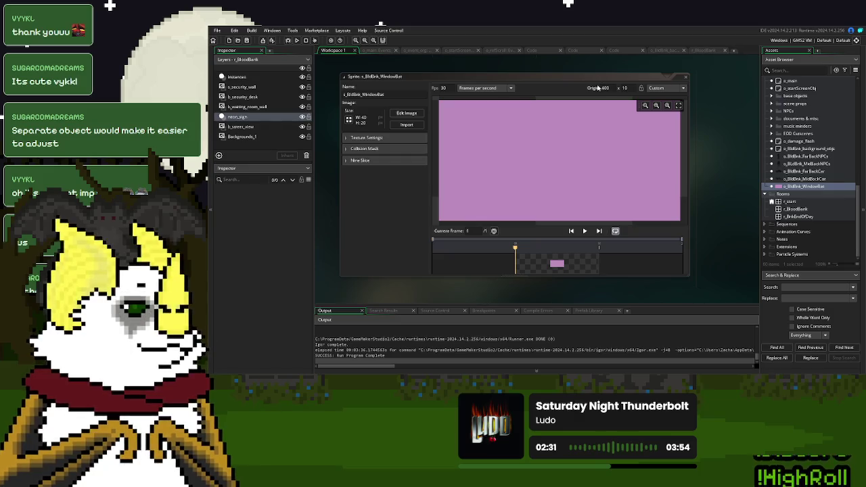
left_click(603, 88)
type("200")
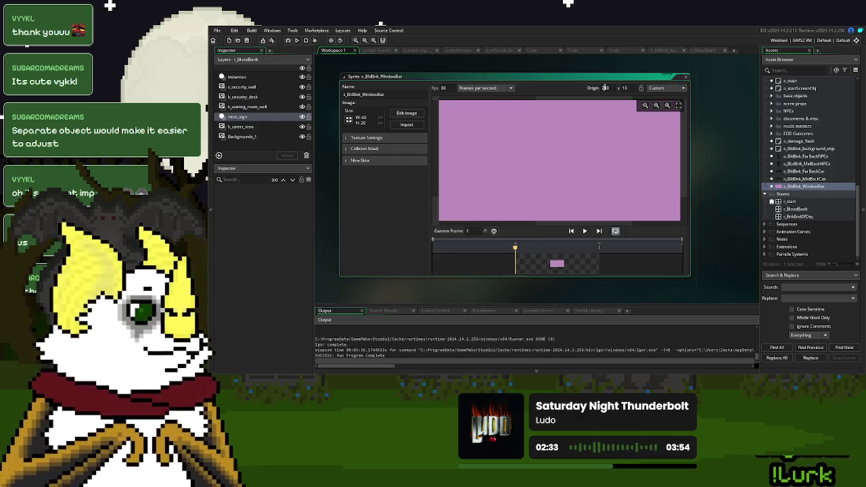
left_click(709, 52)
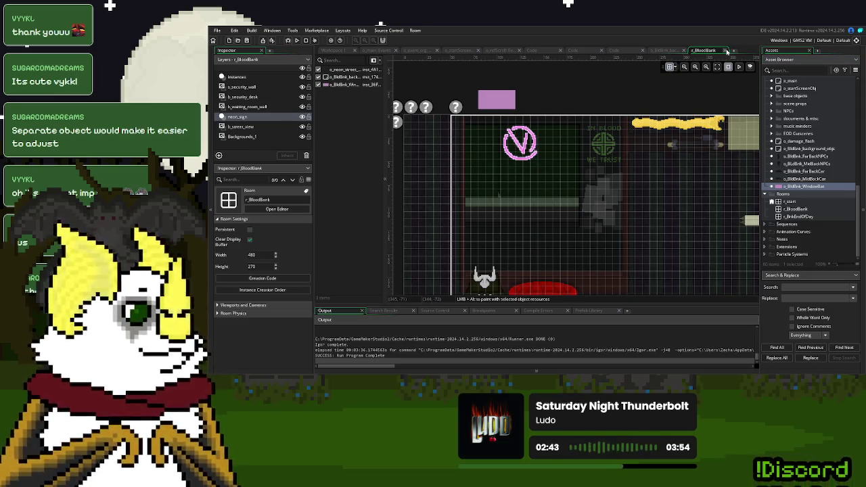
Resize the WindowBat sprite's canvas, not the image, to 20 by 40
left_click(333, 51)
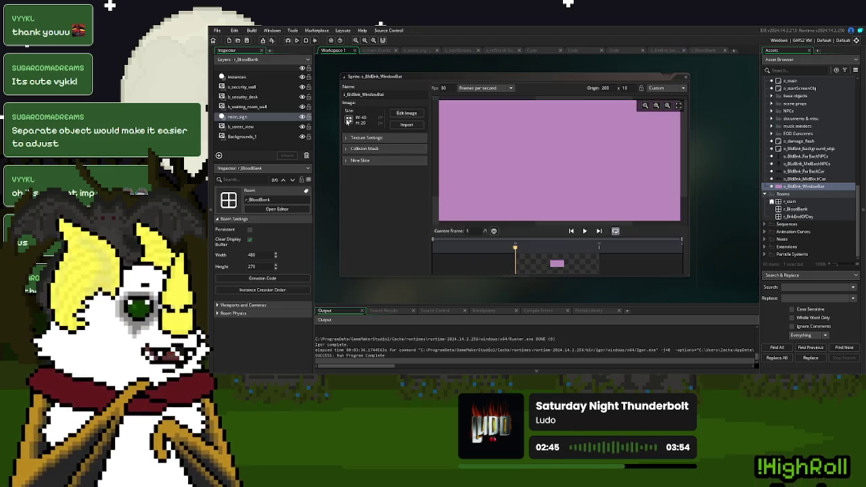
left_click(349, 120)
left_click(329, 96)
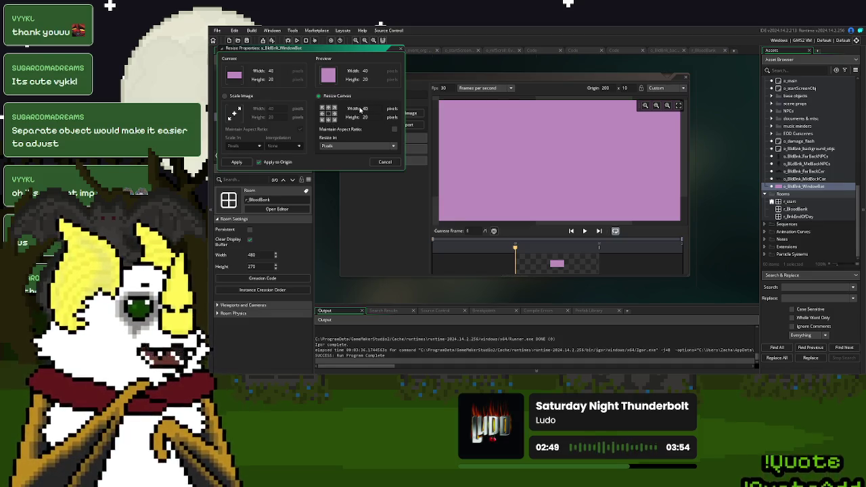
key("Tab")
type("4")
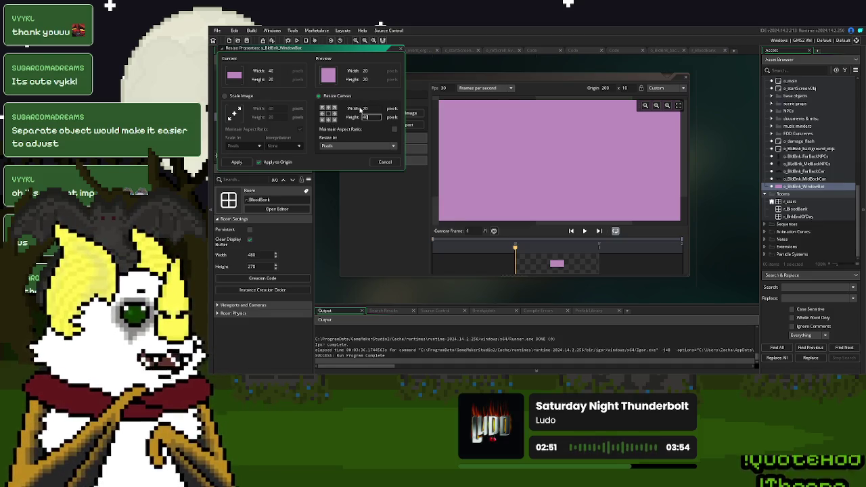
left_click(237, 162)
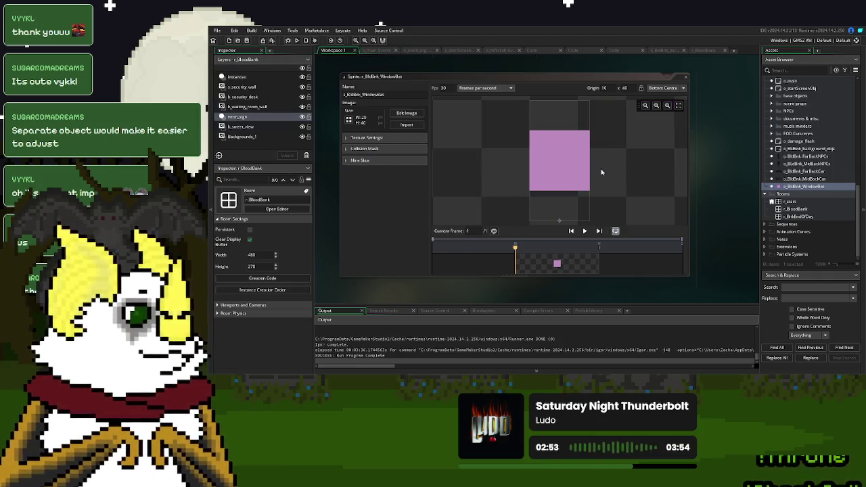
Flood-fill the sprite's empty top and bottom areas with its pink colour
double_click(568, 258)
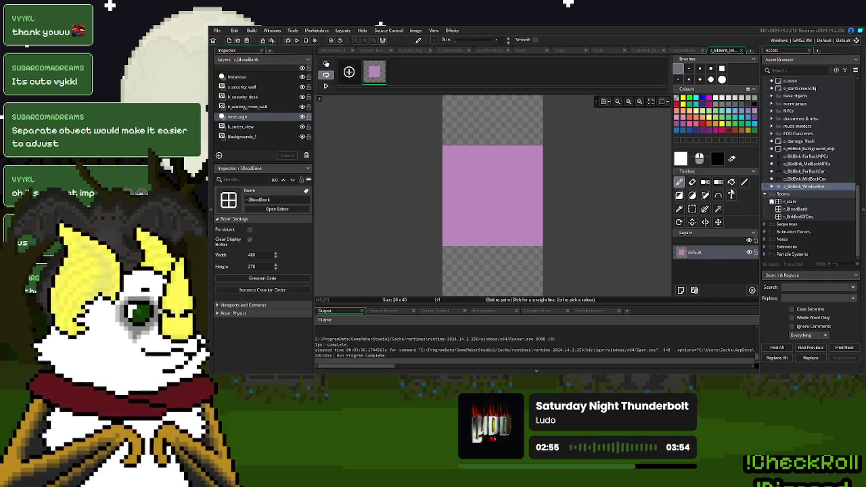
left_click(731, 182)
left_click(754, 114)
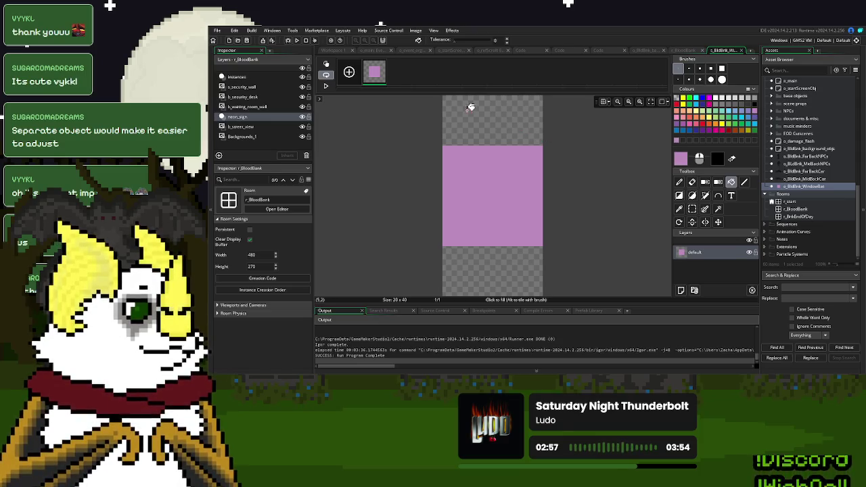
left_click(471, 108)
left_click(506, 263)
left_click(741, 51)
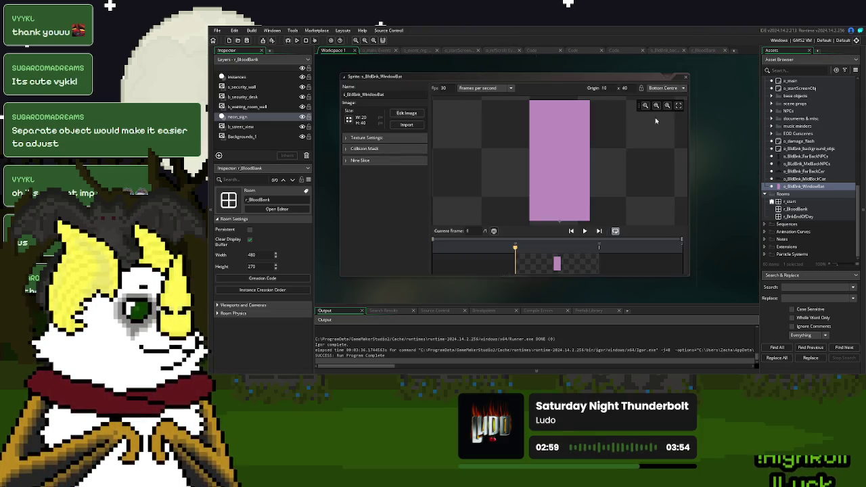
Set the sprite's origin to Middle Centre with X 200, then return to r_BloodBank
left_click_drag(604, 88, 596, 90)
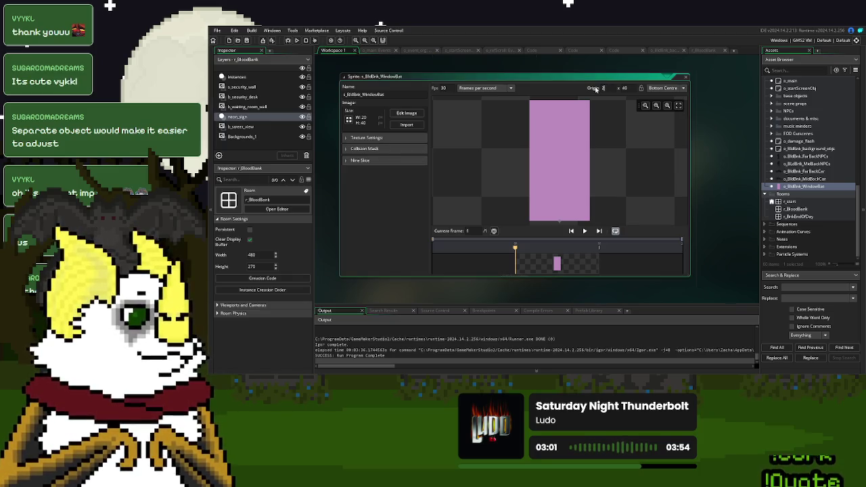
left_click(703, 51)
left_click(330, 51)
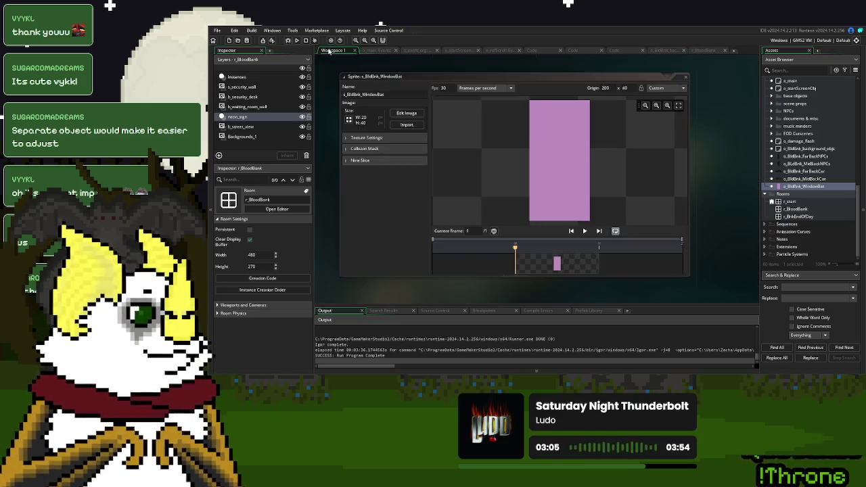
left_click(666, 89)
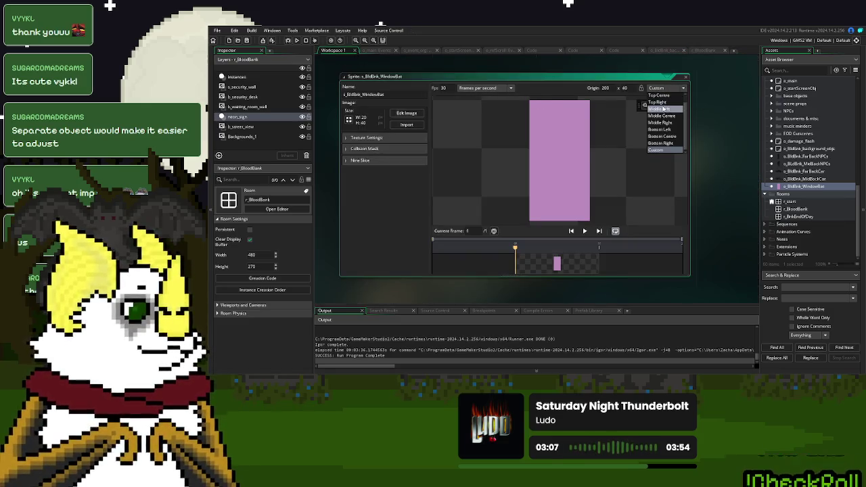
left_click(666, 116)
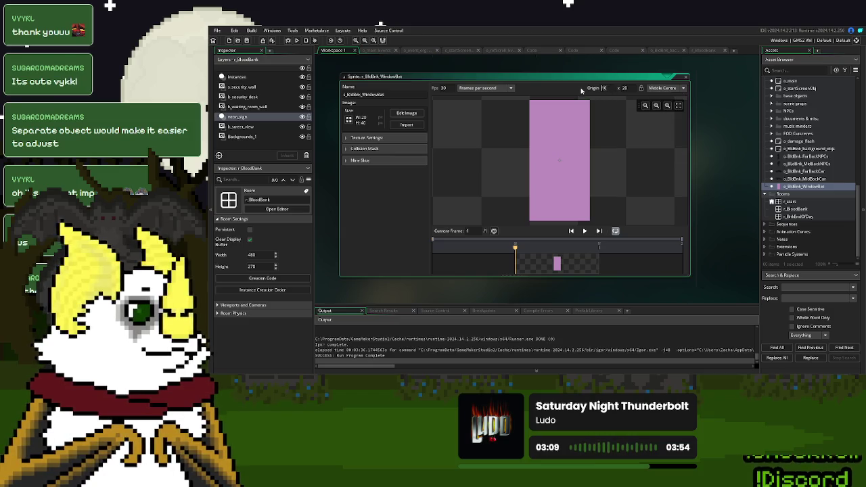
type("200")
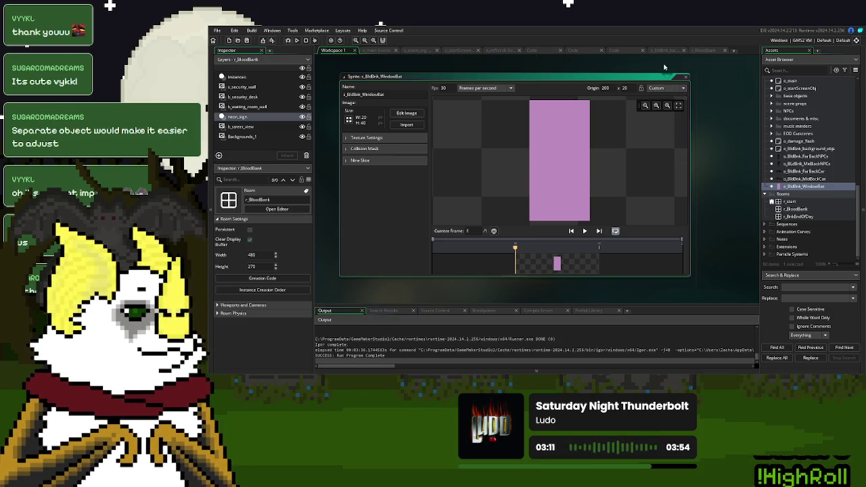
left_click(707, 52)
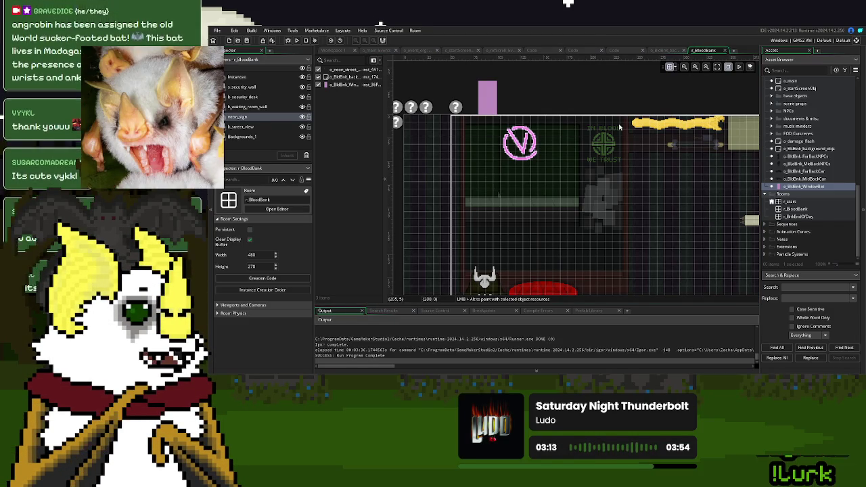
Move the WindowBat instance up to 280, -24 and open o_BldBnk_WindowBat to add an event
left_click_drag(488, 107, 488, 95)
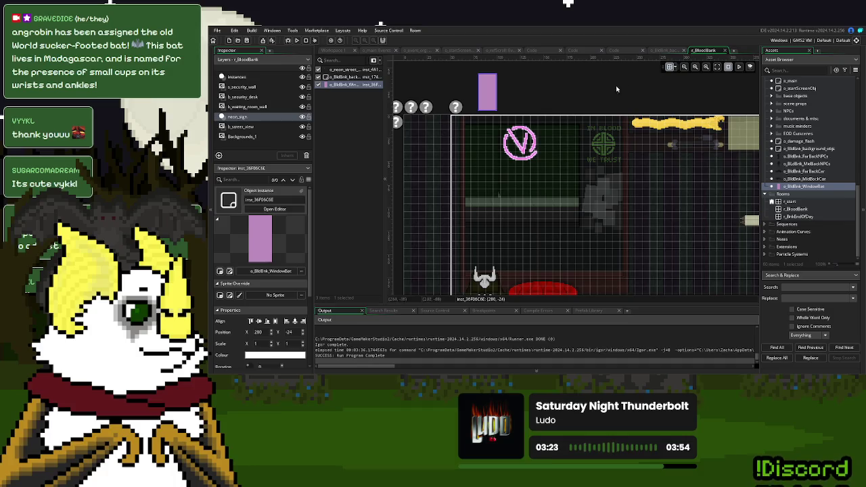
left_click(568, 97)
left_click(327, 50)
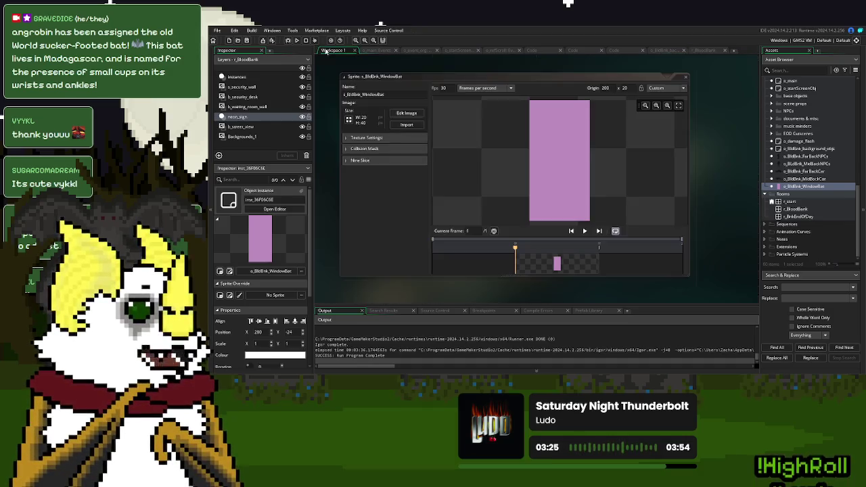
double_click(821, 187)
left_click(501, 193)
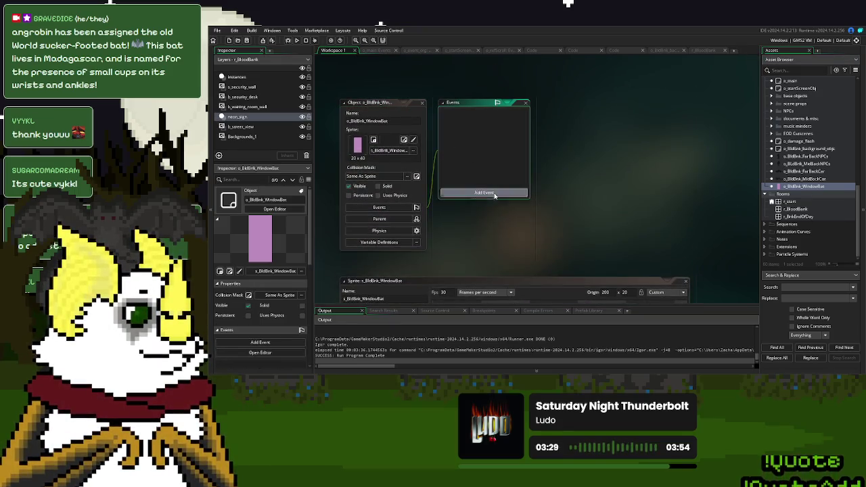
Add Create and Step events, putting depth = 500-1; in both
left_click(505, 200)
left_click(501, 193)
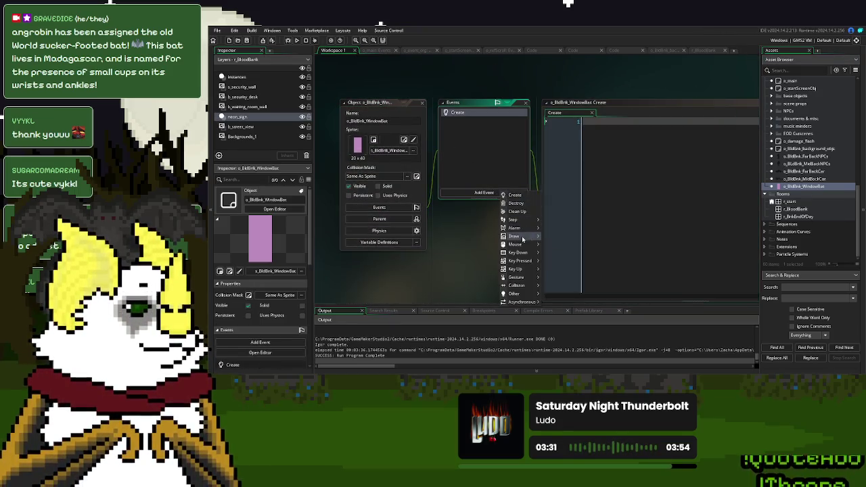
left_click(547, 220)
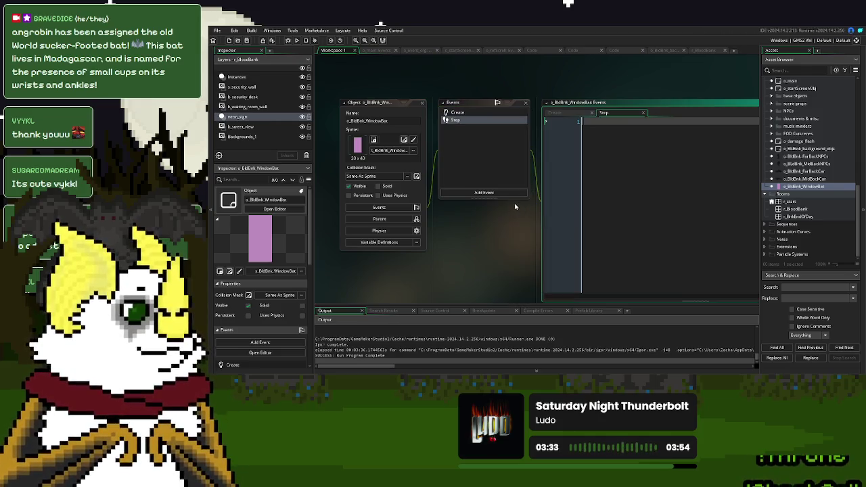
type("d")
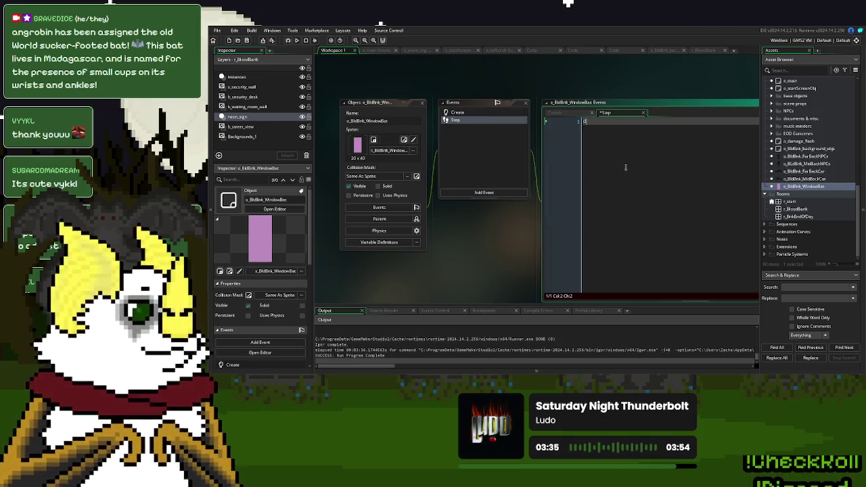
type("epth")
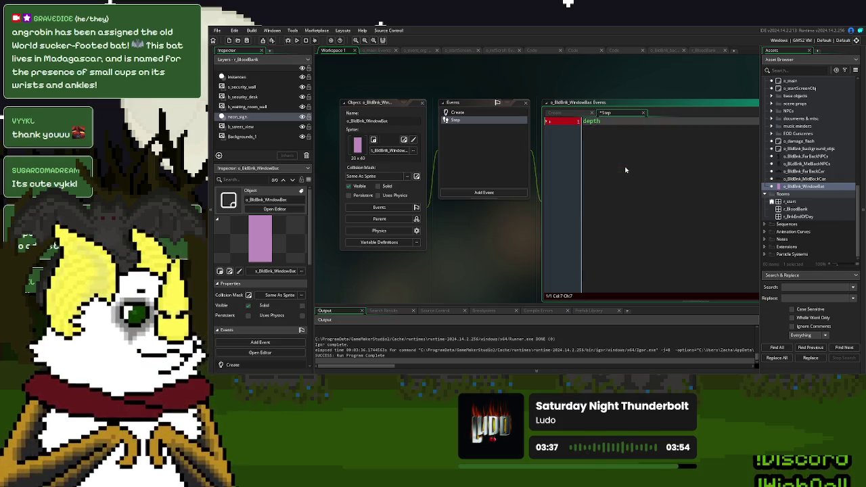
type(" = 500")
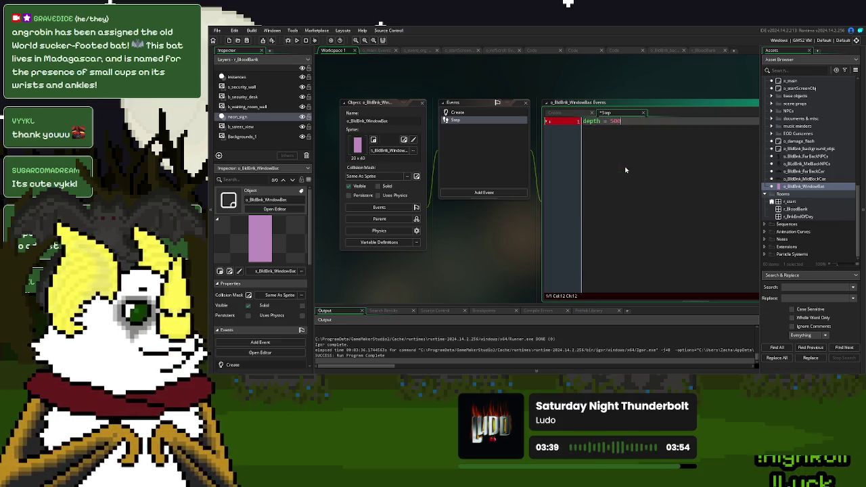
type("-1")
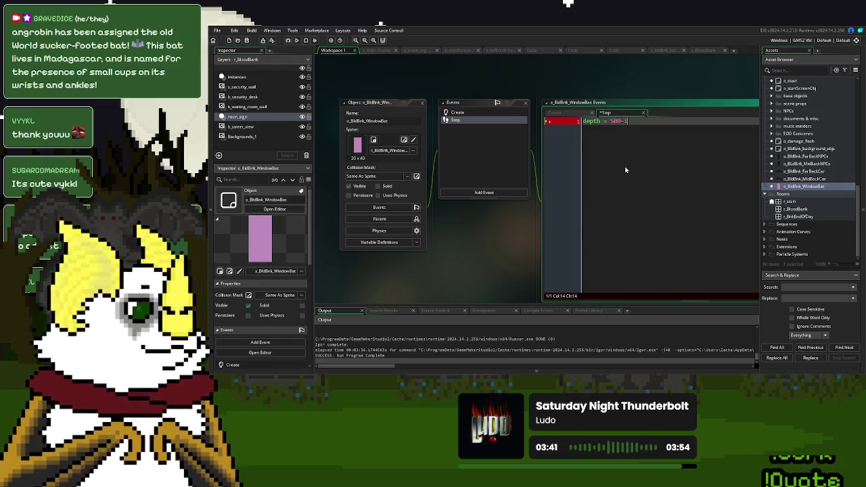
type(";")
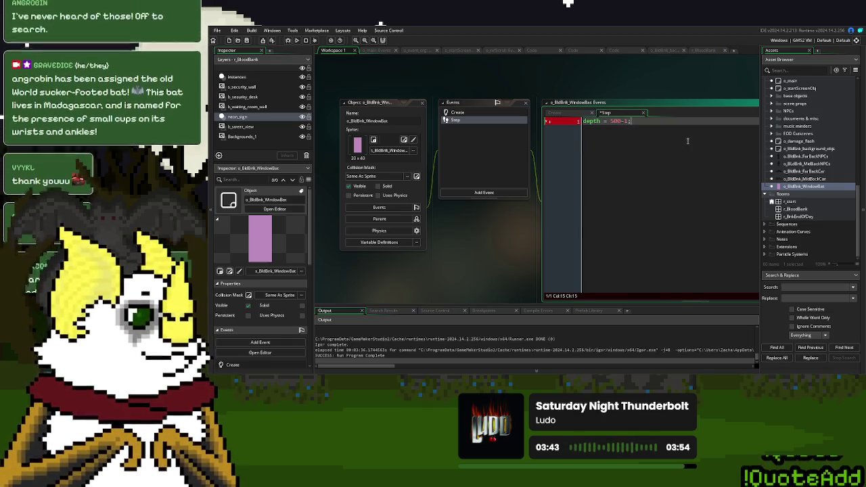
key("ctrl+Tab")
type("depth = 500-1;")
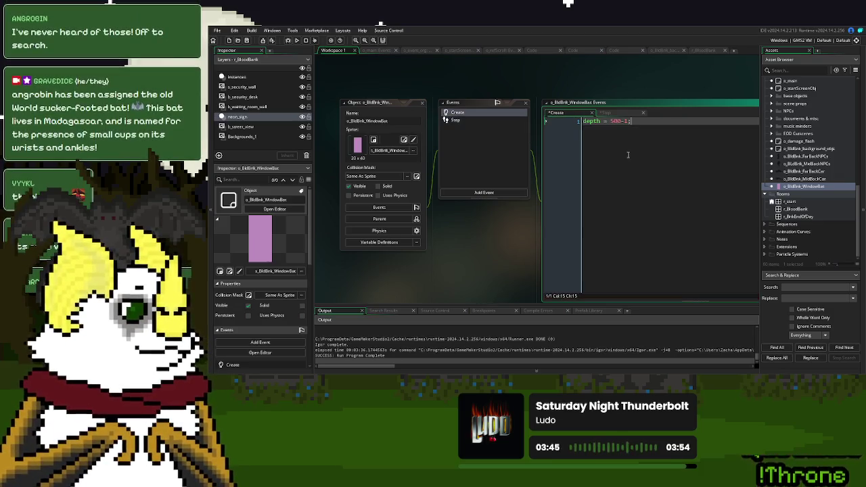
key("ctrl+Tab")
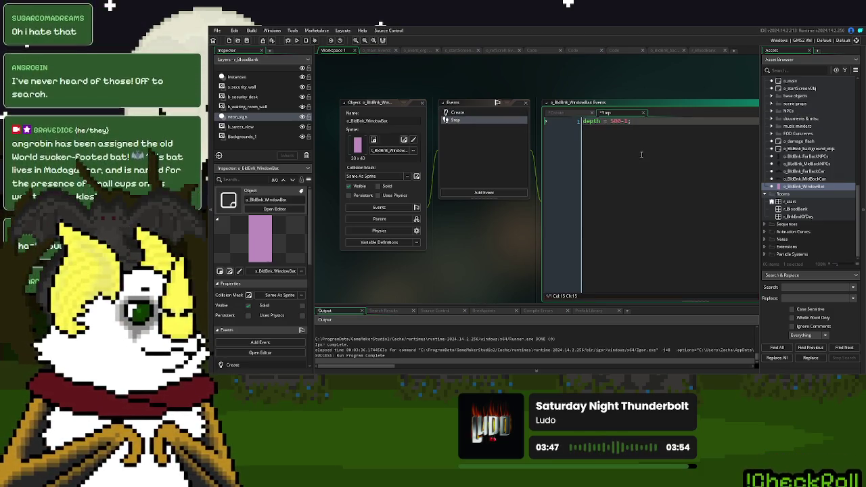
Write image_angle += 1; in the Step code and declare var _spd = 1; above it
key("Return")
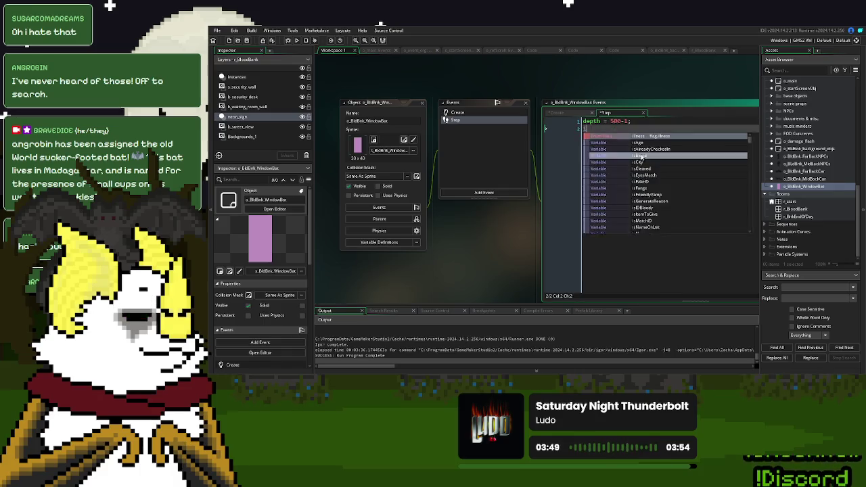
key("Return")
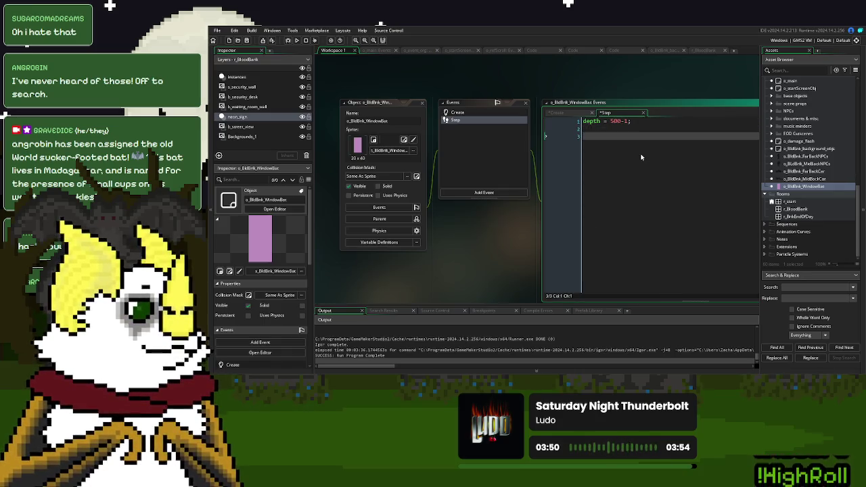
type("image_angle")
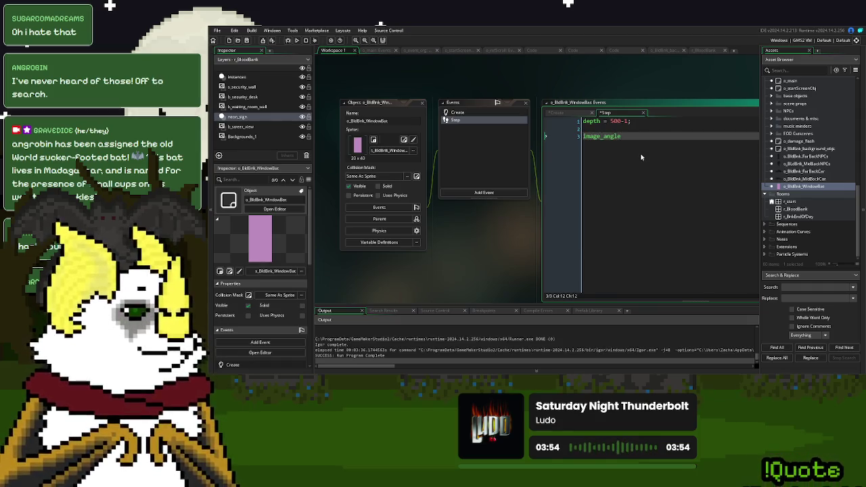
type(" += ")
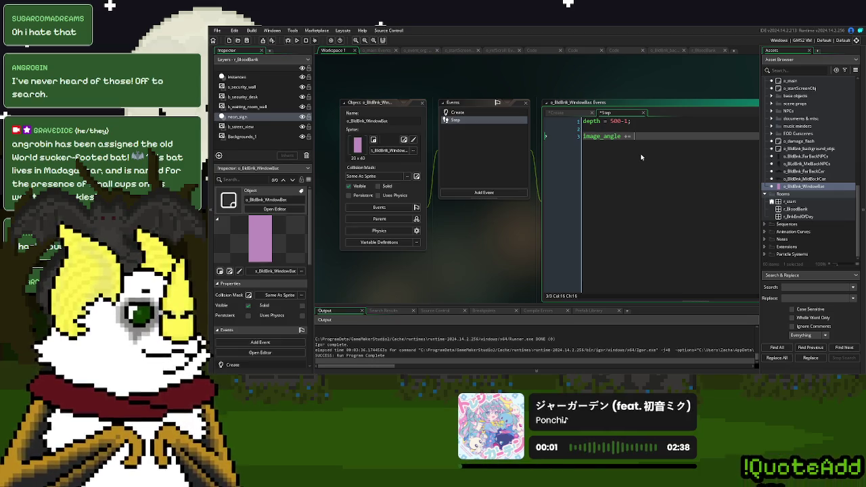
type("1;")
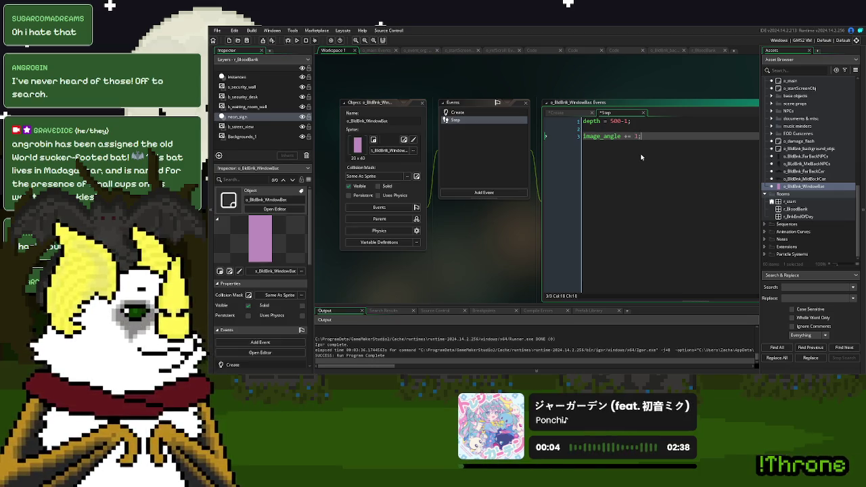
key("Return")
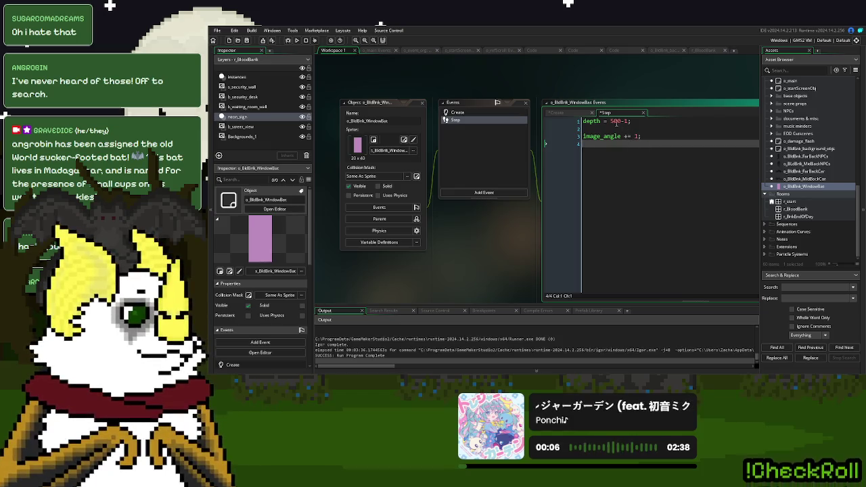
left_click(615, 128)
key("Return")
key("Return")
key("Up")
type("var _spd =")
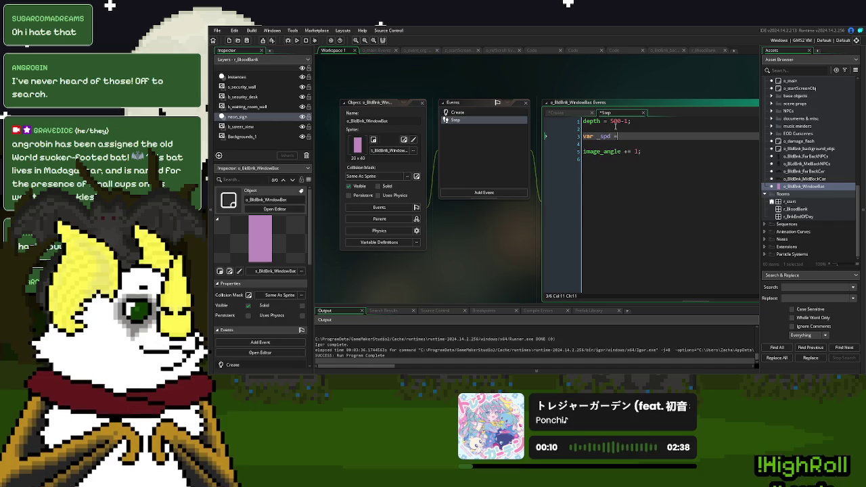
type(" 1;")
Rotate by _spd instead of 1, add the image_angle >= 360 check, and test-run with F5
double_click(603, 136)
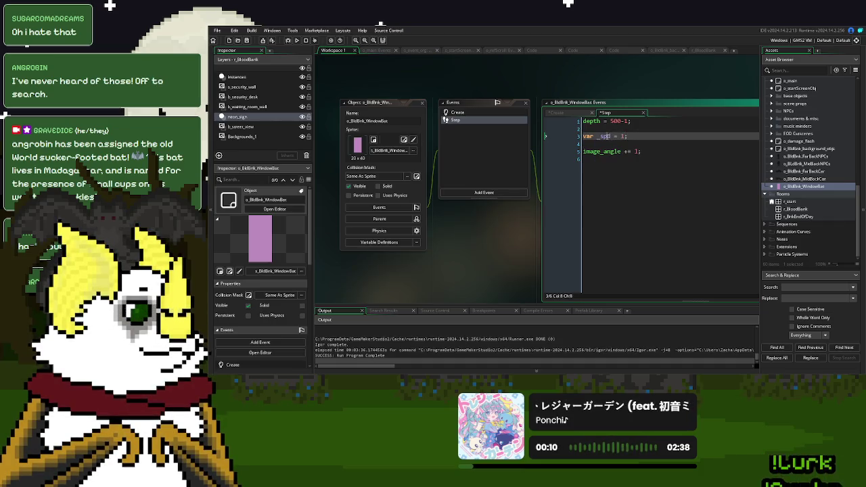
key("ctrl+c")
double_click(637, 151)
key("ctrl+v")
left_click(657, 159)
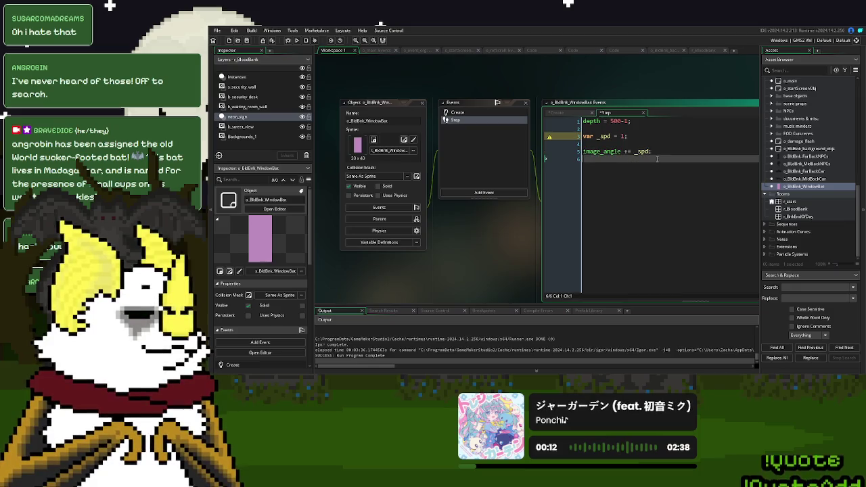
type("age_angle >")
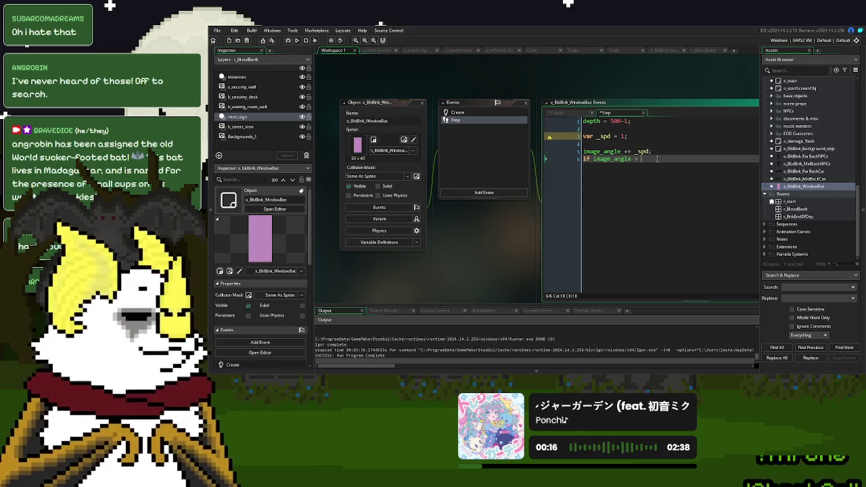
type("360{")
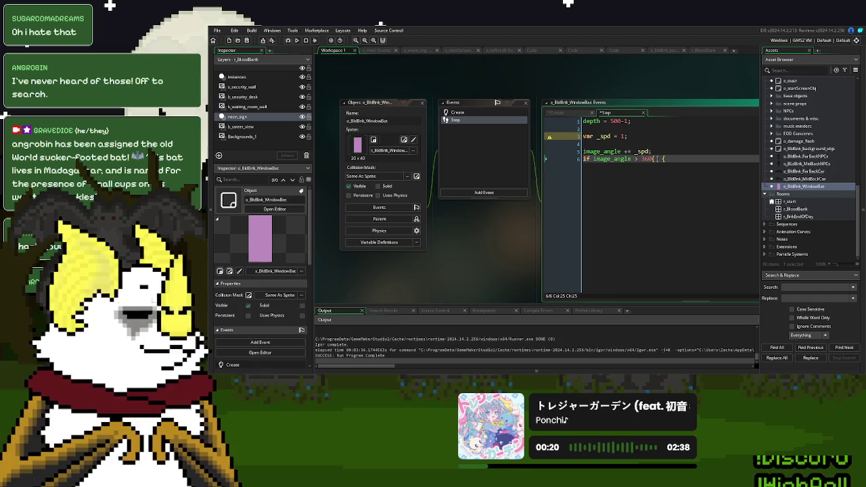
type("  _s")
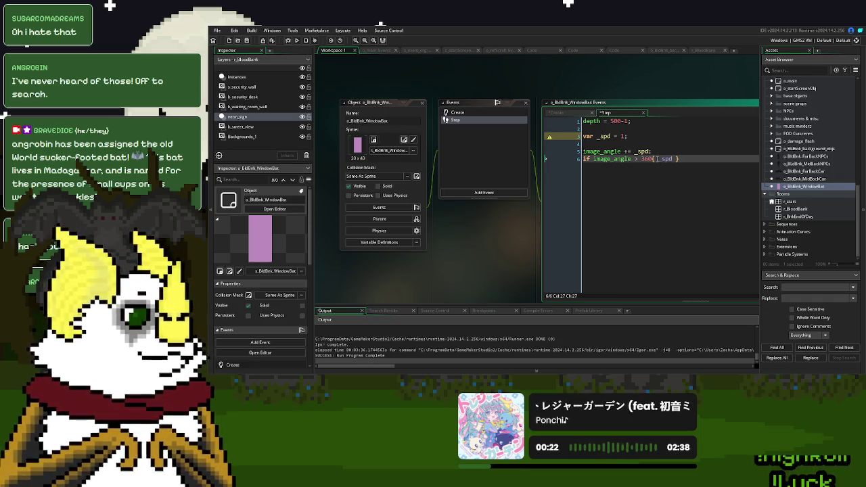
type("= 0; ")
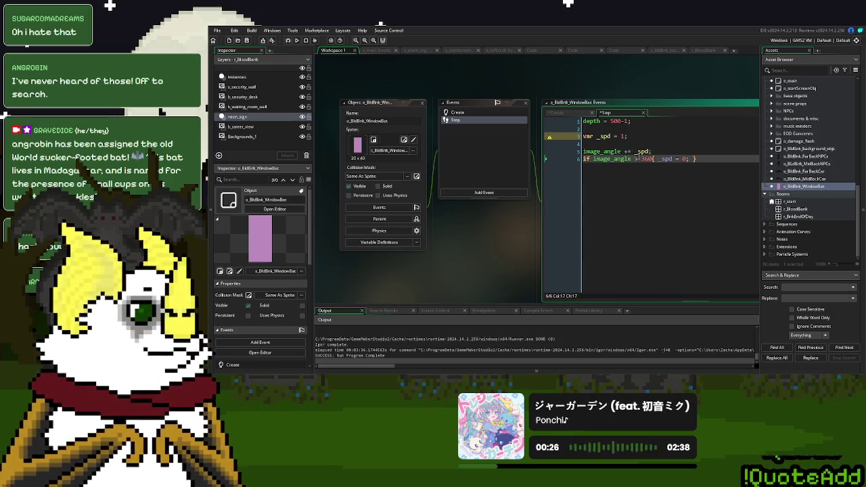
type("=")
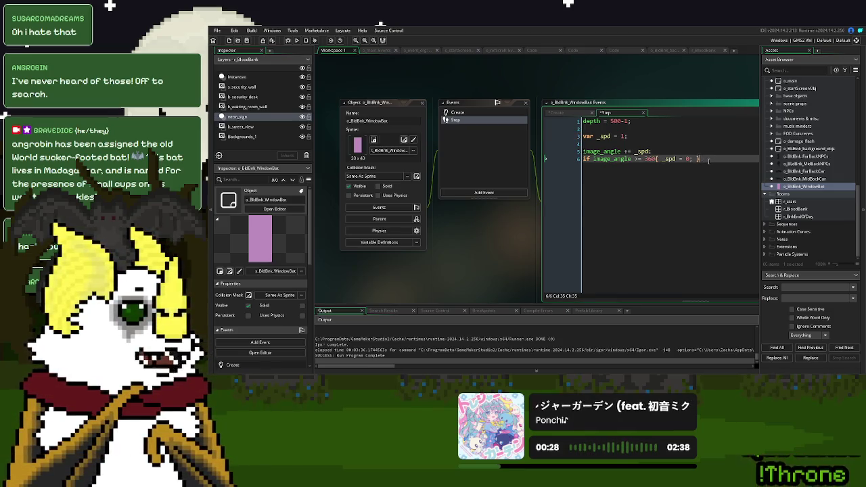
key("F5")
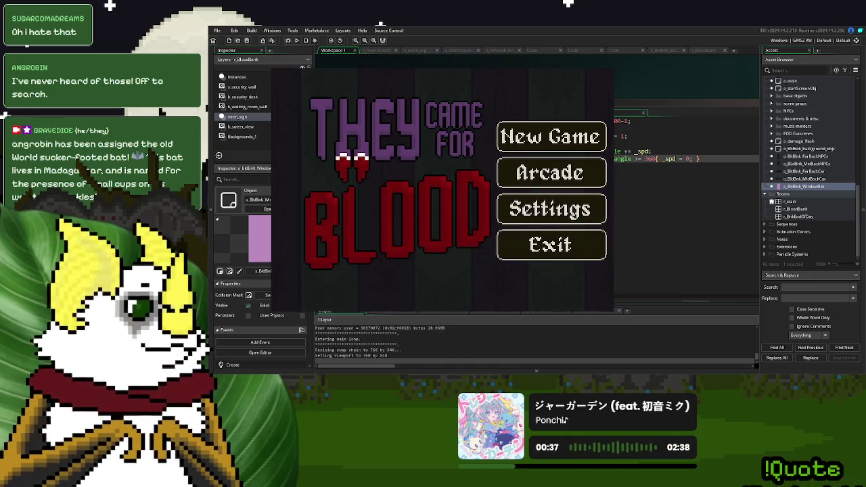
Choose New Game to view the donor check-in scene, then close the game with Escape
left_click(543, 122)
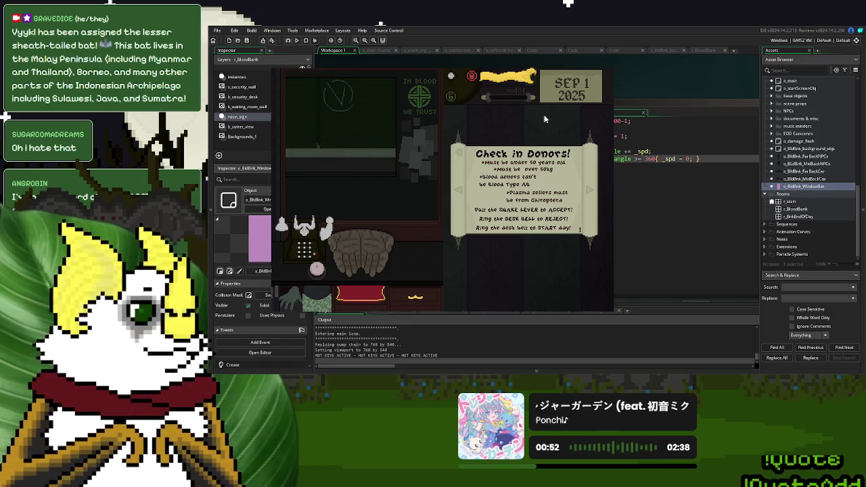
key("Escape")
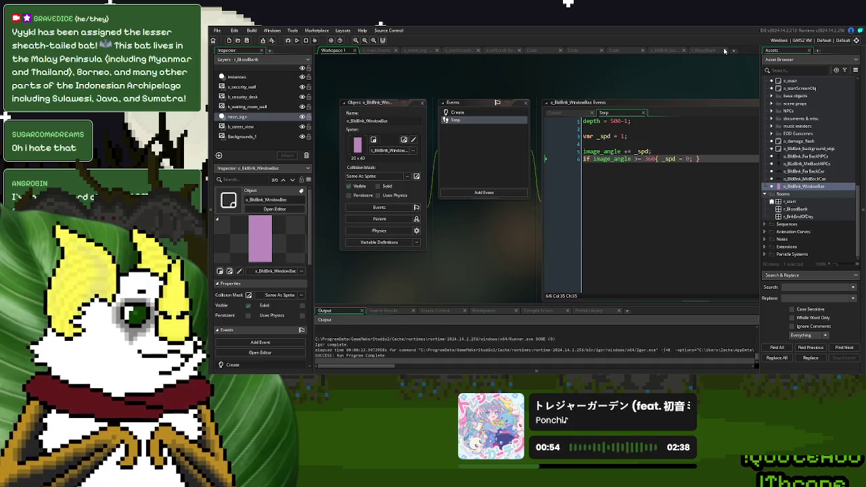
Delete the pink window instance in r_BloodBank and place a new one above the room
left_click(705, 51)
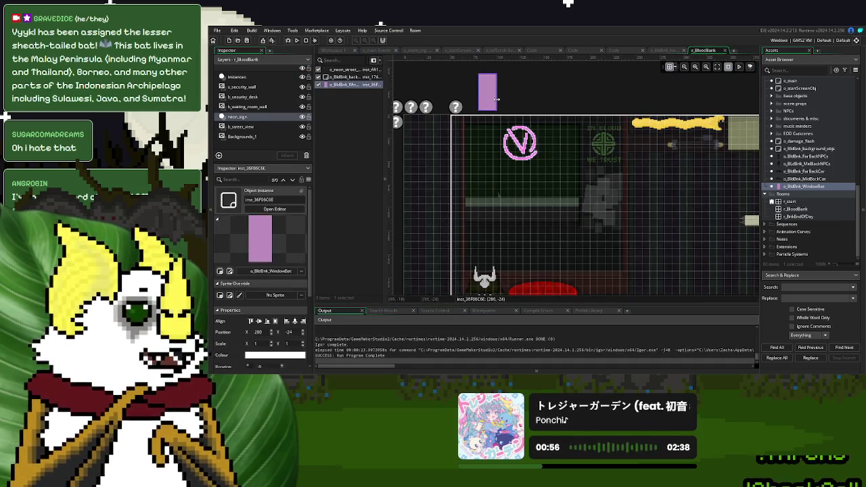
left_click_drag(507, 132, 432, 103)
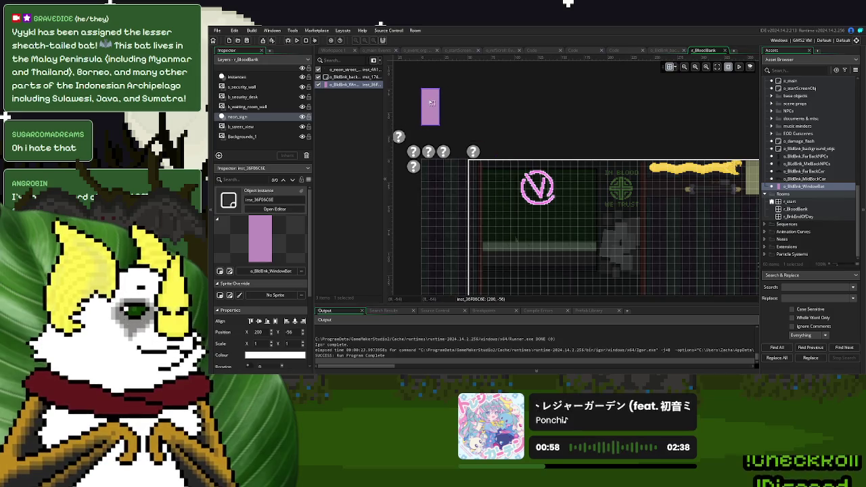
key("Delete")
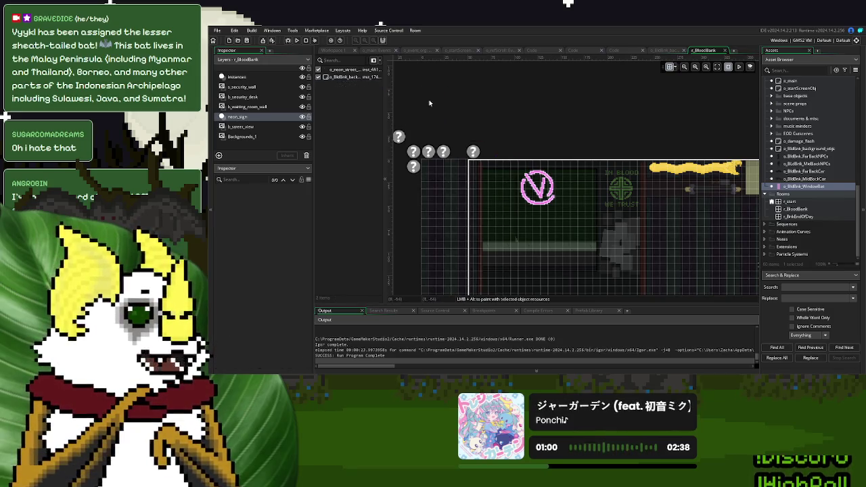
left_click_drag(826, 192, 445, 110)
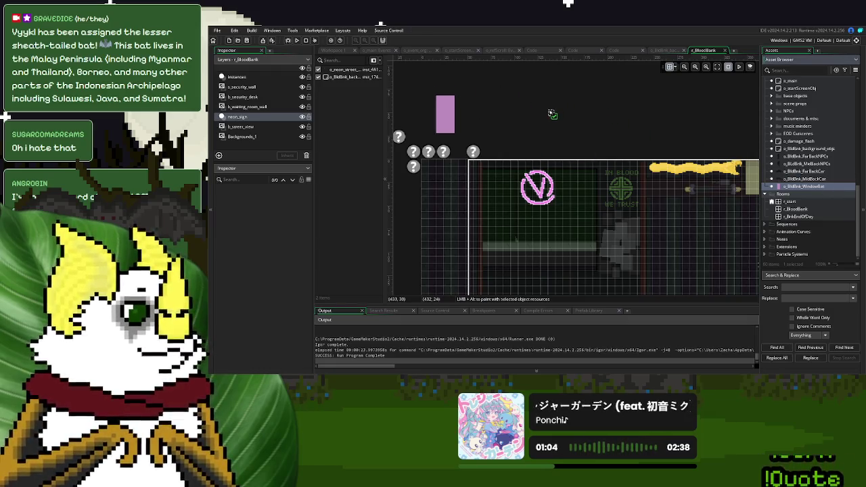
Test-run the game and return to the _spd line in the bat's Step code
key("F5")
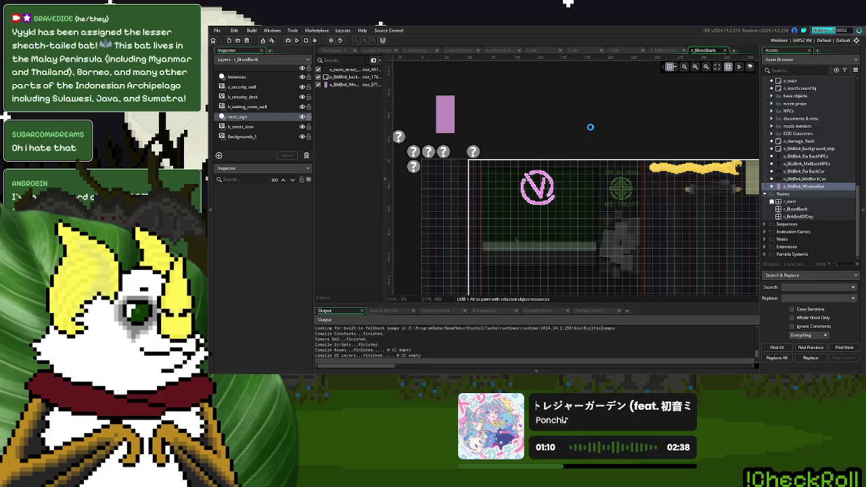
left_click(324, 54)
left_click(623, 136)
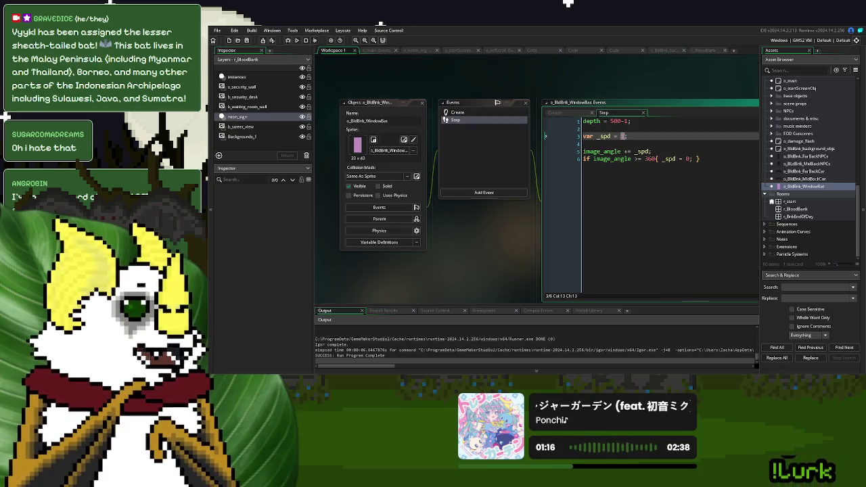
Set _spd to 2, test it through New Game, then close the game and reopen r_BloodBank
type("2")
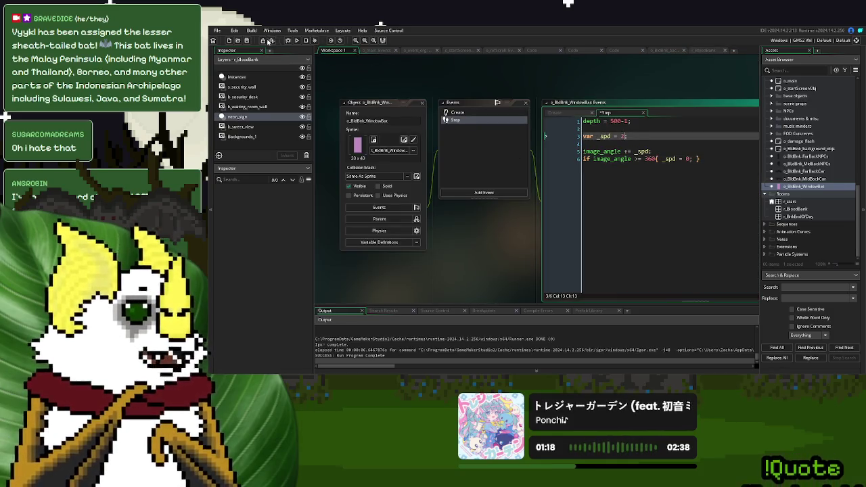
left_click(293, 42)
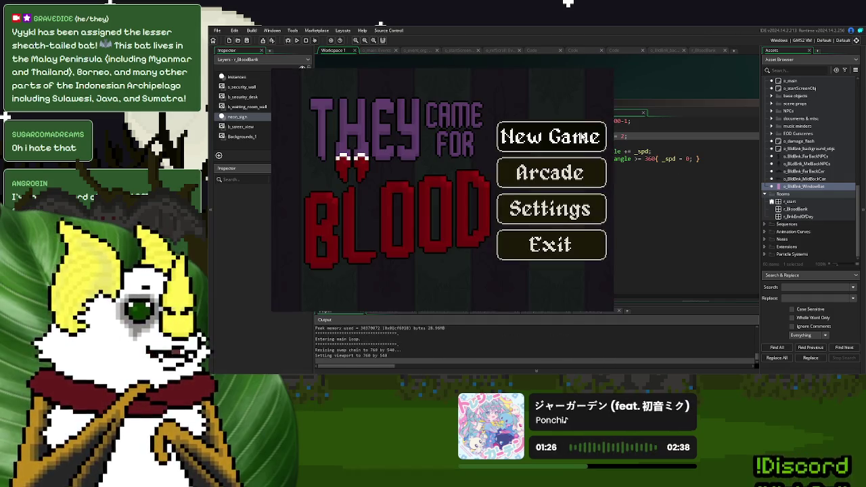
left_click(582, 137)
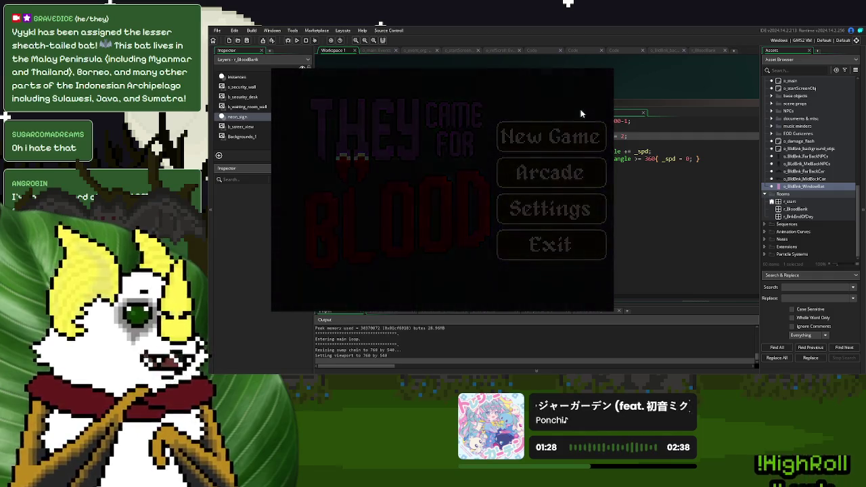
key("Escape")
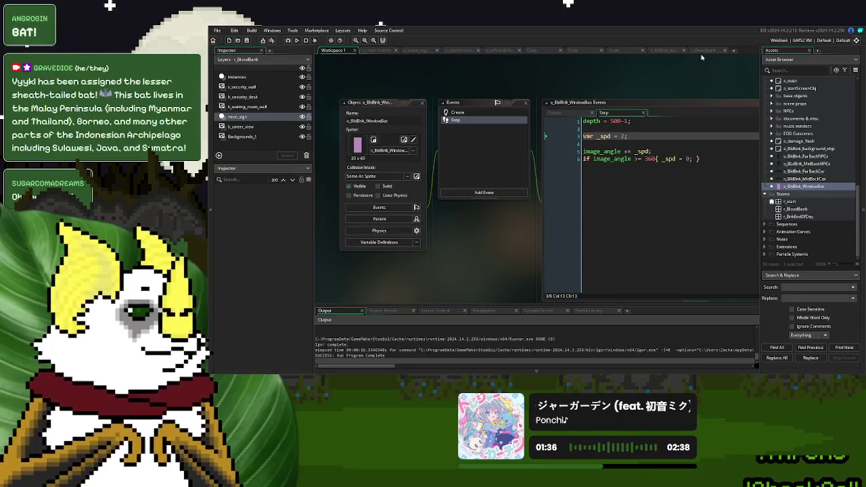
left_click(702, 51)
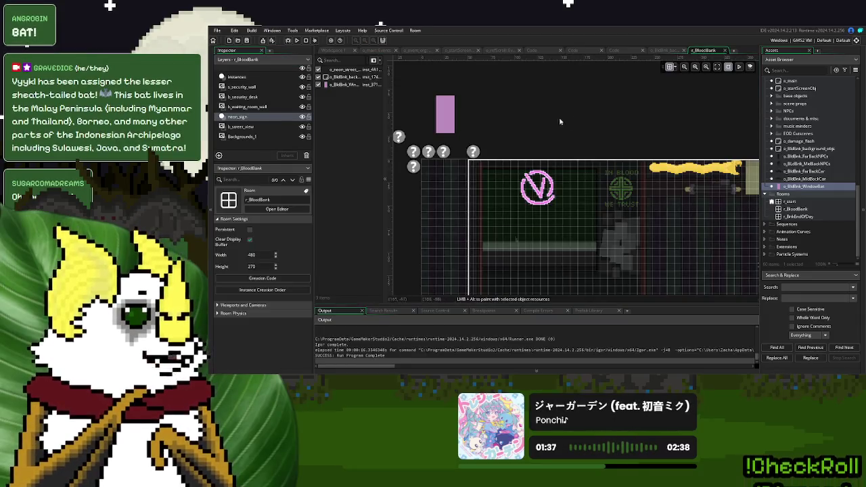
Delete the window bat instance, drop a new one above r_BloodBank's top edge, and run the game
left_click(447, 121)
key("Delete")
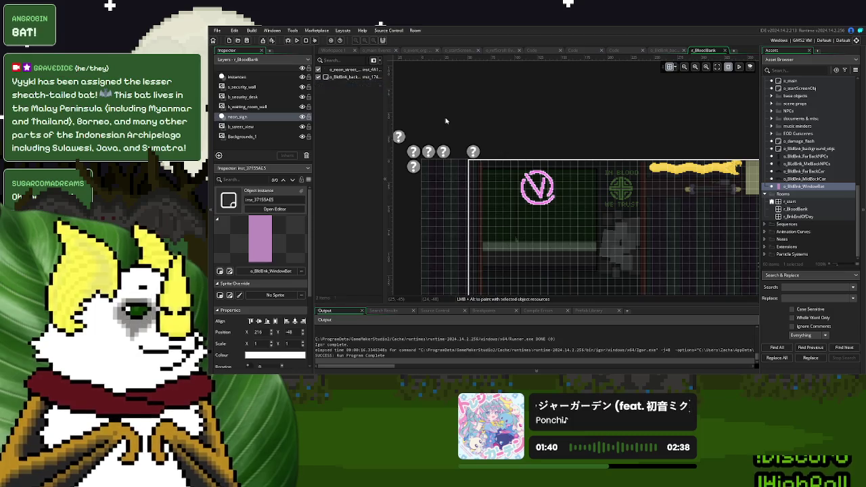
mouse_move(810, 182)
left_mouse_down()
mouse_move(527, 79)
mouse_move(532, 69)
left_mouse_up()
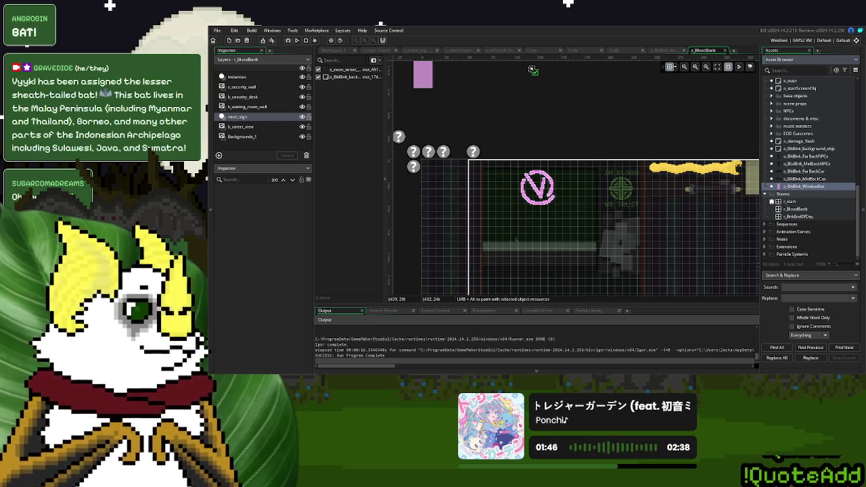
left_click_drag(533, 70, 534, 78)
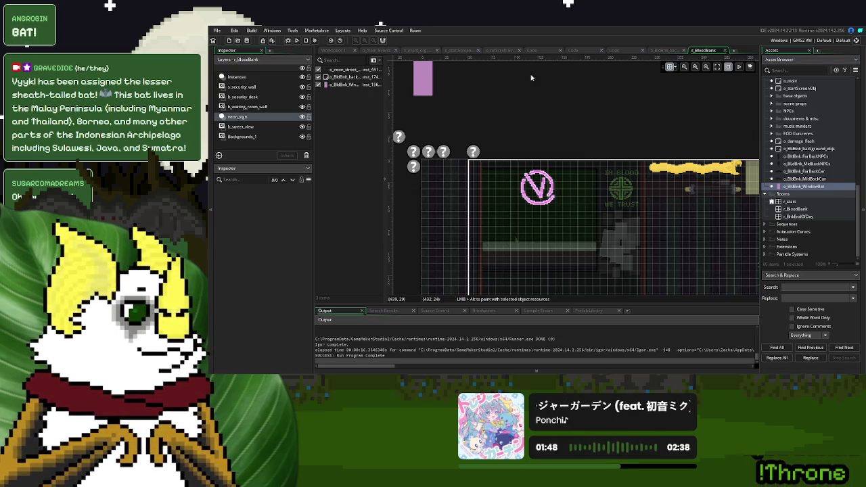
scroll(830, 171, "up", 3)
scroll(829, 170, "up", 3)
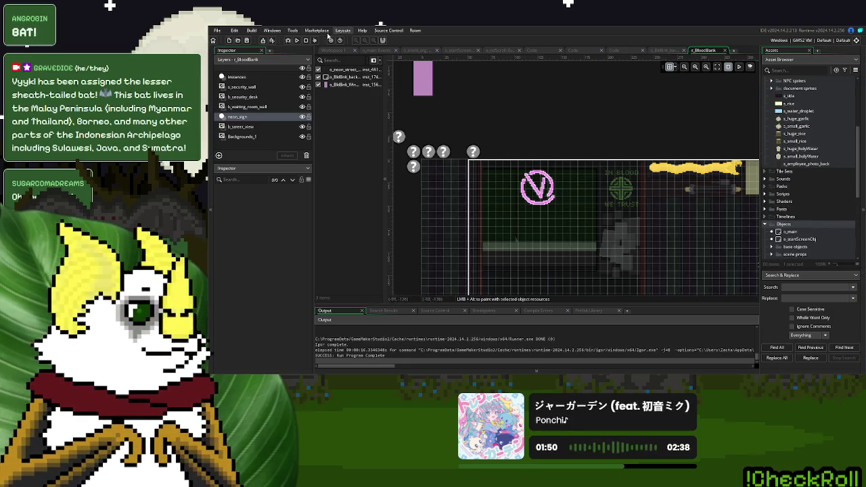
left_click(300, 41)
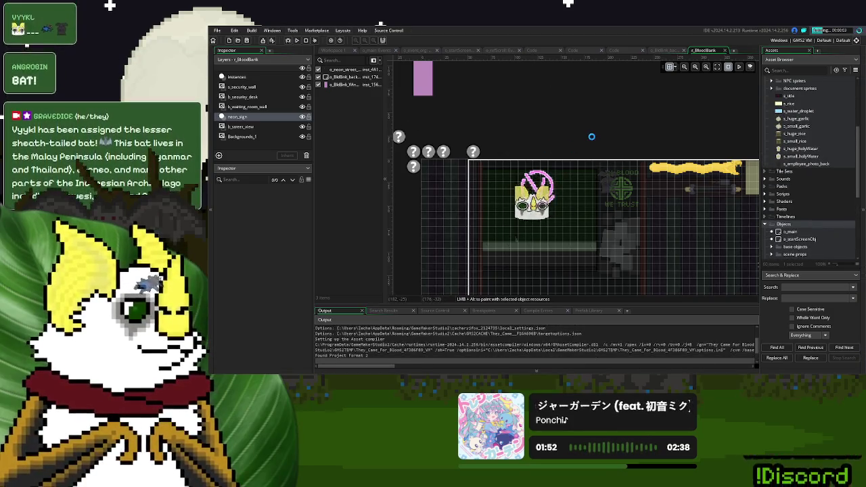
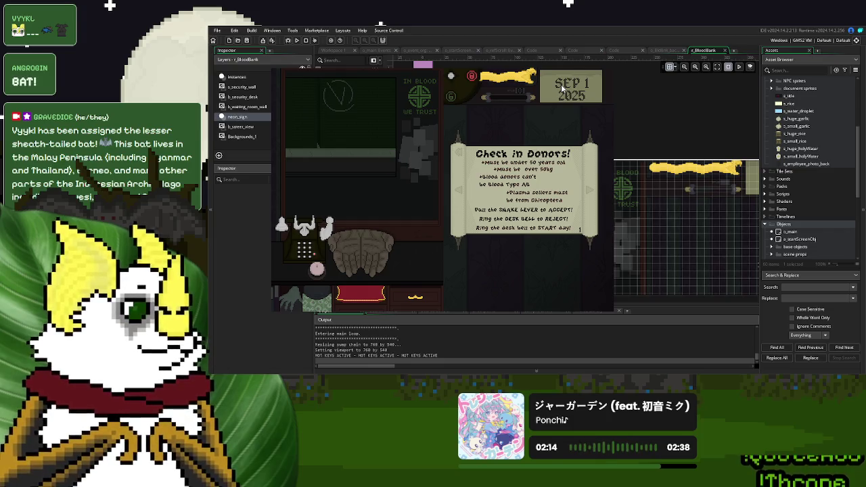
Stop the game and change 'var _spd = 2;' to 3 in the window bat's Step code
key("Escape")
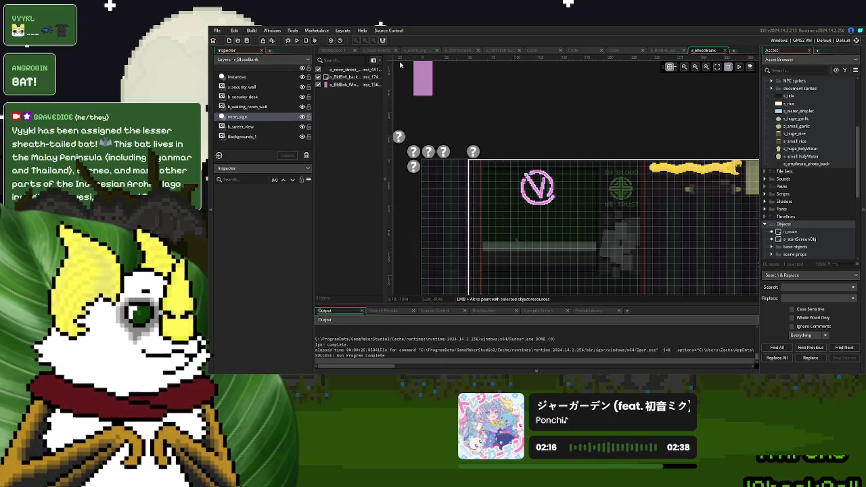
left_click(338, 52)
double_click(624, 137)
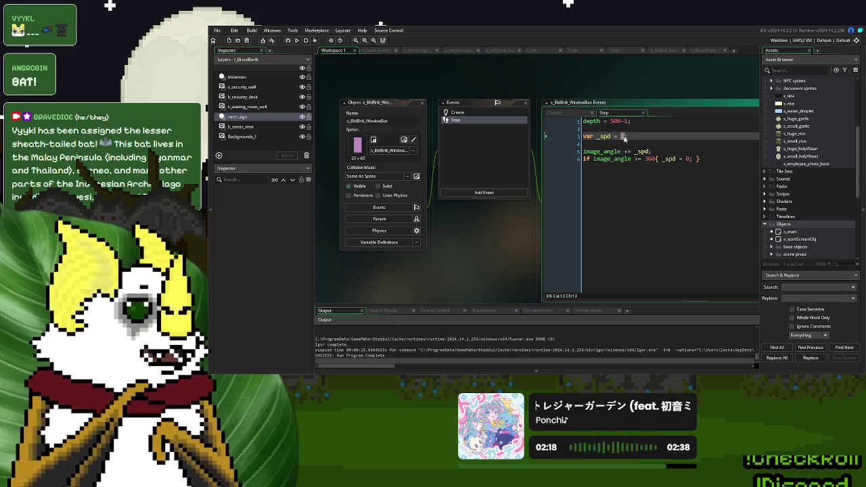
type("3;")
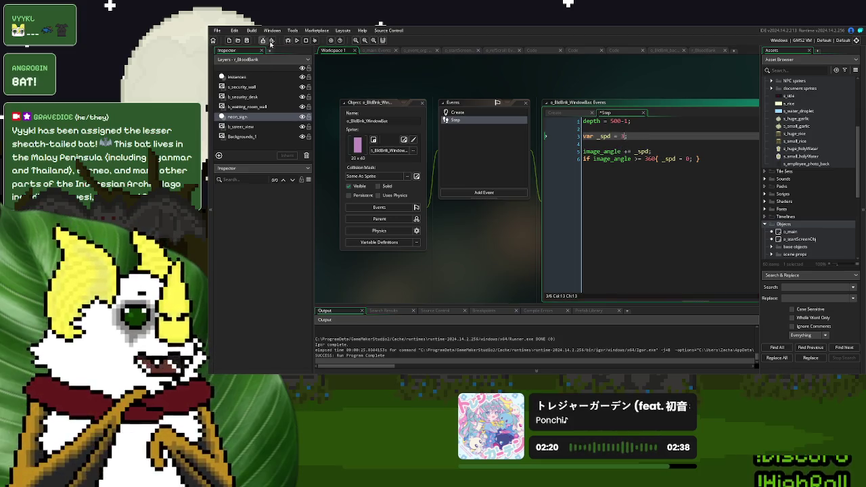
Run the game, start a New Game to test the faster spin, then close it
left_click(296, 40)
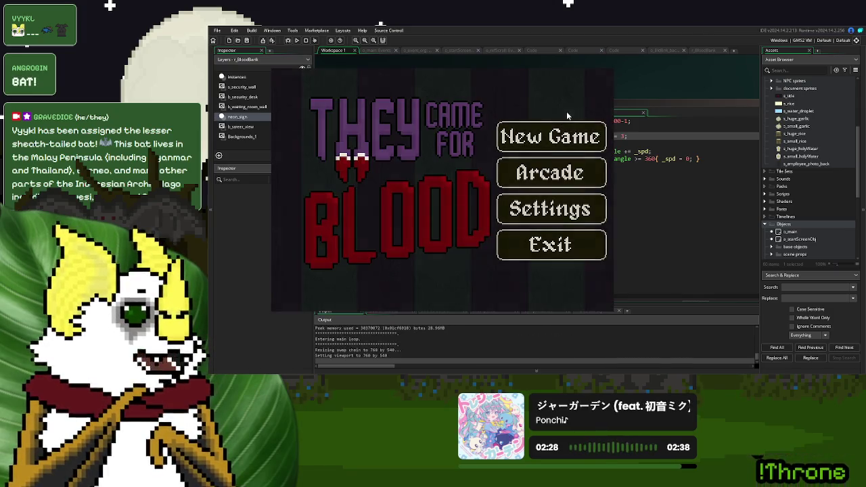
key("Return")
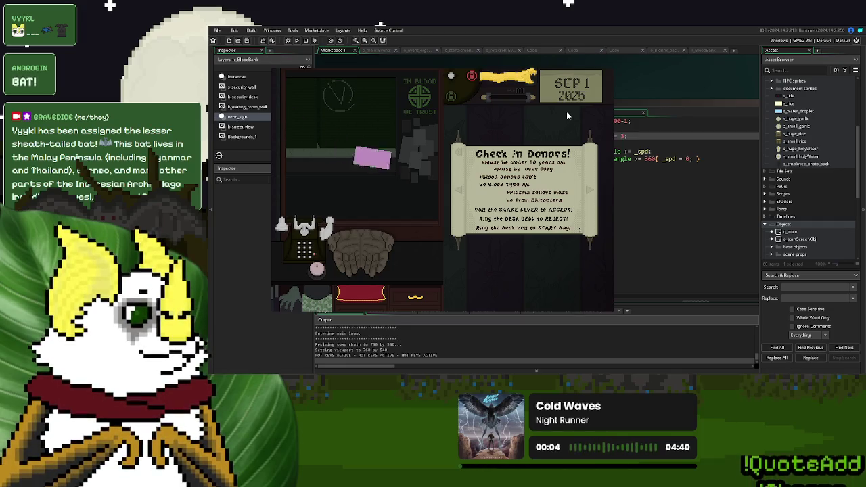
key("Escape")
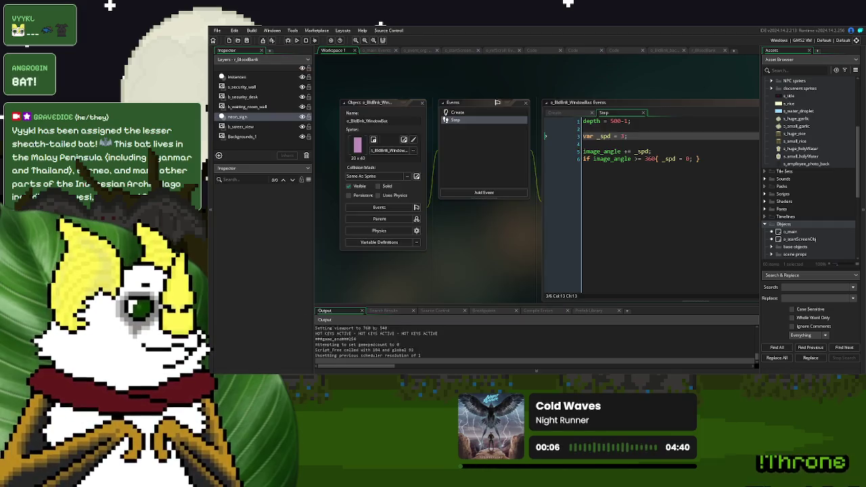
Open the s_BldBnk_WindowBat sprite in the image editor and add a blank second frame
left_click(653, 184)
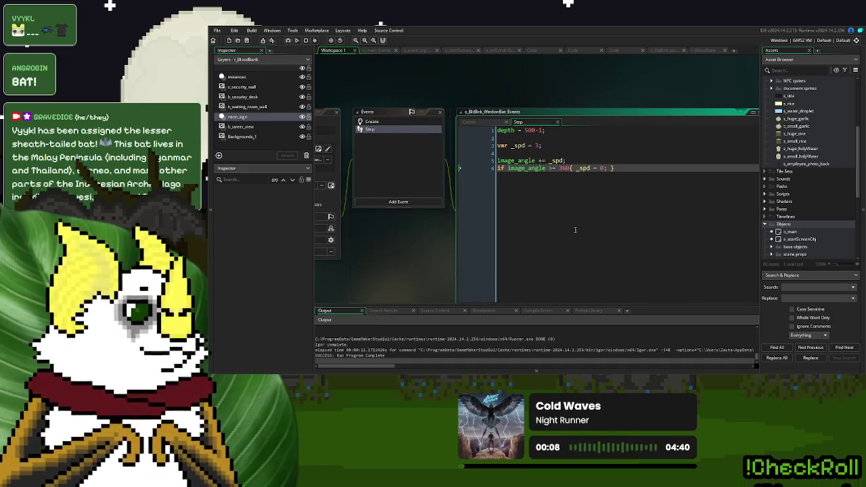
mouse_move(590, 240)
left_mouse_down()
mouse_move(695, 208)
mouse_move(675, 216)
left_mouse_up()
left_click(676, 215)
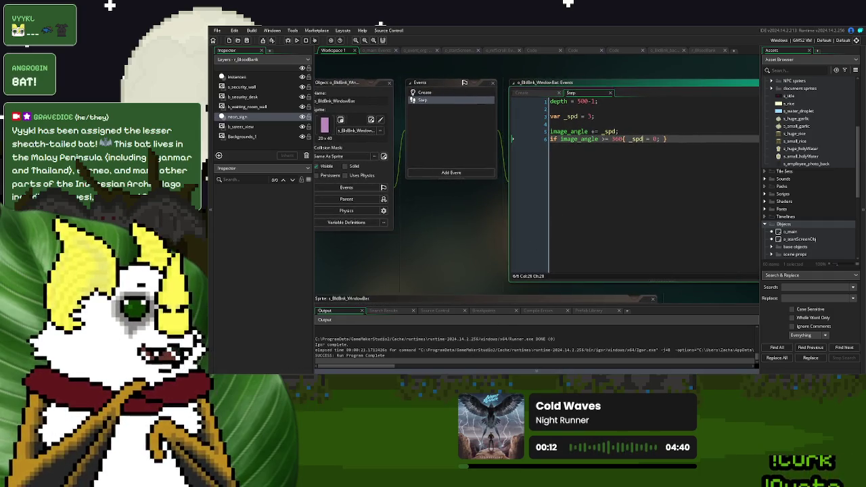
scroll(830, 181, "up", 5)
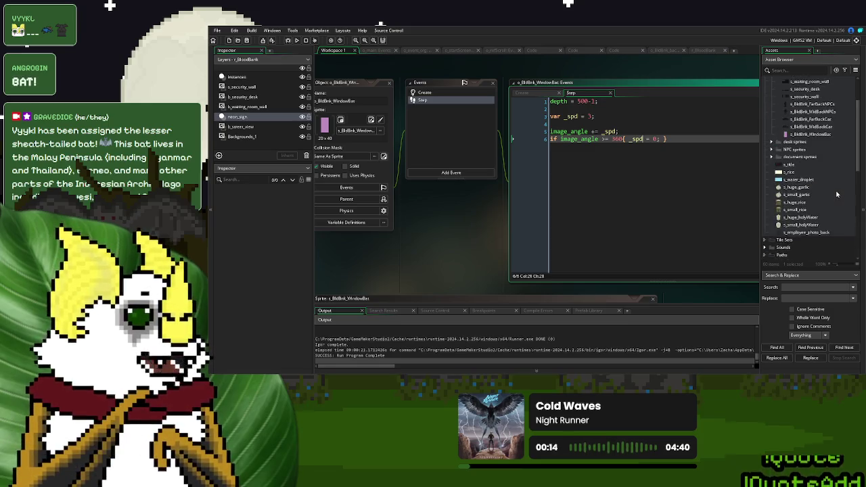
double_click(810, 186)
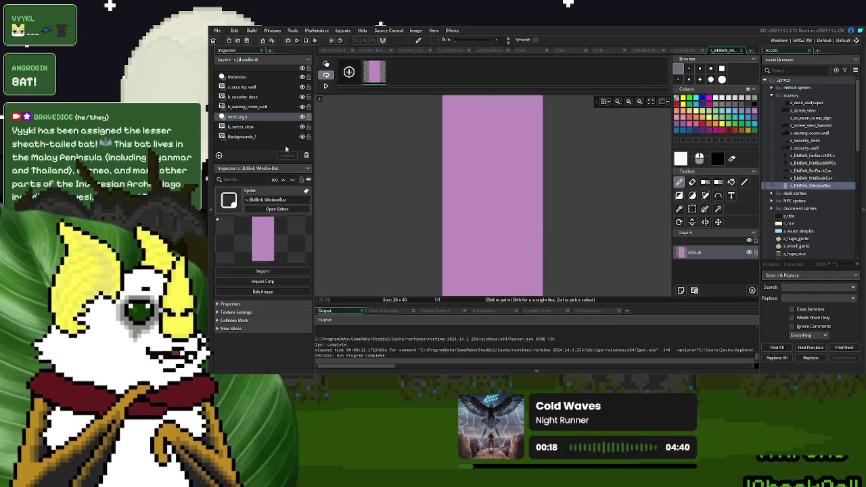
left_click(352, 75)
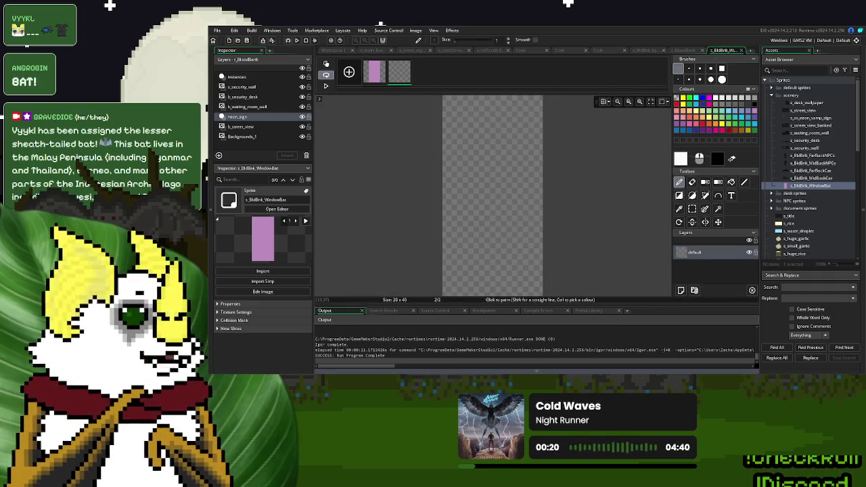
Collapse the Output and Inspector docks and pick dark red as the paint colour
left_click(640, 371)
left_click(210, 136)
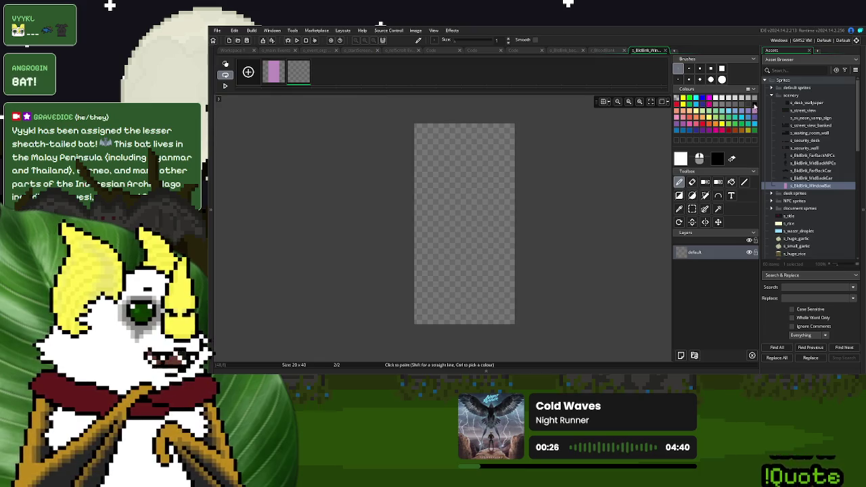
left_click(729, 132)
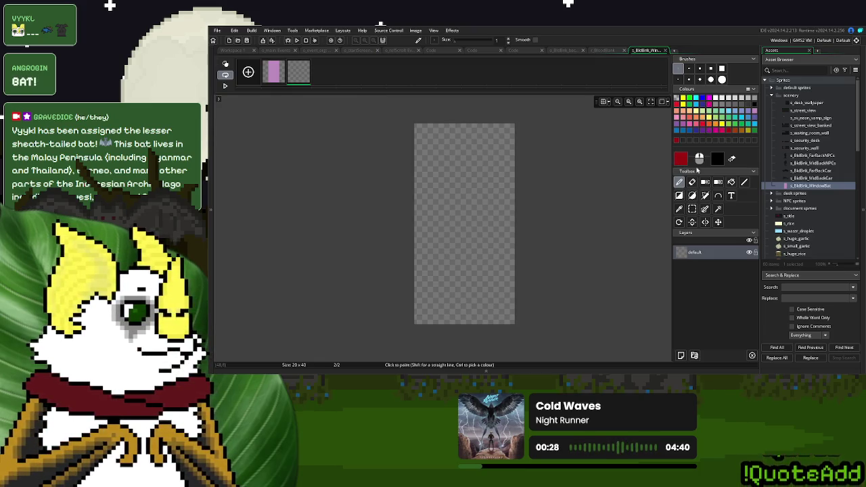
Mix a dark brown drawing colour with saturation 80 and value 40
left_click(686, 161)
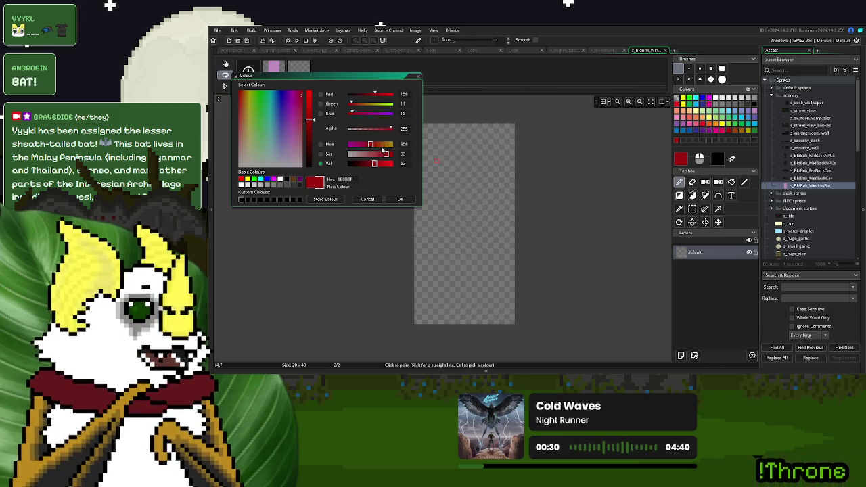
left_click(383, 148)
left_click(365, 164)
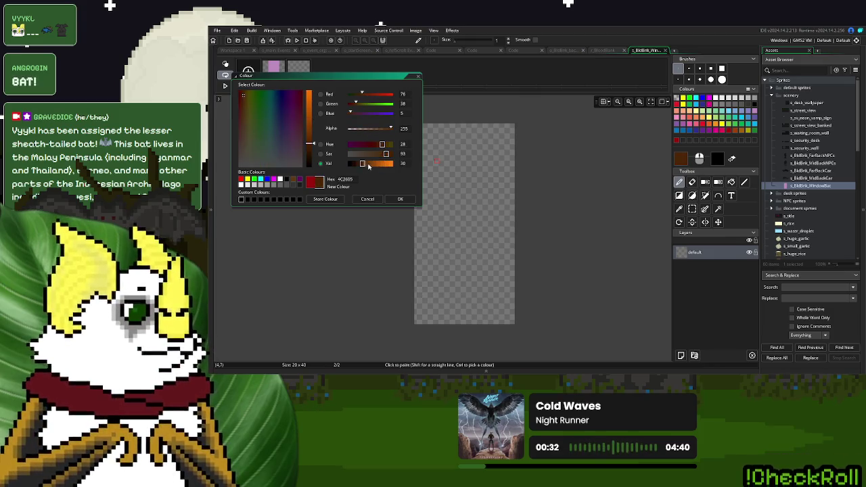
left_click(371, 166)
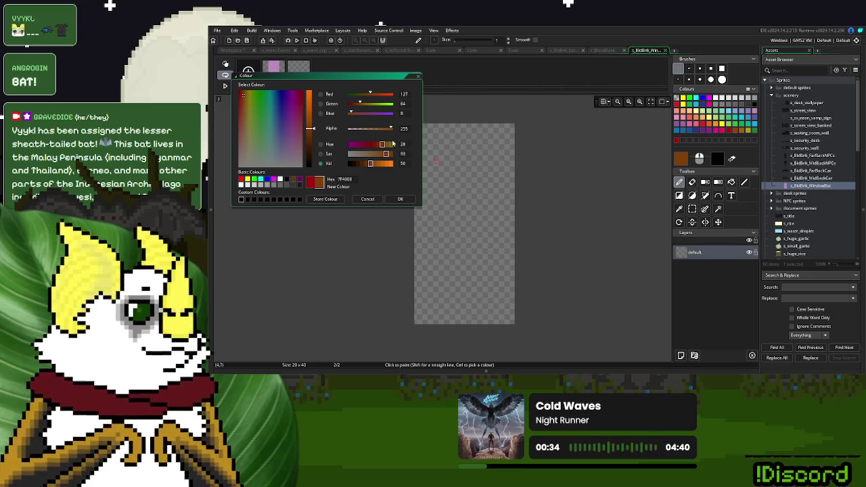
left_click_drag(388, 156, 378, 146)
left_click(383, 155)
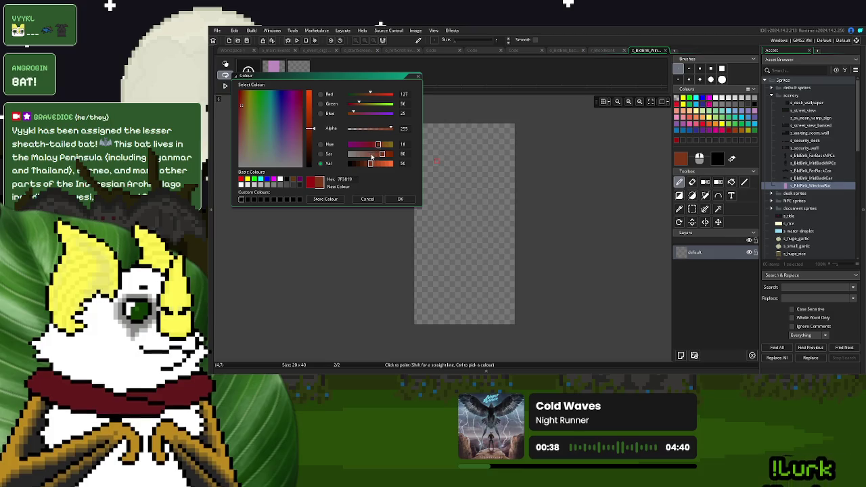
left_click(383, 146)
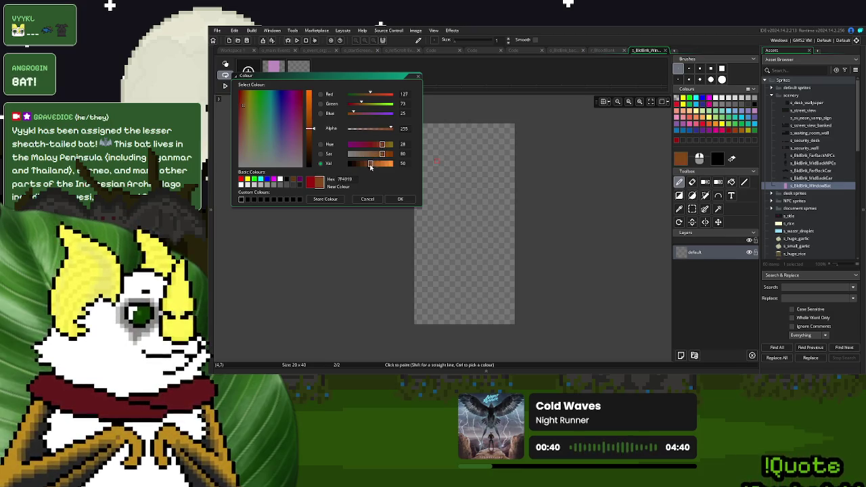
left_click(366, 164)
left_click(398, 200)
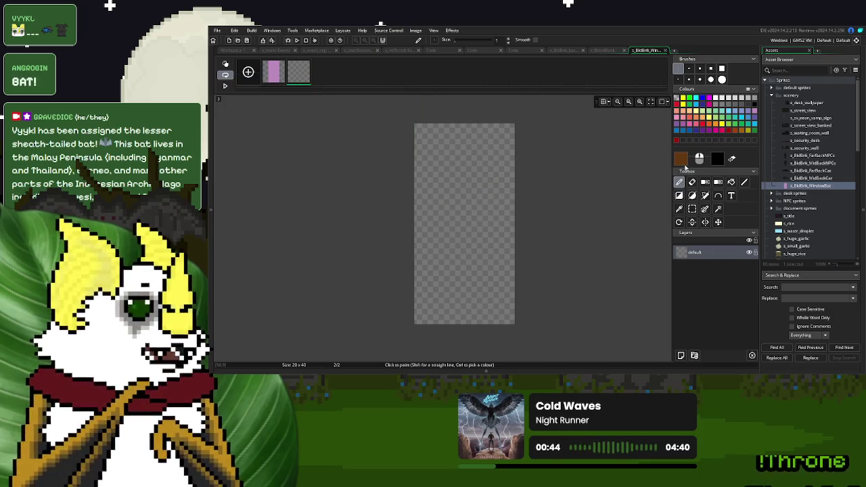
Darken the brown to value 30 and saturation 70, undoing a test stroke on frame 2
left_click(683, 164)
left_click(362, 165)
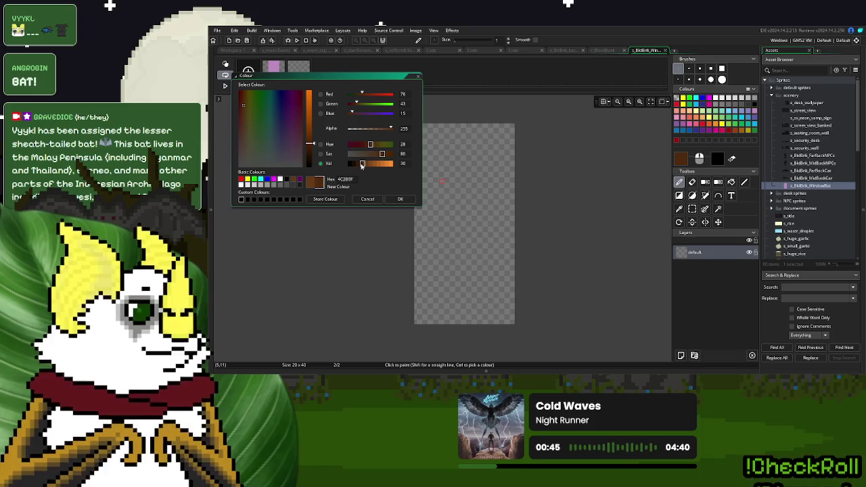
left_click_drag(382, 155, 378, 155)
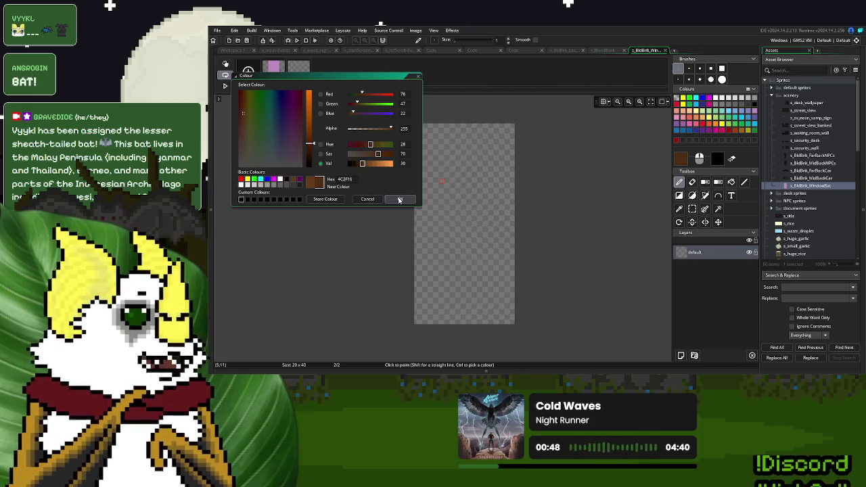
left_click(400, 199)
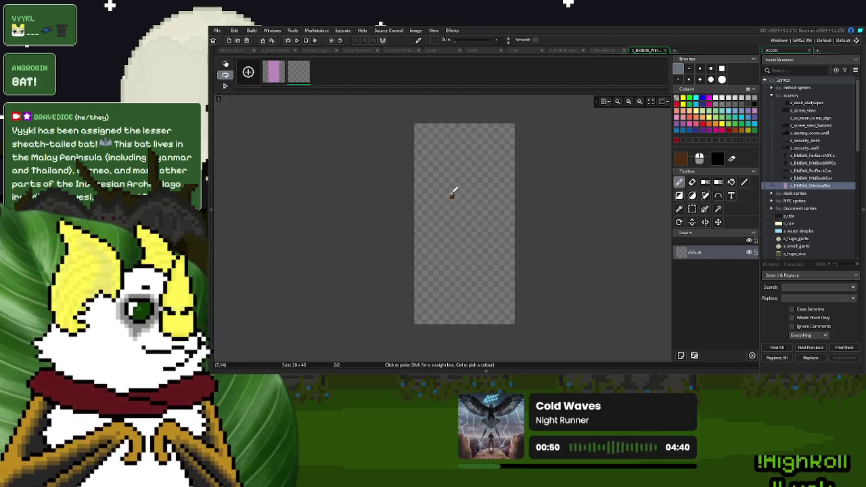
left_click_drag(420, 164, 442, 242)
key("ctrl+z")
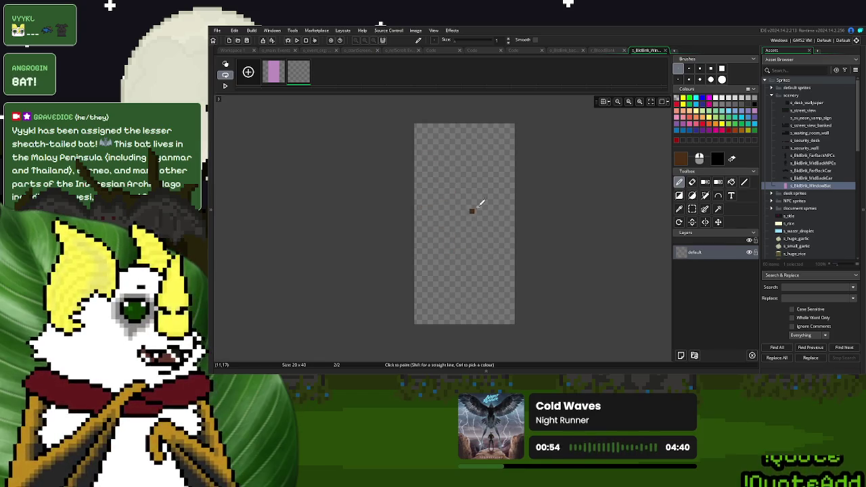
Rotate all sprite frames 90° clockwise so the canvas becomes 40 x 20
scroll(474, 218, "up", 2)
scroll(474, 220, "down", 1)
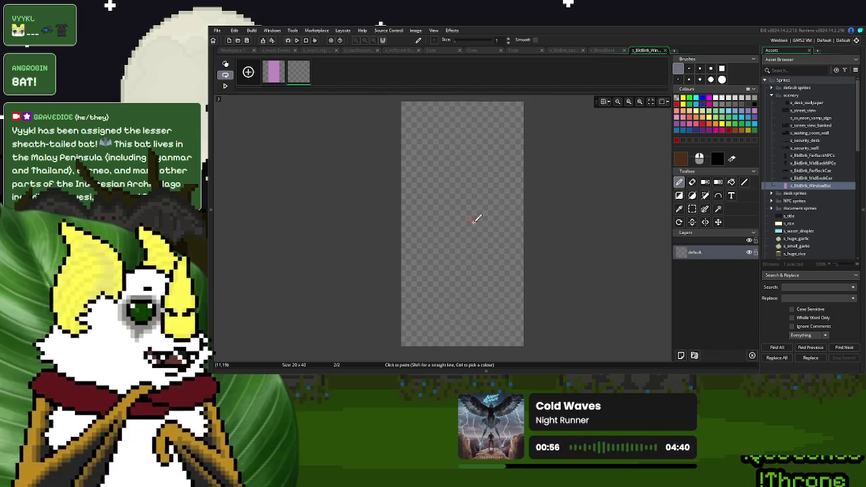
left_click(415, 30)
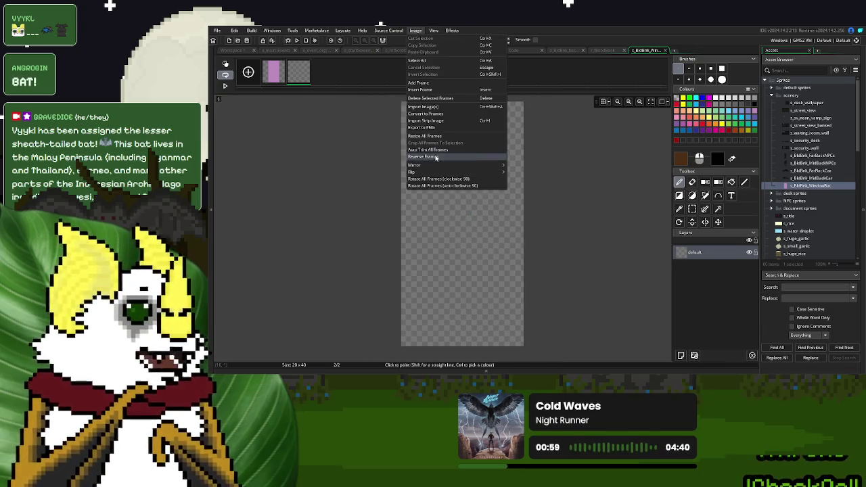
left_click(464, 181)
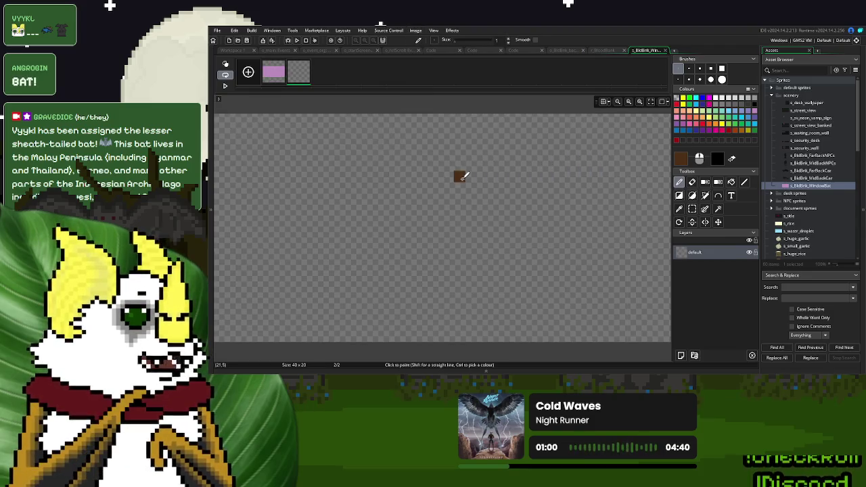
Paint a large brown body across frame 2 with a 5-pixel round brush
scroll(493, 197, "down", 2)
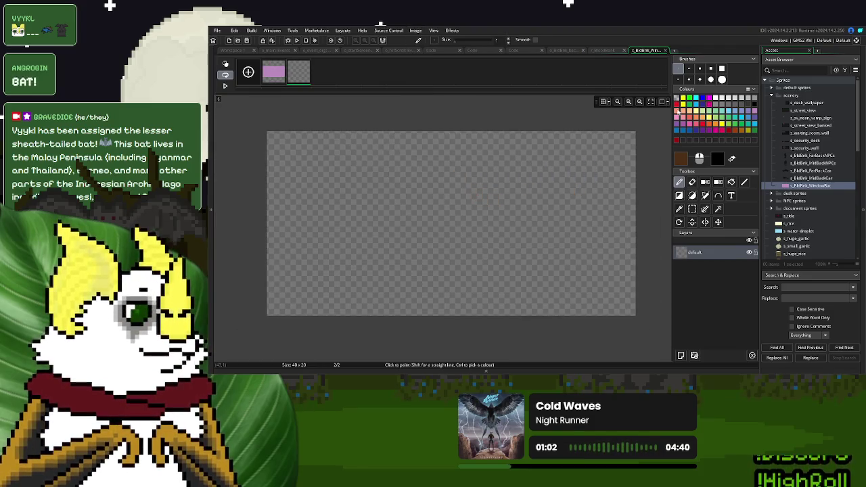
left_click(689, 80)
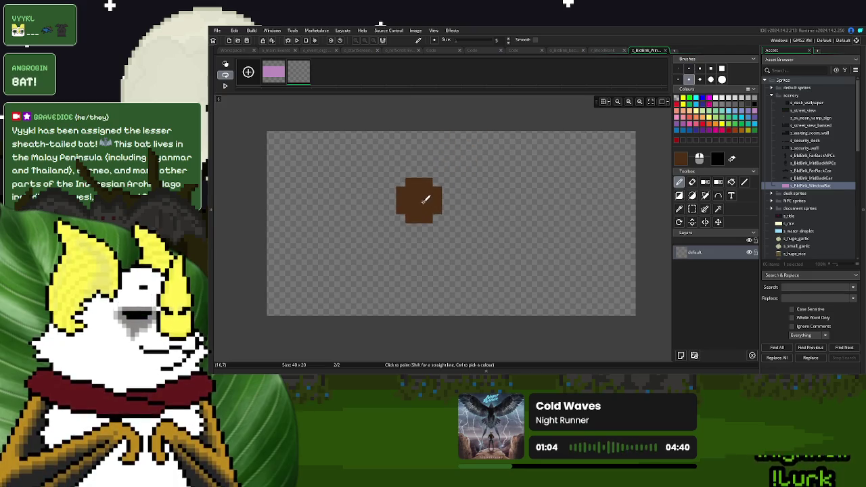
mouse_move(427, 208)
left_mouse_down()
mouse_move(522, 207)
mouse_move(424, 198)
left_mouse_up()
mouse_move(511, 215)
left_mouse_down()
mouse_move(530, 202)
mouse_move(385, 191)
mouse_move(401, 201)
left_mouse_up()
Add thin 1-pixel brown strokes around the shape, undoing the stray marks
scroll(474, 222, "down", 1)
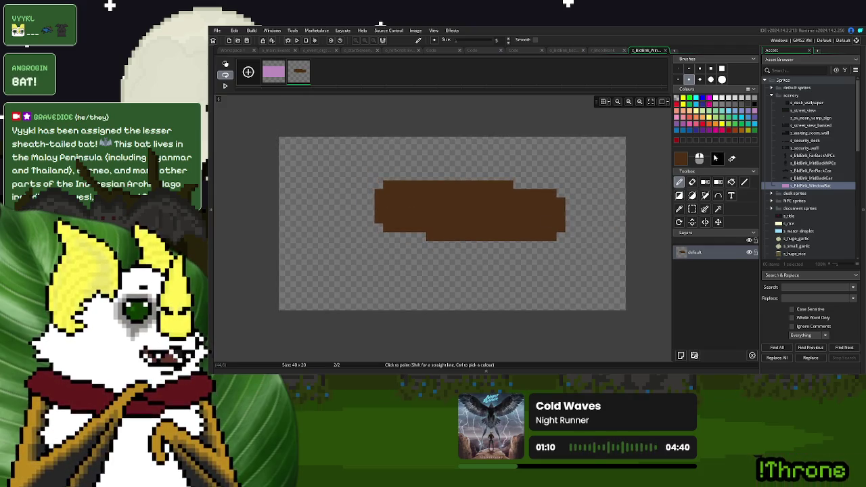
left_click(679, 69)
mouse_move(518, 230)
left_mouse_down()
mouse_move(561, 287)
mouse_move(474, 302)
mouse_move(339, 298)
mouse_move(463, 264)
mouse_move(478, 237)
mouse_move(370, 269)
mouse_move(468, 253)
mouse_move(450, 282)
left_mouse_up()
left_click_drag(507, 176, 489, 167)
key("ctrl+z")
mouse_move(535, 182)
left_mouse_down()
mouse_move(484, 140)
mouse_move(339, 153)
mouse_move(445, 170)
left_mouse_up()
key("ctrl+z")
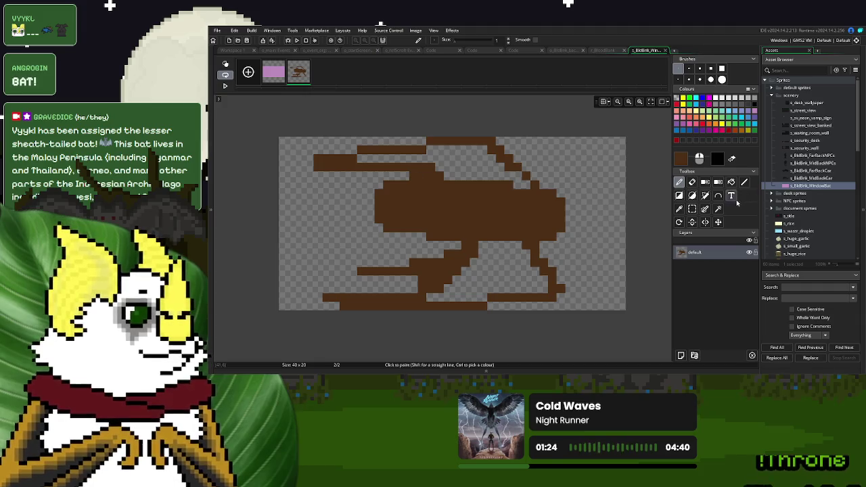
Bucket-fill the gaps inside the outline and pencil brown pixels into the lower body
left_click(731, 182)
left_click(485, 171)
left_click(499, 237)
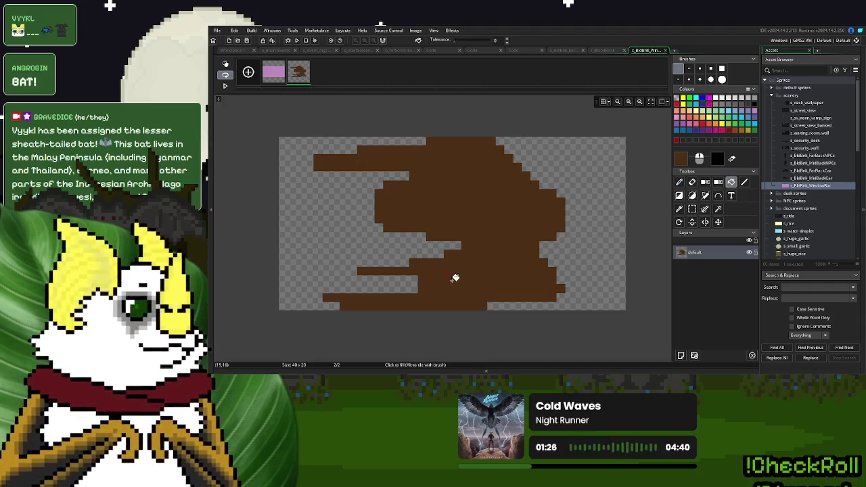
left_click(680, 182)
left_click_drag(412, 287, 430, 284)
Extend the shape's top-right and right edges with brown pixels, then lower the colour's saturation
mouse_move(538, 185)
left_mouse_down()
mouse_move(572, 170)
mouse_move(566, 205)
left_mouse_up()
left_click_drag(572, 234, 555, 237)
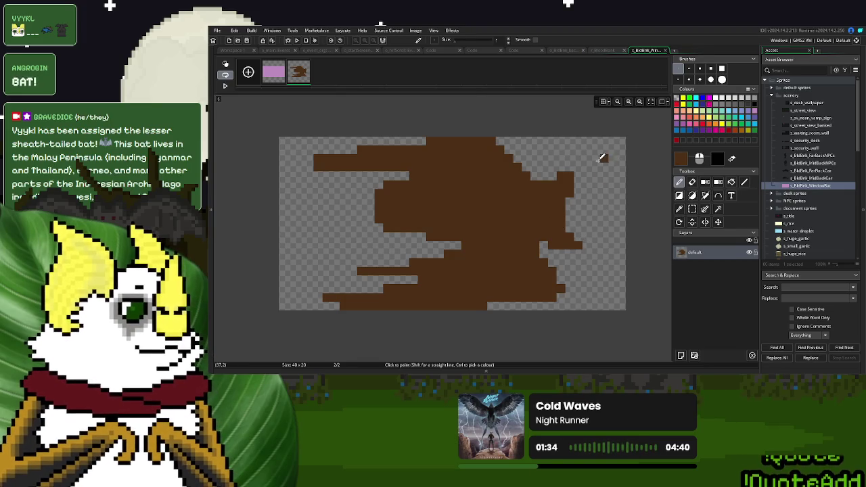
left_click(551, 176)
left_click_drag(578, 166, 581, 178)
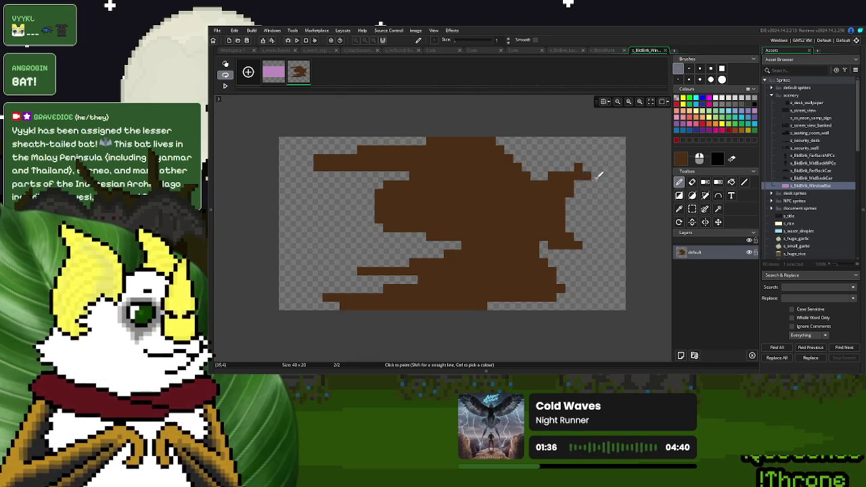
left_click(681, 159)
left_click_drag(378, 155, 358, 166)
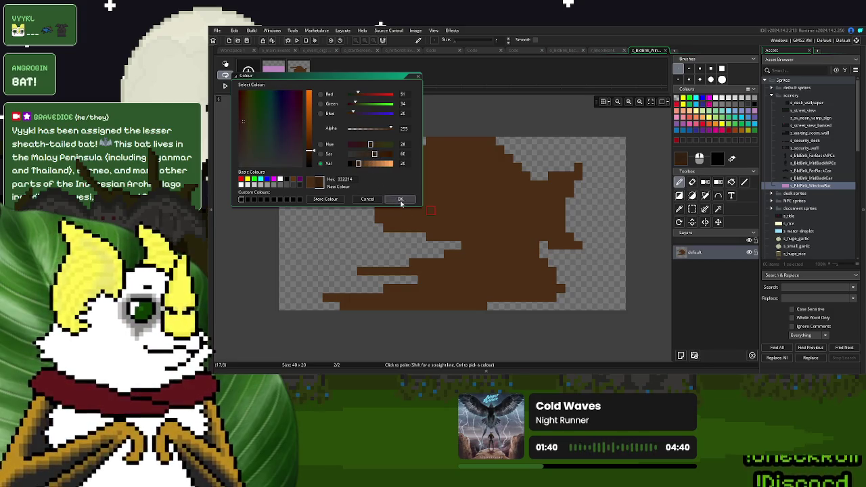
Fill the whole bat silhouette with the desaturated darker brown
left_click(400, 199)
key("f")
left_click(467, 195)
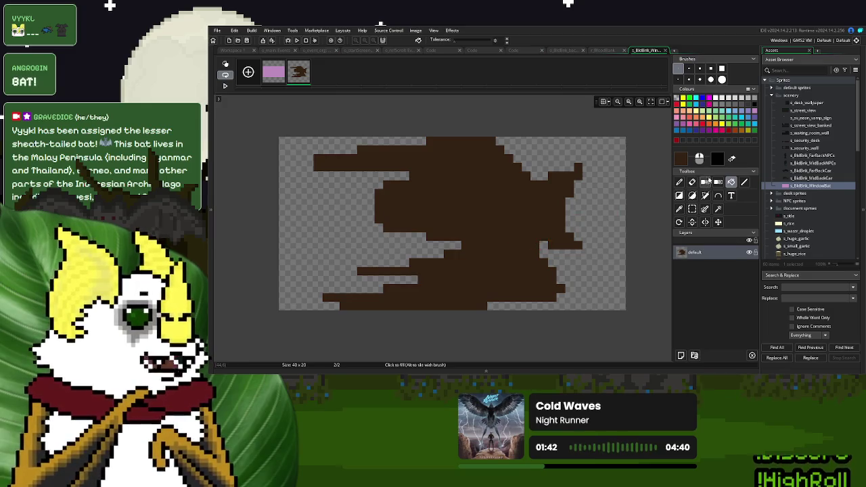
Adjust the brown to 331F0F and undo a test stroke across the sprite
left_click(681, 158)
left_click(379, 155)
left_click(400, 199)
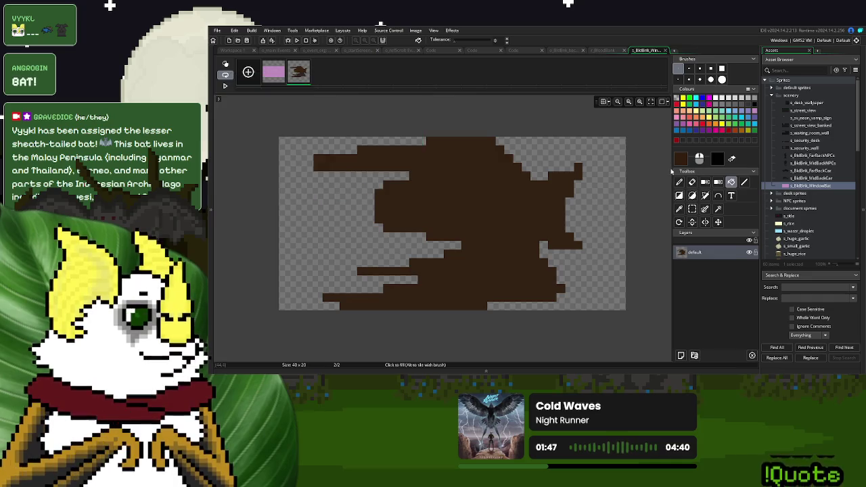
left_click(679, 182)
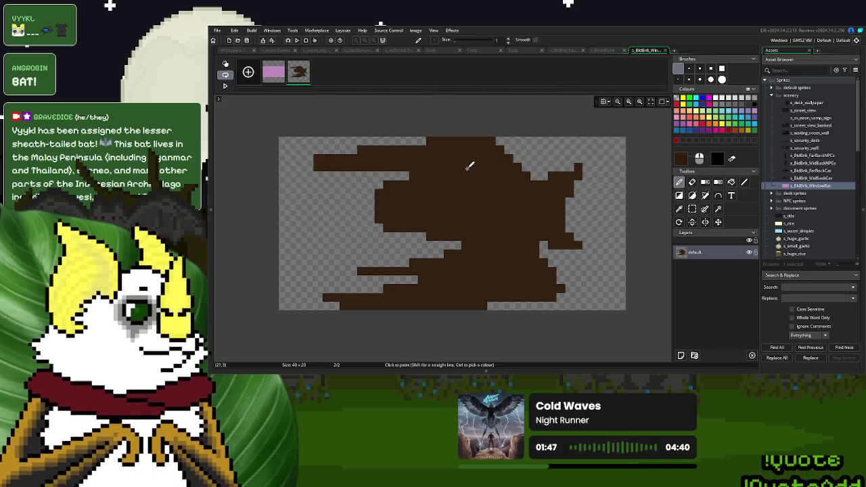
left_click(680, 163)
left_click(400, 199)
left_click_drag(415, 175, 478, 176)
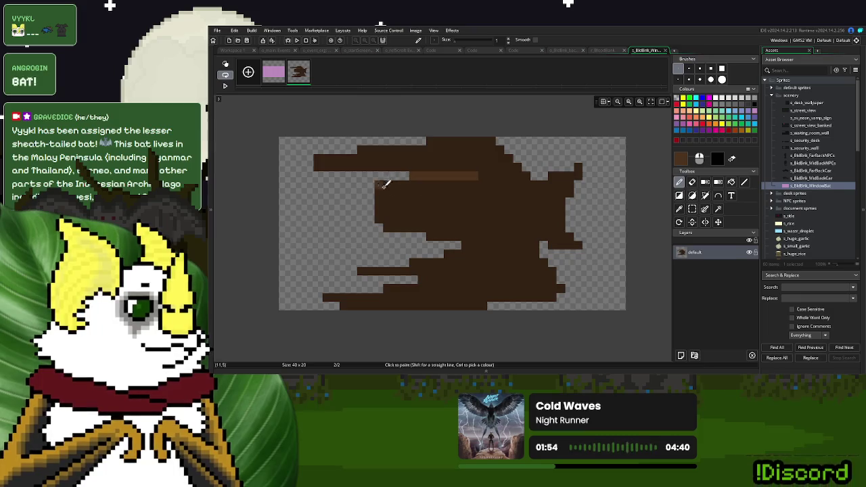
key("ctrl+z")
Lower the value to 20 for an even darker shading brown (RGB 51, 34, 20)
left_click(682, 160)
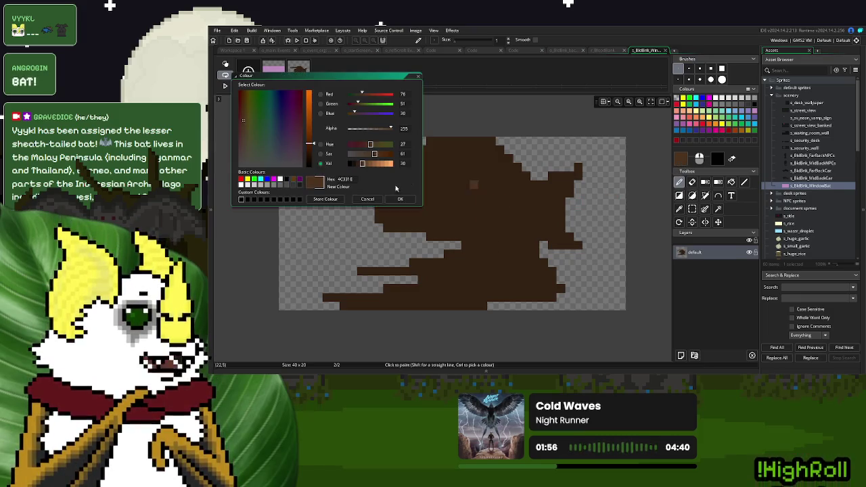
left_click_drag(362, 168, 359, 165)
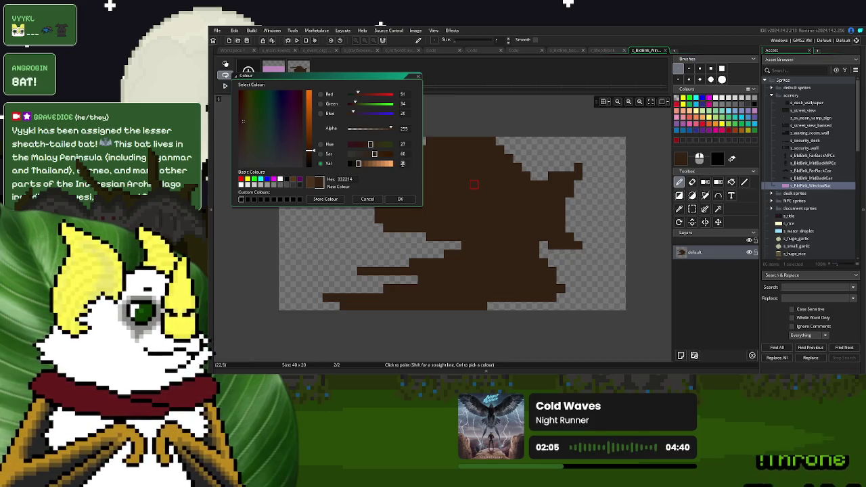
left_click(400, 199)
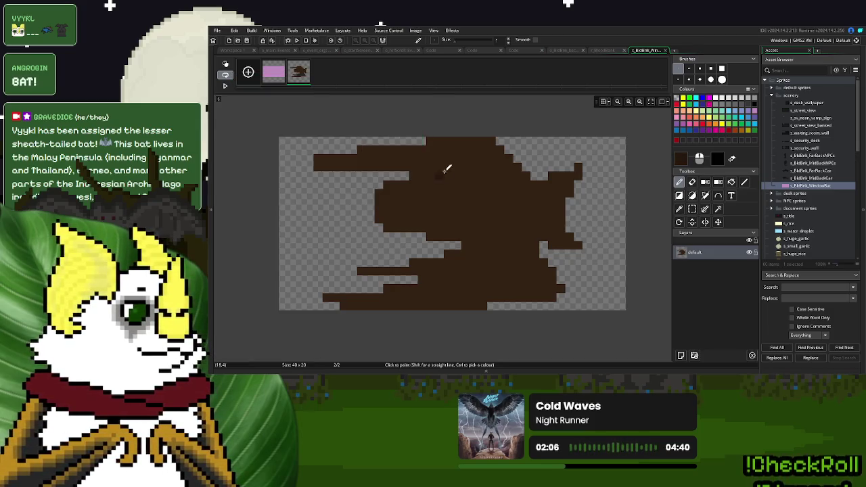
Draw dark shading lines along the upper wing, upper body and lower-left edge
left_click_drag(323, 159, 393, 163)
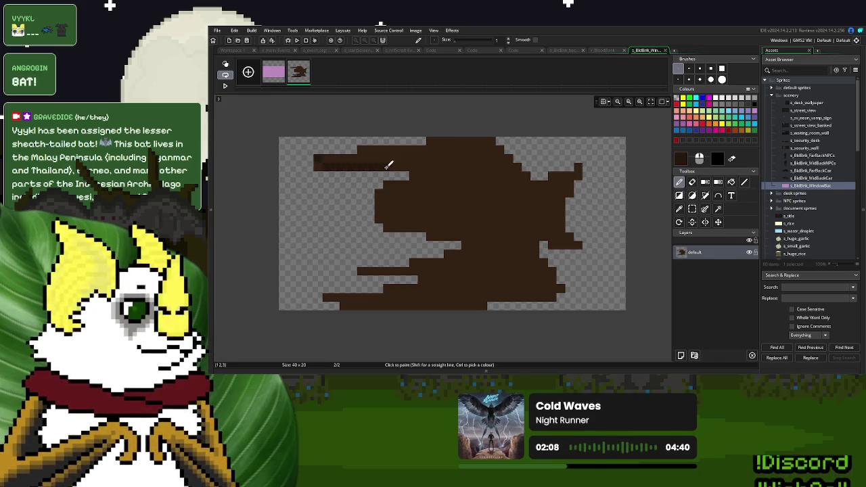
mouse_move(330, 152)
left_mouse_down()
mouse_move(479, 137)
mouse_move(538, 174)
left_mouse_up()
left_click(420, 174, "shift")
left_click(364, 196, "shift")
left_click(461, 230, "shift")
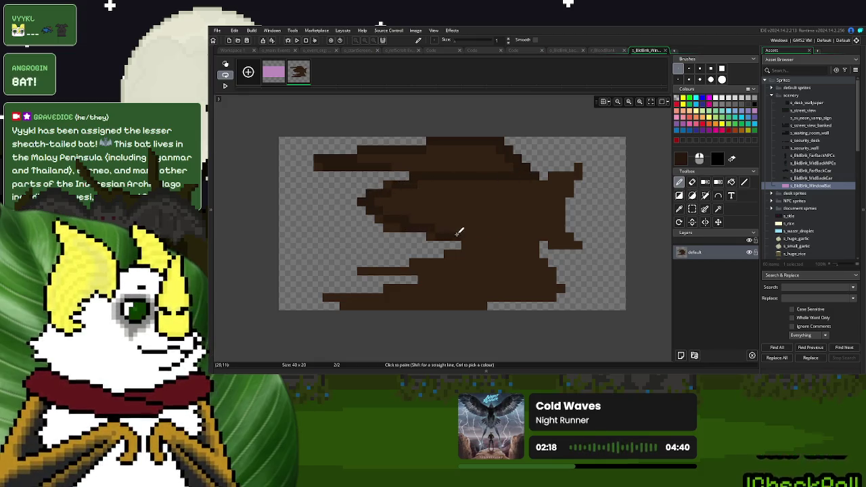
mouse_move(322, 297)
left_mouse_down()
mouse_move(416, 271)
mouse_move(359, 267)
mouse_move(391, 274)
mouse_move(335, 302)
mouse_move(498, 298)
left_mouse_up()
Darken the lower-left notch, bottom edge and upper-right area, and erase stray lower-right pixels
left_click_drag(411, 264, 469, 239)
mouse_move(486, 295)
left_mouse_down()
mouse_move(573, 280)
mouse_move(507, 300)
mouse_move(535, 283)
mouse_move(524, 286)
mouse_move(547, 242)
mouse_move(514, 237)
left_mouse_up()
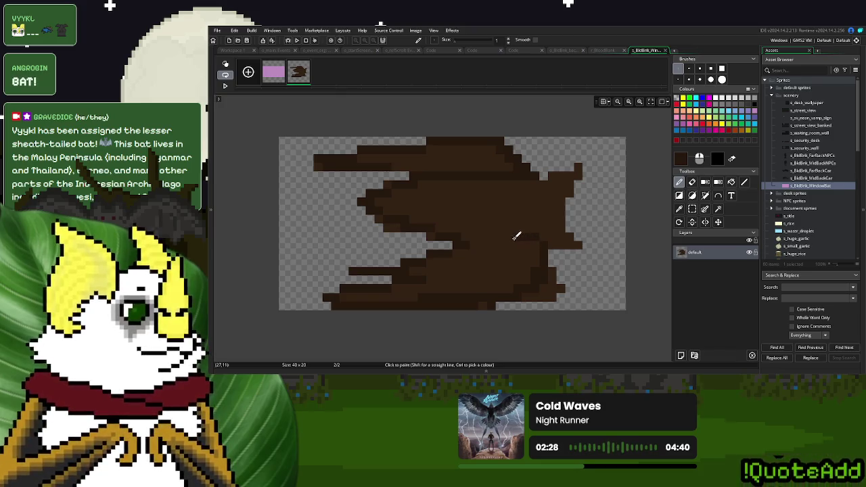
mouse_move(533, 189)
left_mouse_down()
mouse_move(590, 155)
mouse_move(556, 212)
mouse_move(590, 202)
mouse_move(572, 244)
mouse_move(547, 240)
mouse_move(584, 215)
left_mouse_up()
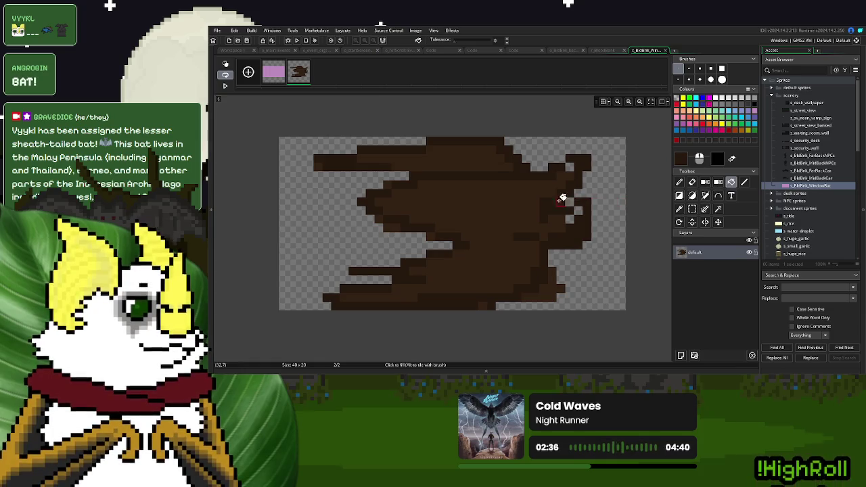
left_click(575, 164)
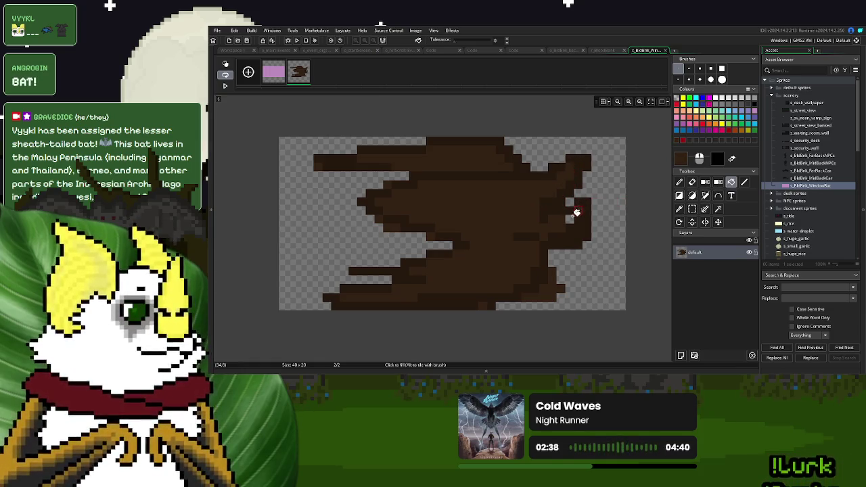
key("e")
mouse_move(595, 236)
left_mouse_down()
mouse_move(576, 240)
mouse_move(584, 234)
mouse_move(553, 265)
mouse_move(570, 287)
mouse_move(526, 296)
mouse_move(543, 280)
mouse_move(485, 304)
mouse_move(439, 304)
left_mouse_up()
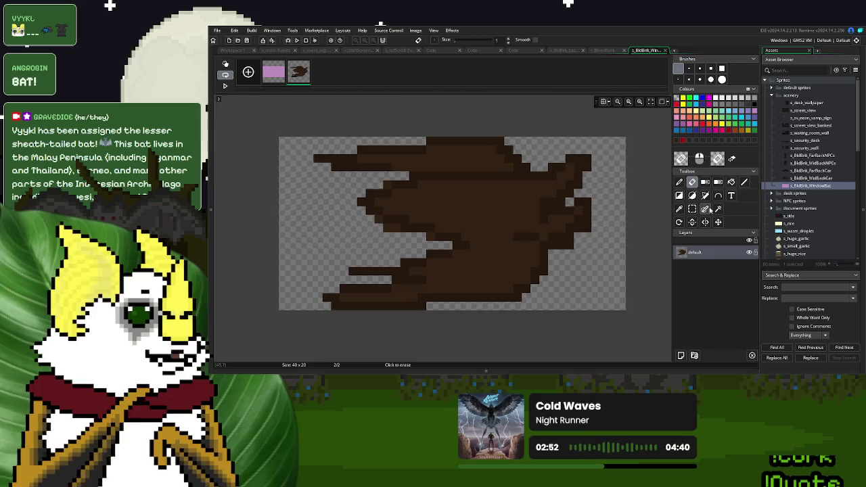
Paint dark strokes extending the left rows and across the lower wing rows
left_click(680, 183)
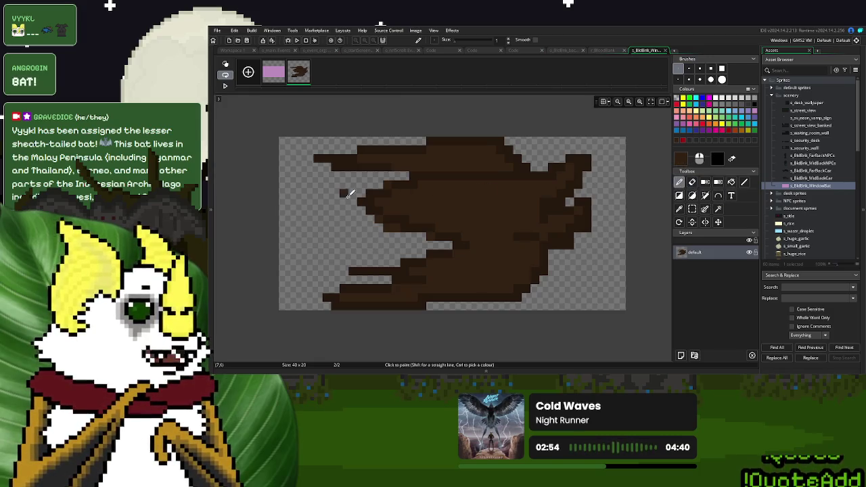
mouse_move(357, 193)
left_mouse_down()
mouse_move(329, 193)
mouse_move(359, 197)
mouse_move(327, 207)
mouse_move(362, 208)
mouse_move(349, 218)
mouse_move(383, 228)
left_mouse_up()
mouse_move(360, 237)
left_mouse_down()
mouse_move(451, 244)
mouse_move(397, 244)
mouse_move(428, 254)
left_mouse_up()
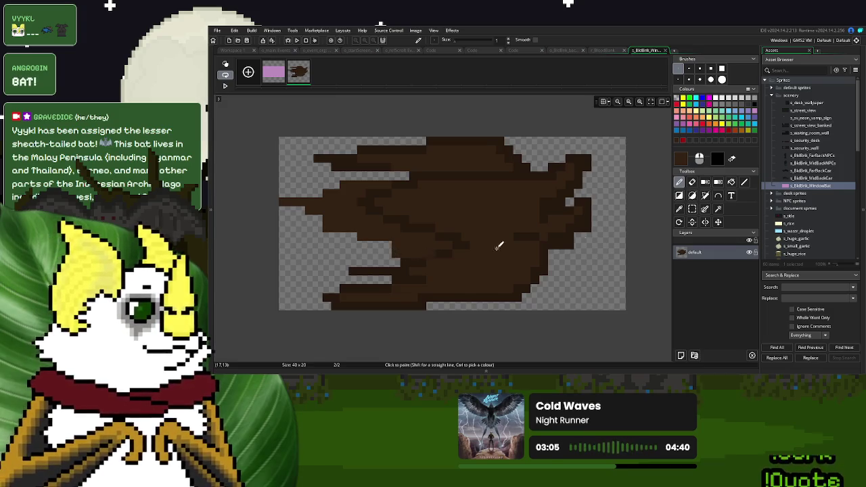
left_click(693, 208)
Shift the bat's right part down one pixel and trial a left-part nudge, undoing it
mouse_move(430, 130)
left_mouse_down()
mouse_move(575, 302)
mouse_move(619, 318)
left_mouse_up()
key("Down")
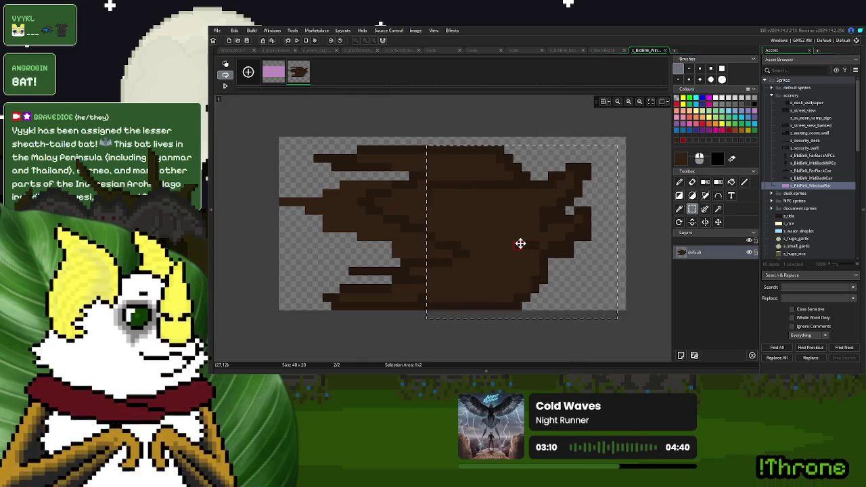
left_click_drag(236, 111, 414, 302)
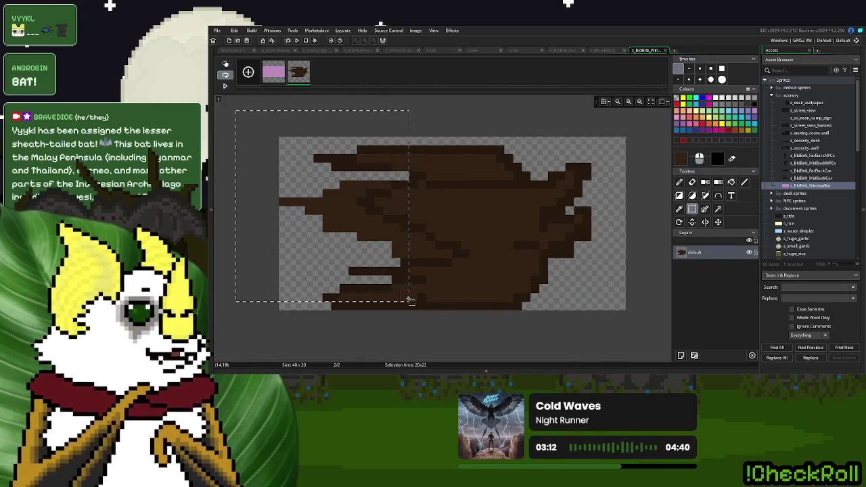
key("Up")
key("Escape")
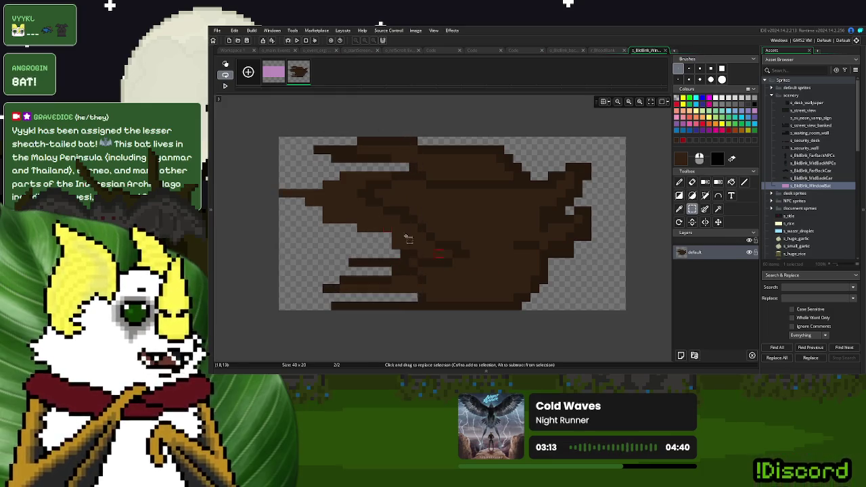
key("ctrl+z")
key("ctrl+z")
Move the left part up one pixel and the top strip down one pixel
left_click_drag(253, 110, 419, 316)
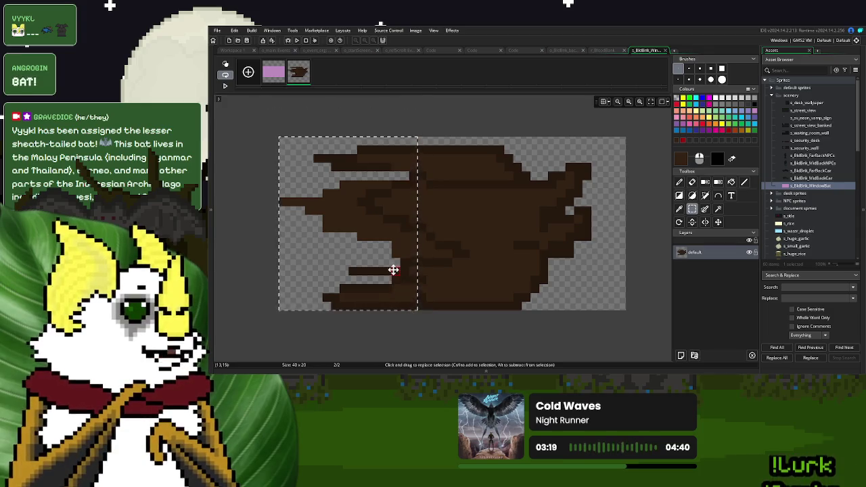
key("Up")
key("Escape")
left_click_drag(272, 134, 628, 216)
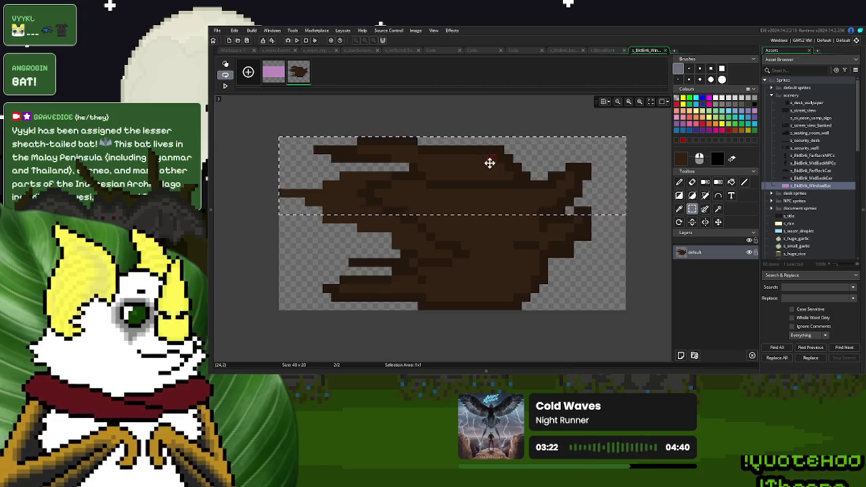
key("Down")
key("Escape")
Nudge the left portion and leftmost columns up one pixel each
mouse_move(280, 137)
left_mouse_down()
mouse_move(339, 274)
mouse_move(392, 298)
mouse_move(366, 310)
left_mouse_up()
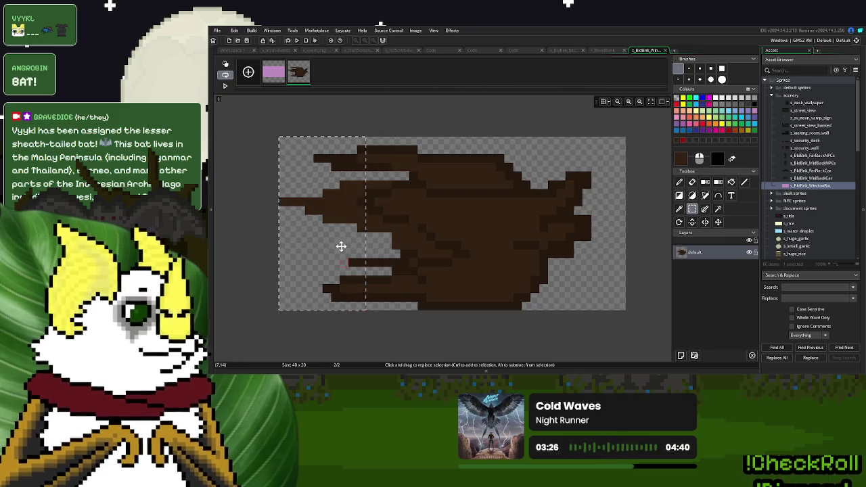
key("Up")
left_click(239, 118)
left_click_drag(240, 118, 331, 308)
key("Up")
key("Escape")
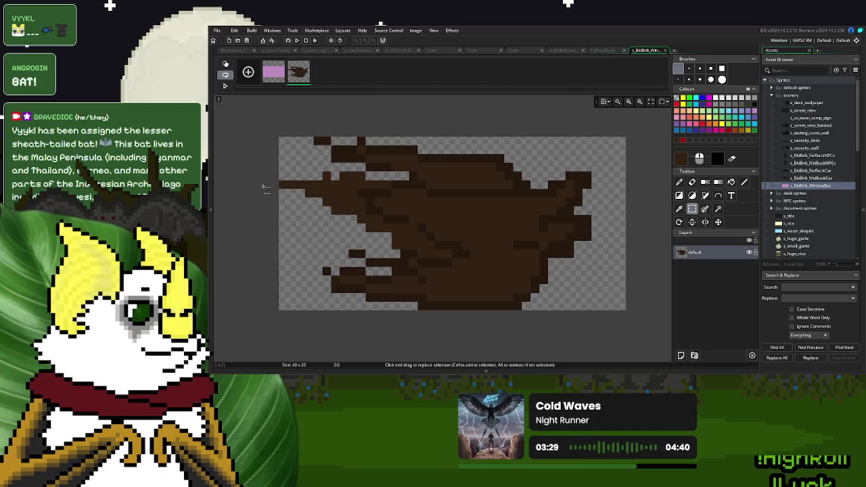
left_click_drag(279, 136, 305, 233)
left_click_drag(292, 283, 279, 136)
Paint dark brown over the left edge, pale top pixels and lower-left wing
left_click(298, 194)
left_click(679, 182)
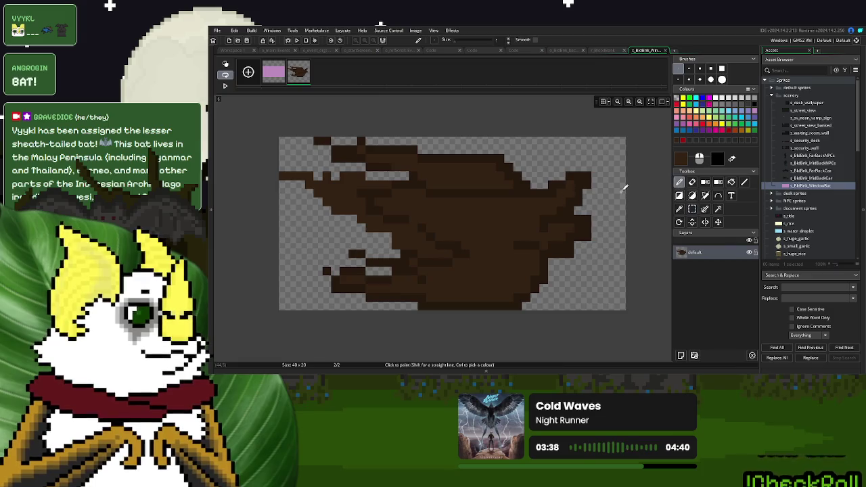
left_click_drag(279, 165, 328, 195)
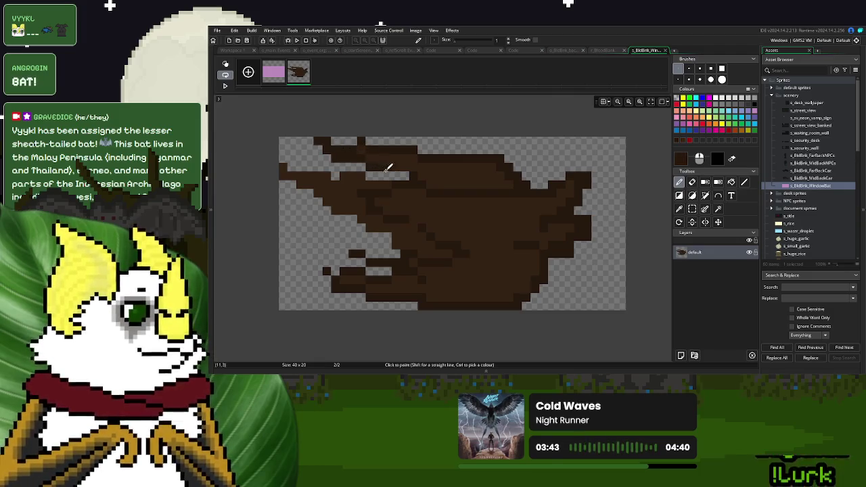
left_click_drag(386, 174, 415, 176)
left_click(692, 182)
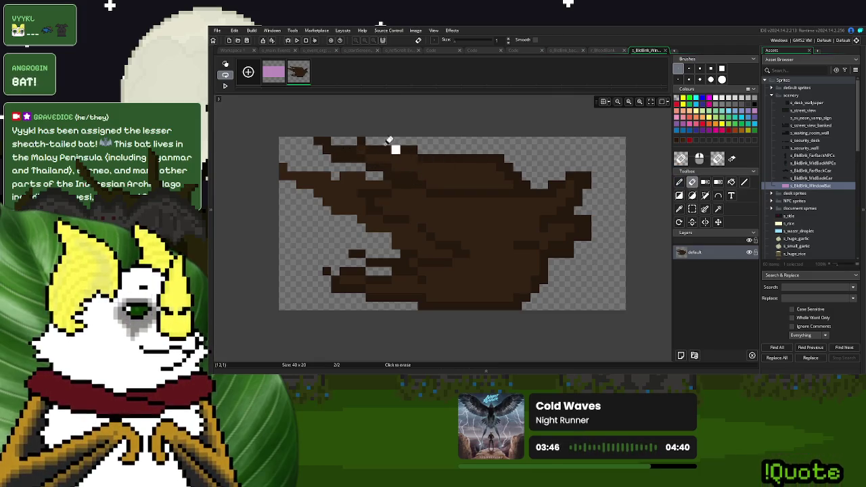
left_click(679, 182)
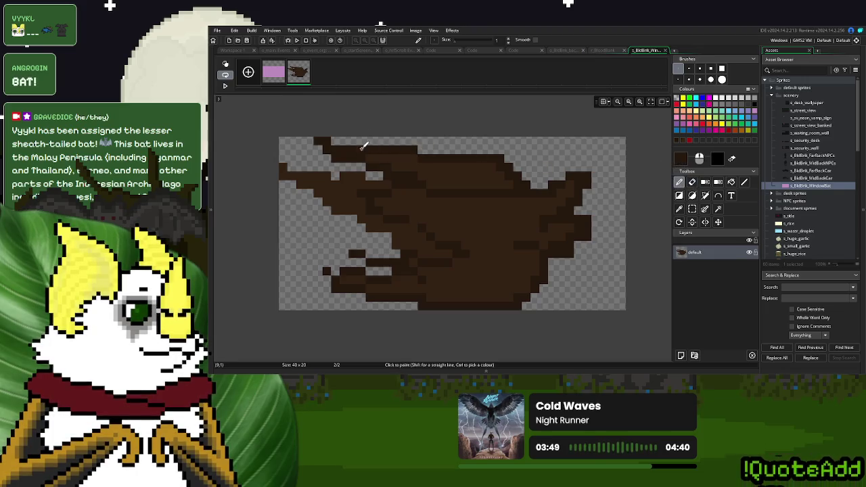
left_click_drag(309, 263, 318, 271)
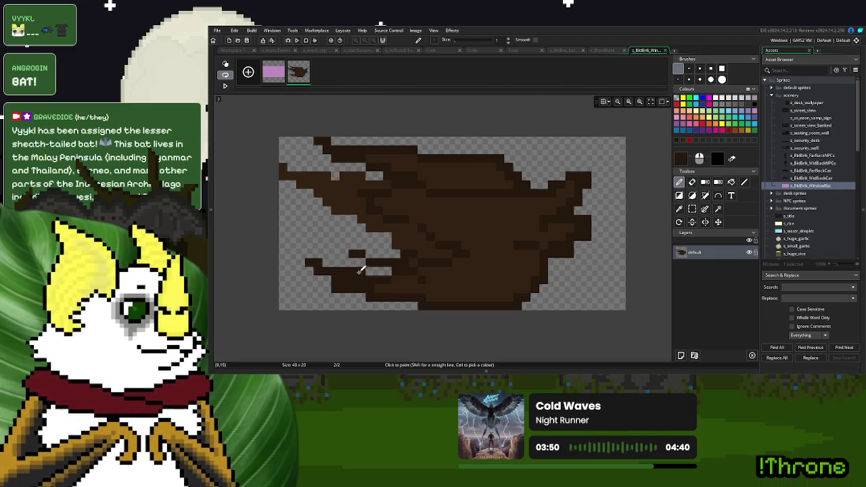
Extend the top-right wing tip and right edge, and fill the upper-right gap
left_click_drag(577, 171, 597, 159)
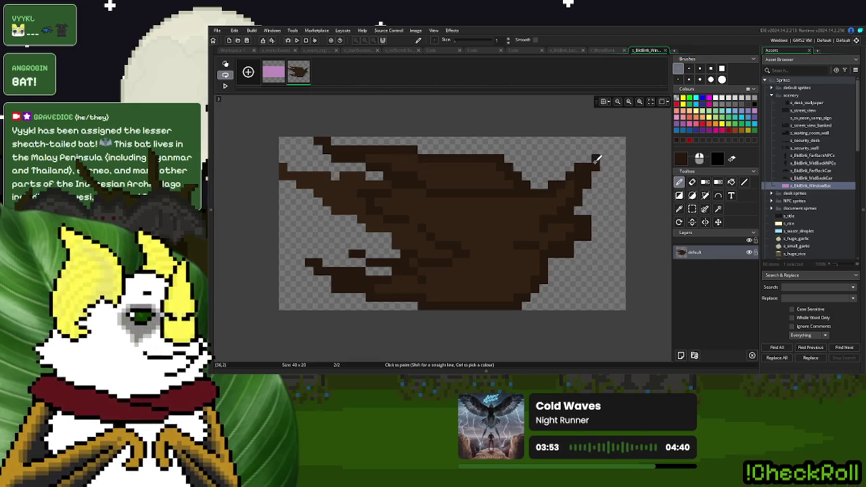
left_click_drag(576, 216, 604, 207)
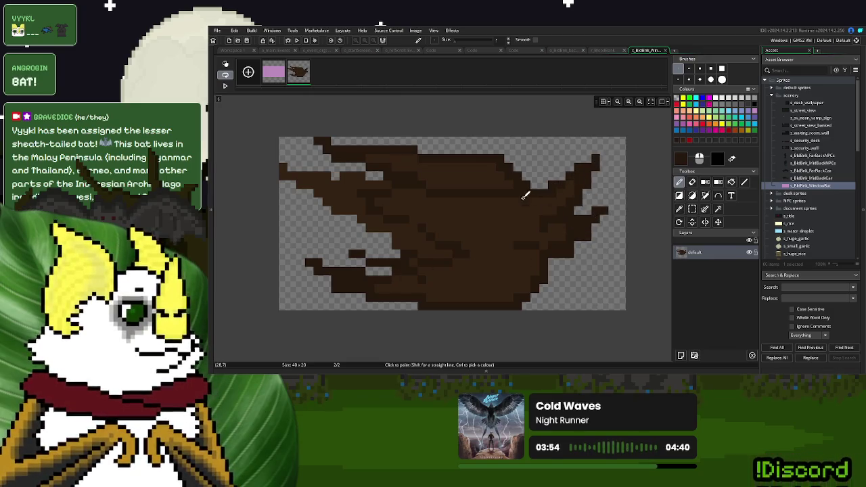
left_click_drag(494, 152, 550, 179)
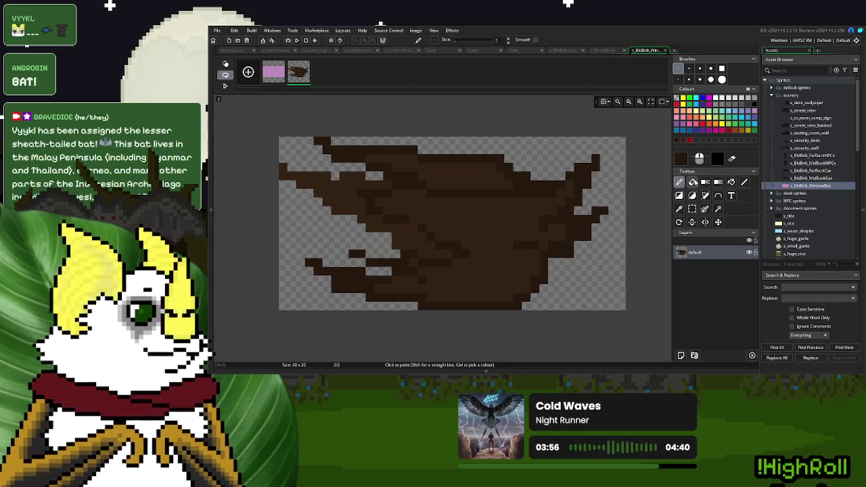
left_click(691, 182)
scroll(520, 162, "up", 1)
mouse_move(519, 174)
left_mouse_down()
mouse_move(460, 145)
mouse_move(519, 174)
mouse_move(454, 151)
left_mouse_up()
left_click(680, 182)
key("ctrl+z")
Redraw the upper edge in stair steps and fill the lower wing's lighter patch and gap
left_click_drag(507, 188, 462, 161)
left_click(693, 182)
left_click_drag(509, 177, 468, 158)
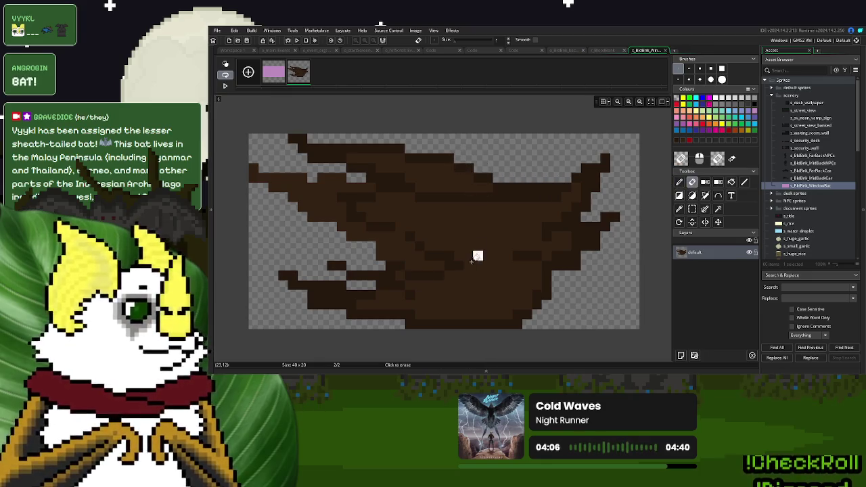
left_click(680, 183)
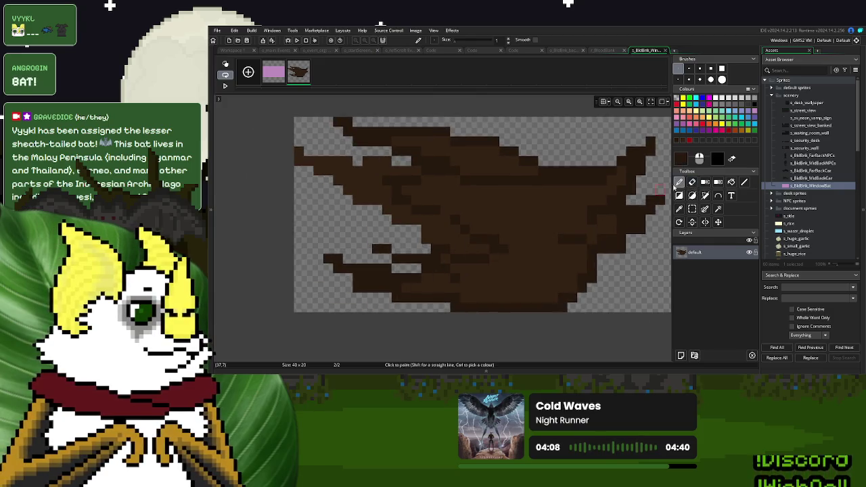
left_click_drag(403, 266, 434, 273)
left_click(398, 264)
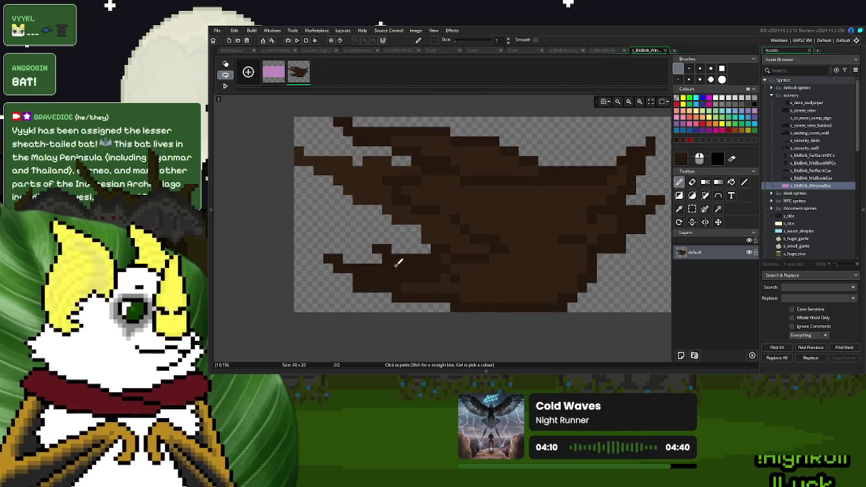
scroll(461, 268, "down", 2)
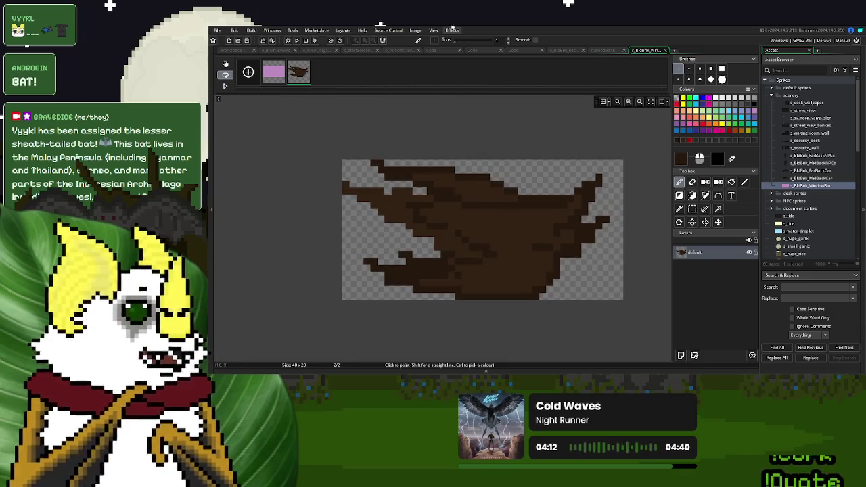
left_click(415, 31)
Rotate the bat sprite upright to 20x40 and close the image editor
left_click(476, 183)
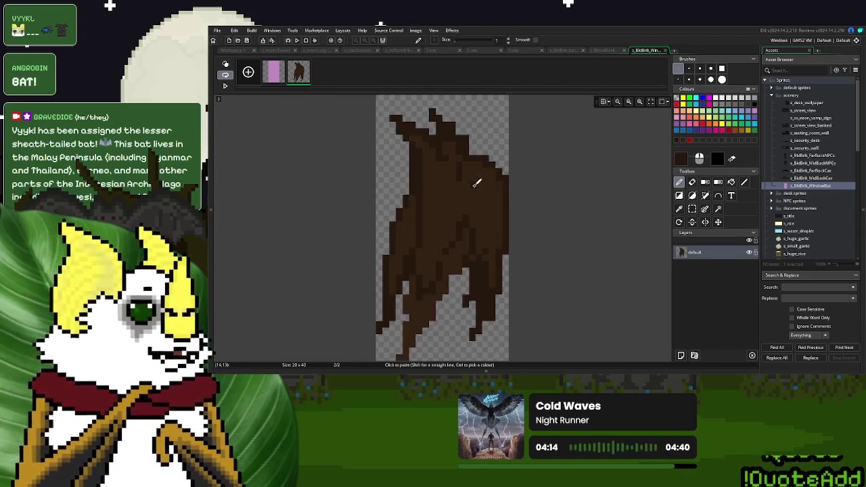
key("ctrl+z")
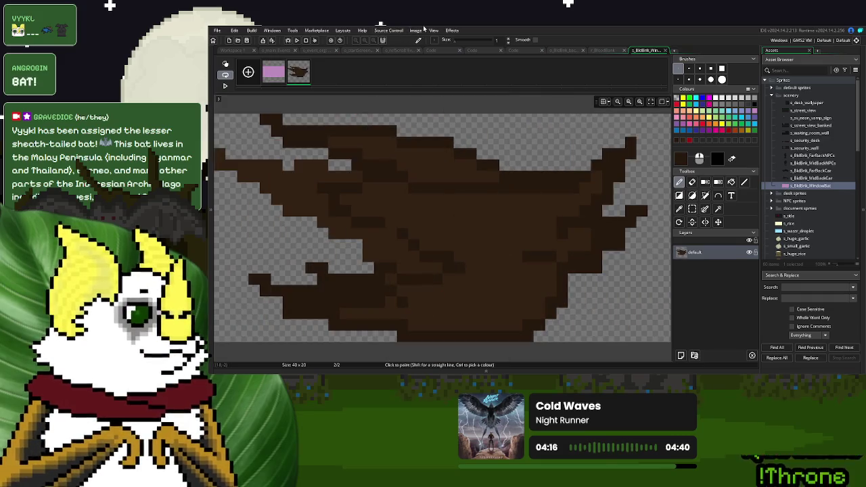
left_click(422, 30)
left_click(482, 180)
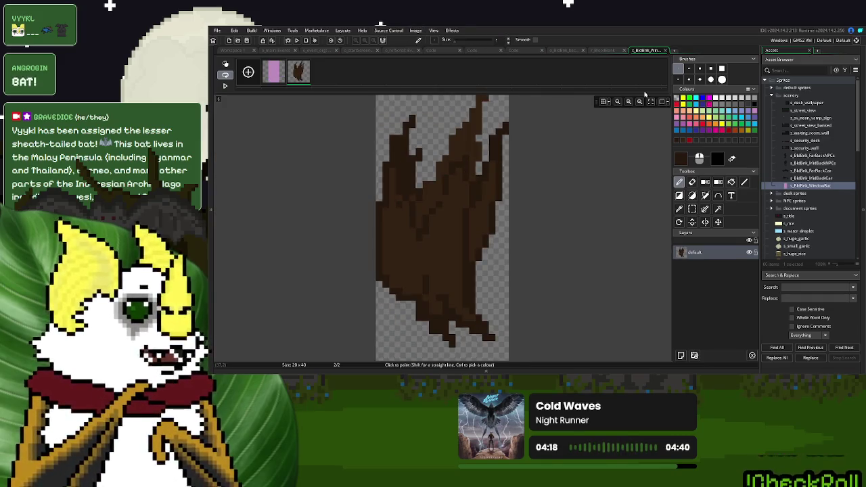
left_click(665, 51)
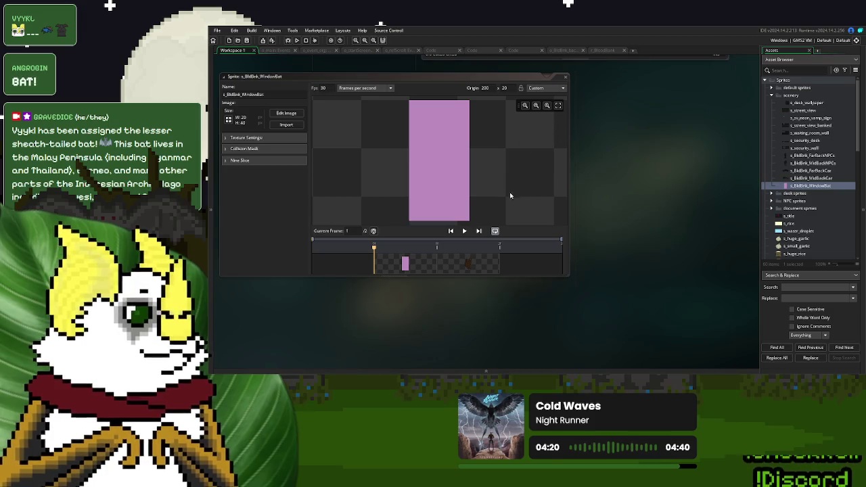
Delete the pink placeholder frame from the sprite's timeline
left_click(458, 265)
left_click(414, 264)
key("Delete")
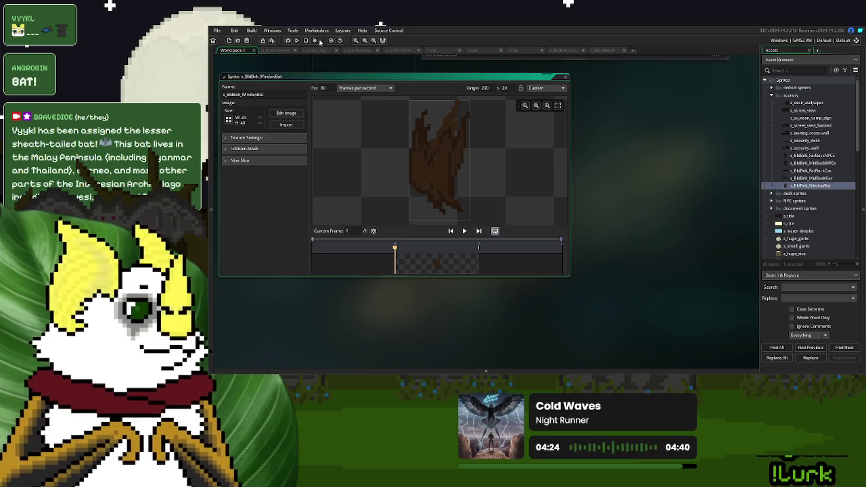
Test-run the game, start a New Game to check the bat, then close it
left_click(293, 42)
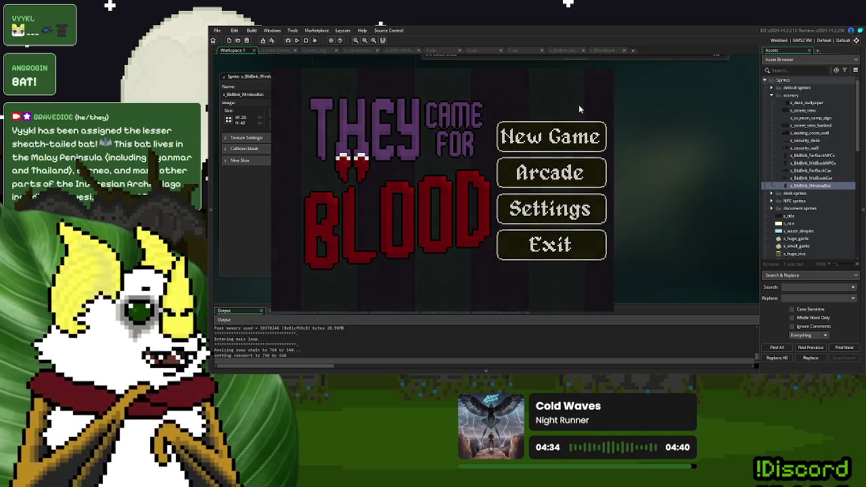
left_click(579, 104)
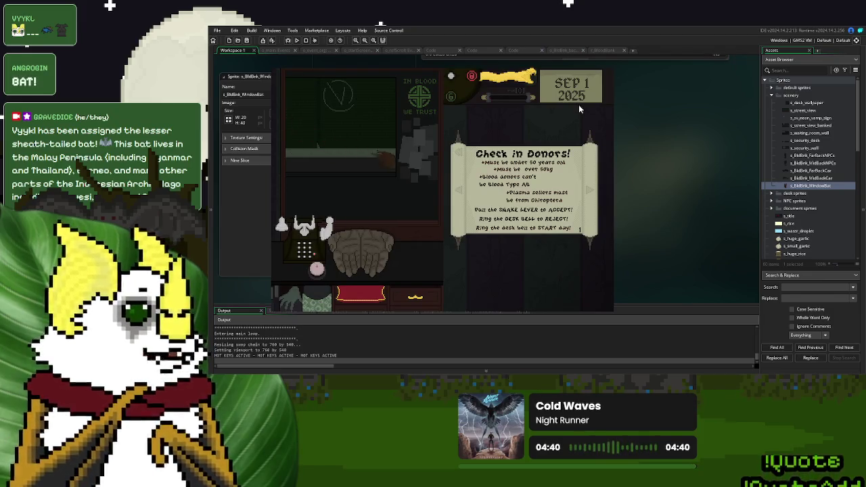
key("Escape")
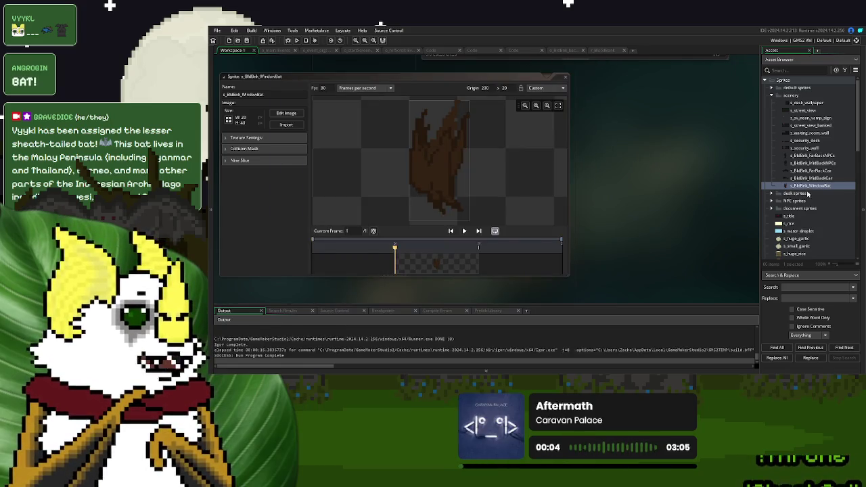
Add start_y = y; to the window bat's Create event
key("Escape")
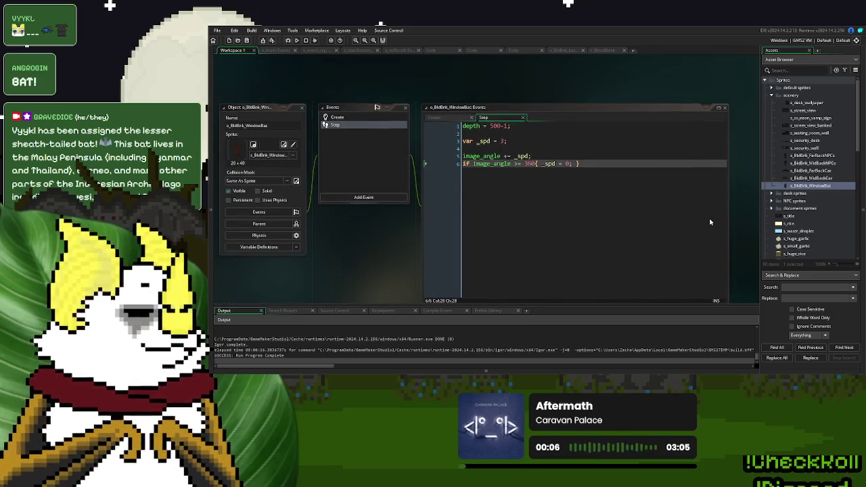
left_click(719, 109)
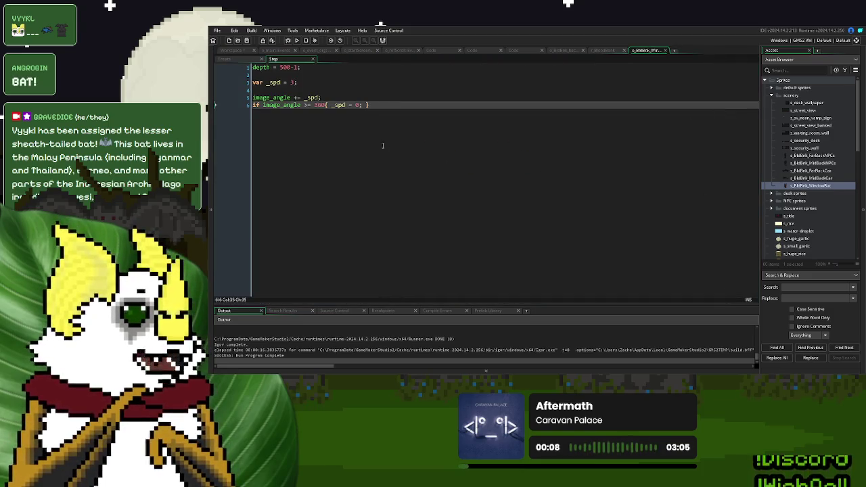
left_click(232, 59)
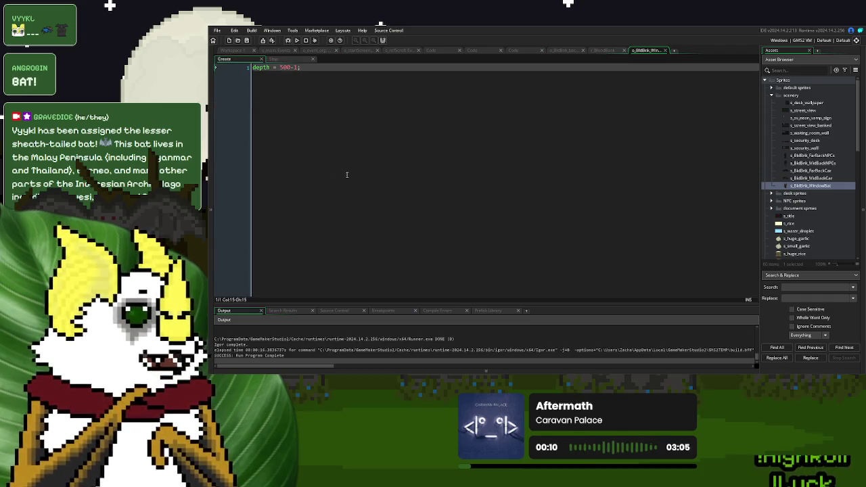
key("Return")
key("Return")
type("s")
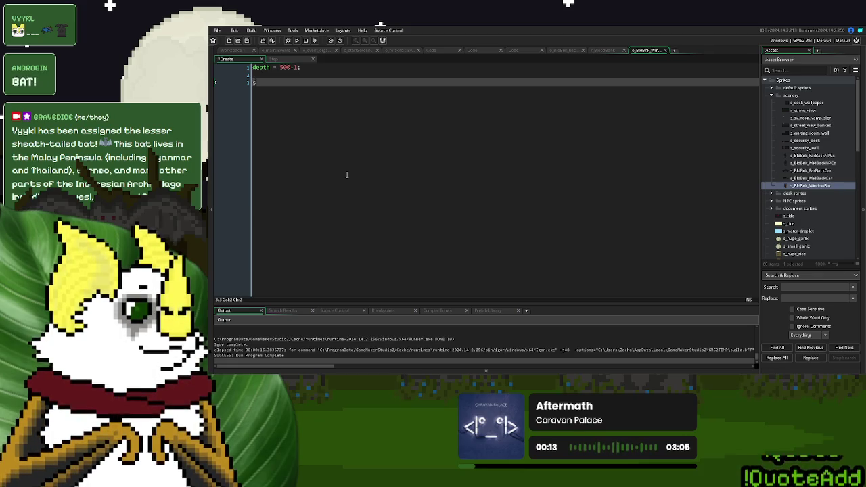
type("tart_y = y;")
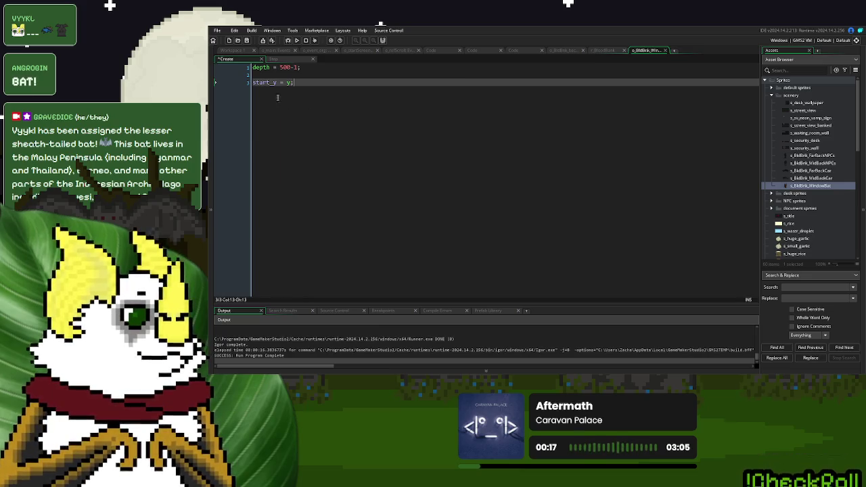
In the Step 360° check, add y = start_y-(irandom_range(0,100));
left_click(275, 59)
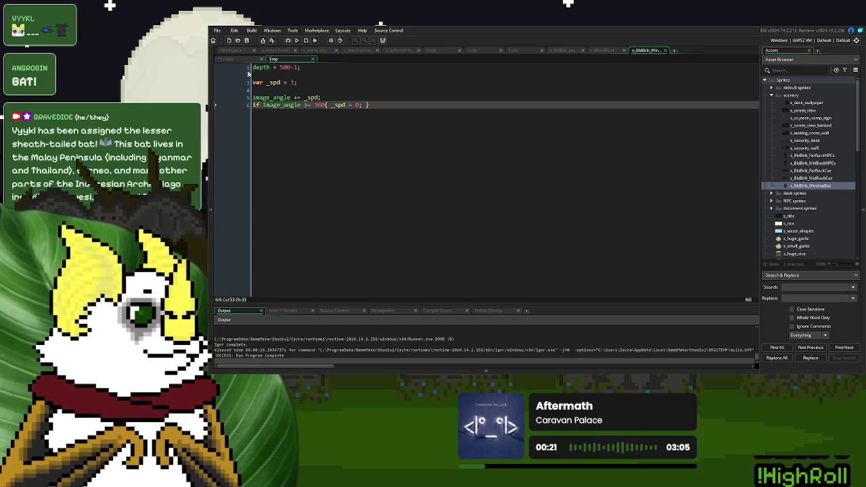
type("y = ")
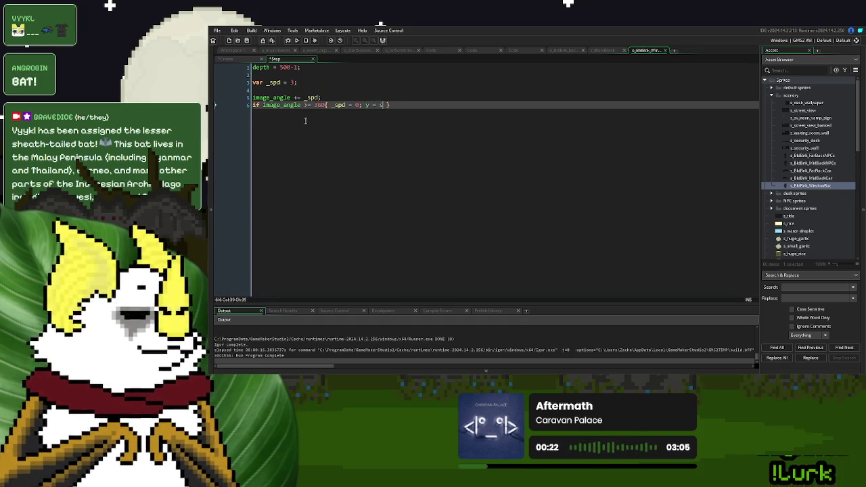
type("start_y-(")
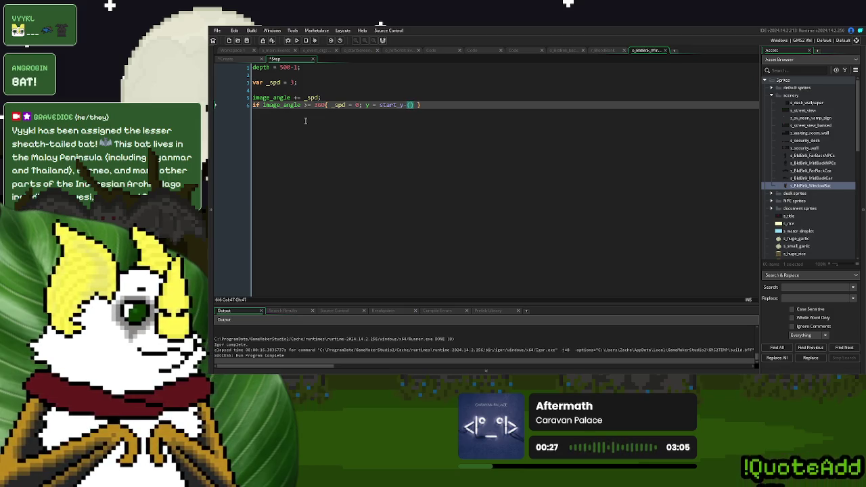
type("irandom")
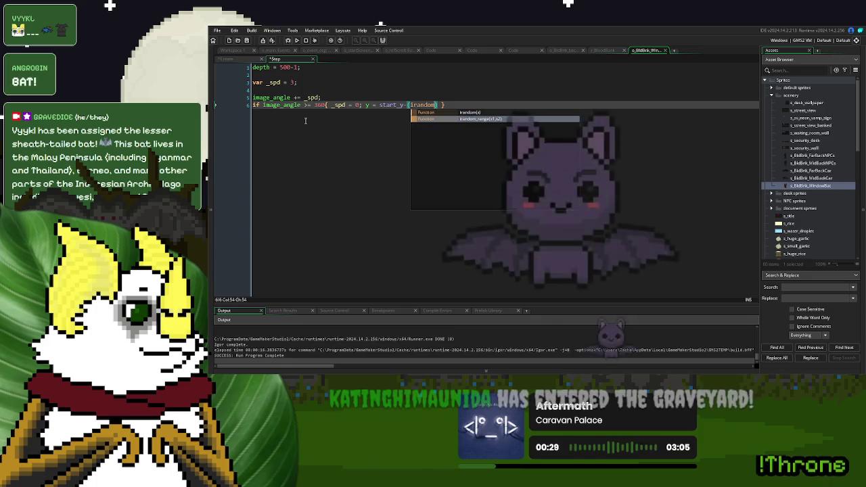
key("Down")
key("Return")
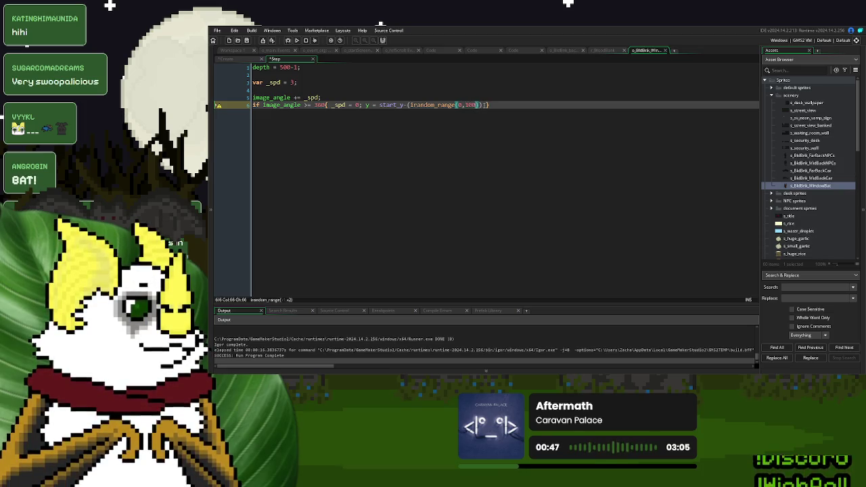
key("Right")
key("Right")
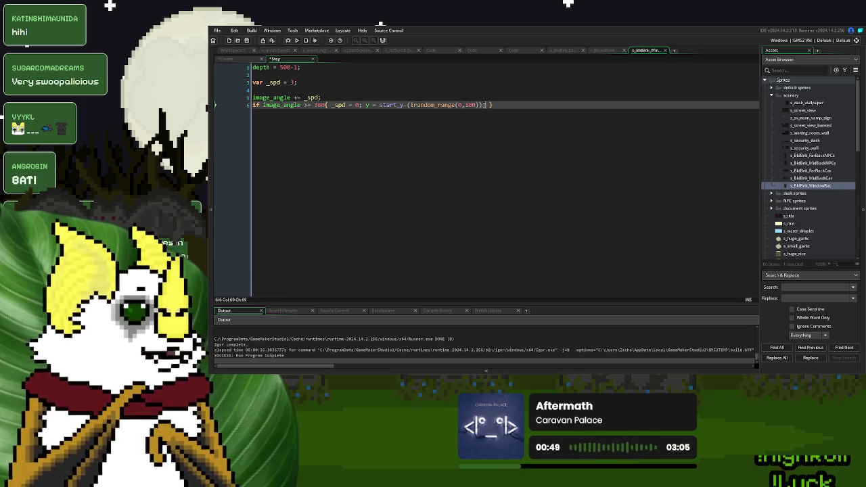
Test-run the game into a New Game to check the bat, then close it
left_click(291, 42)
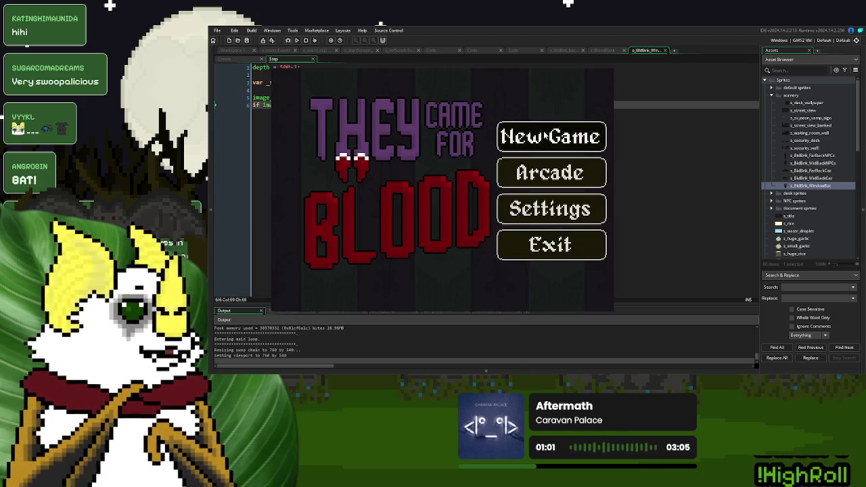
left_click(546, 135)
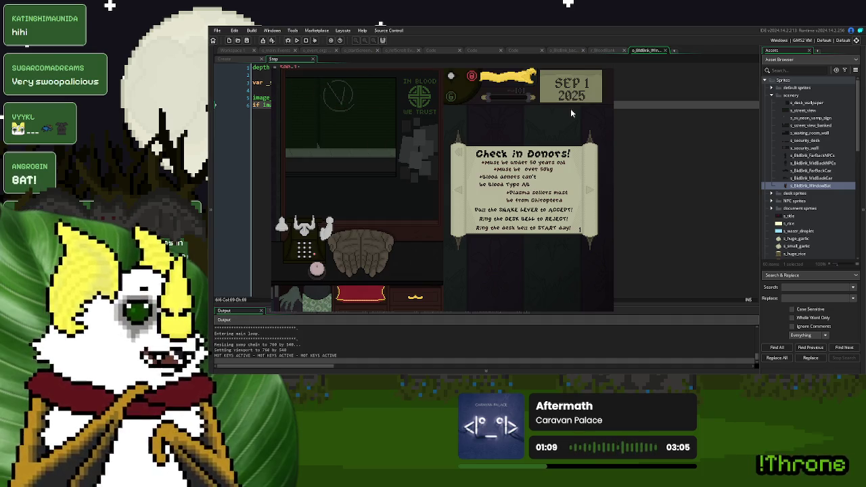
left_click(601, 69)
Replace _spd with image_angle in the spin reset and test-run the game
double_click(275, 106)
key("ctrl+c")
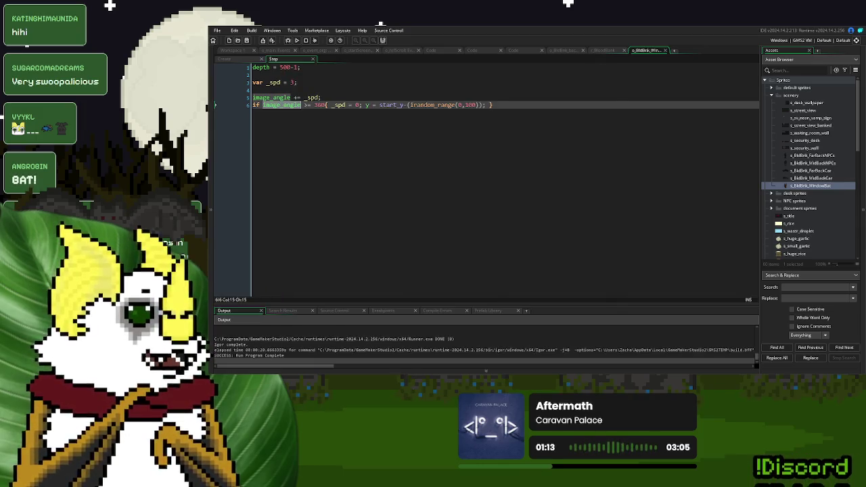
double_click(339, 105)
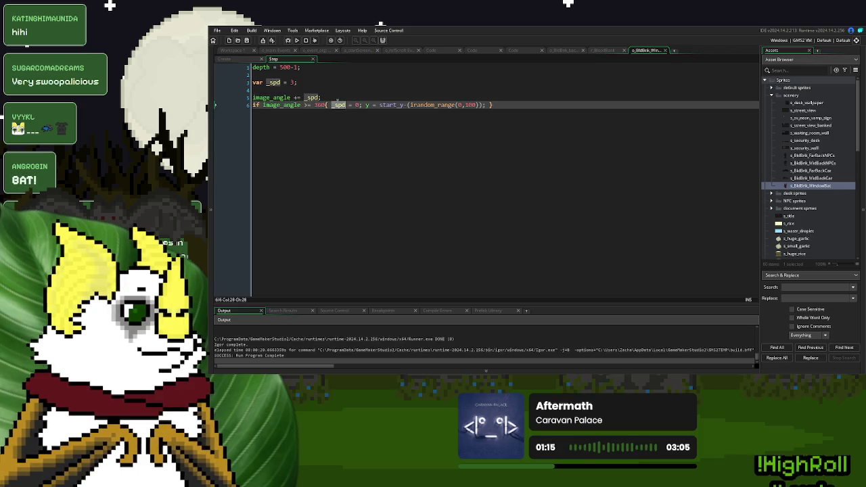
key("ctrl+v")
left_click(296, 40)
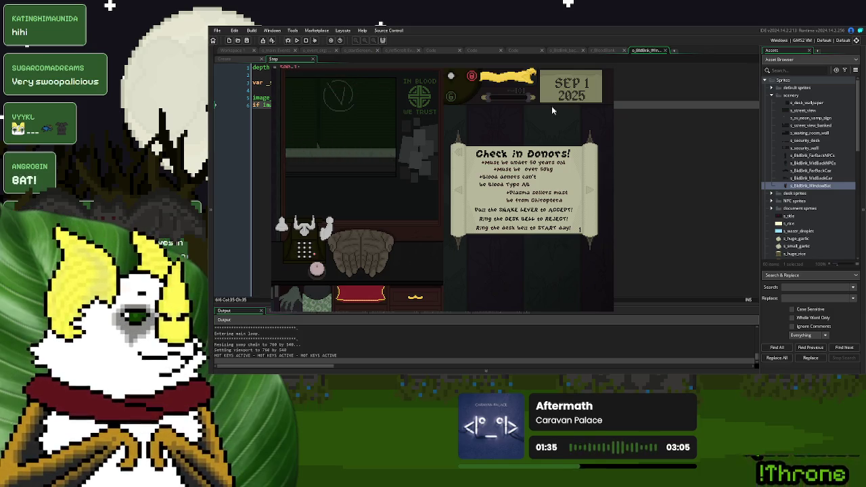
left_click(598, 66)
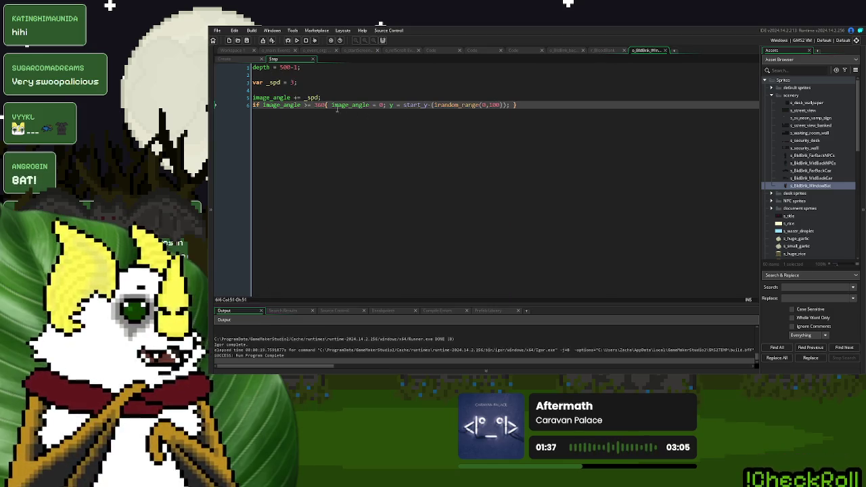
Split the reset block so the angle reset, y assignment and closing brace sit on separate lines
key("Return")
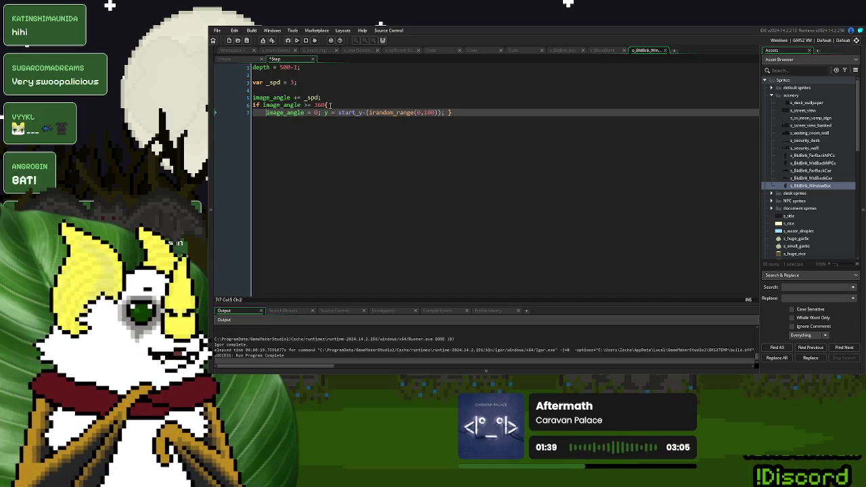
left_click(321, 113)
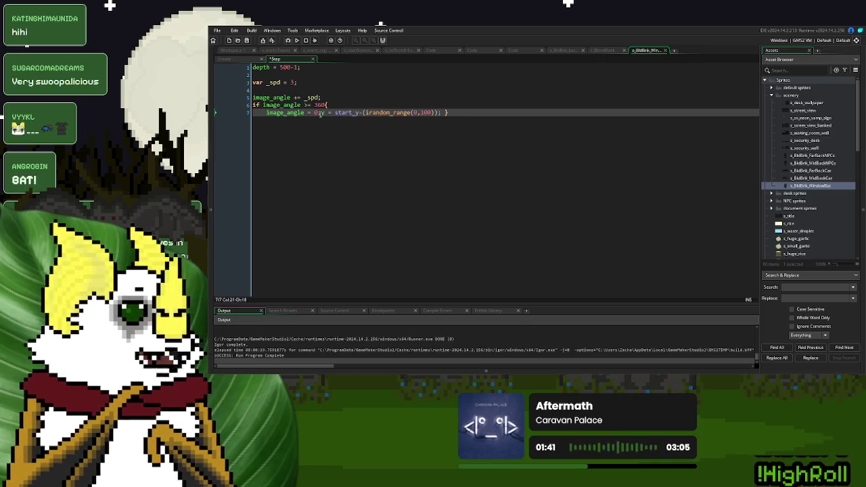
key("Return")
left_click(387, 120)
key("Return")
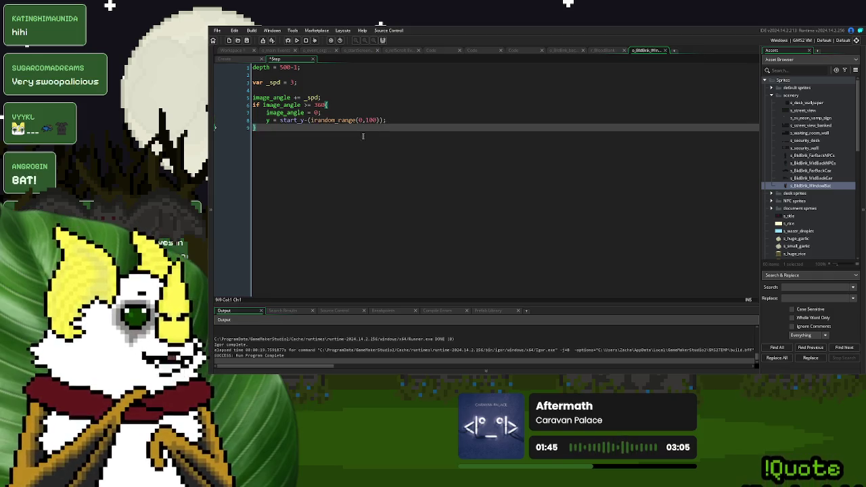
key("End")
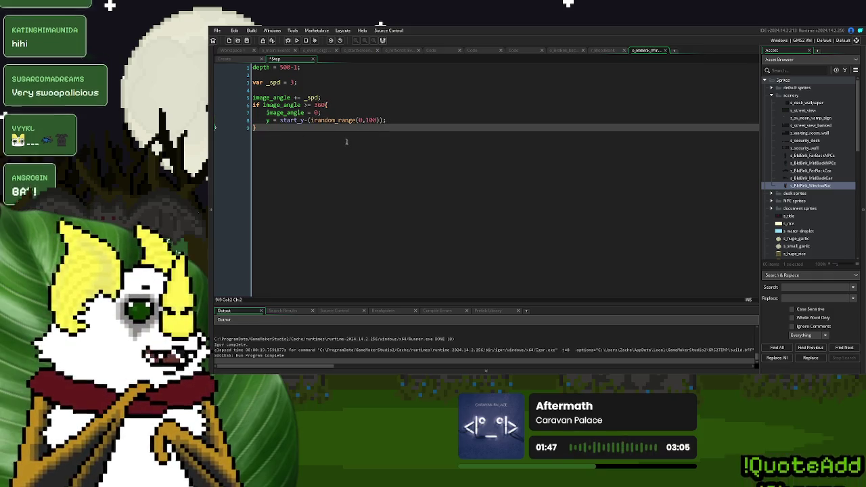
Add start_x = x; under start_y in the Create event
left_click(224, 59)
key("Return")
type("star_")
type("tx = x;")
left_click(269, 90)
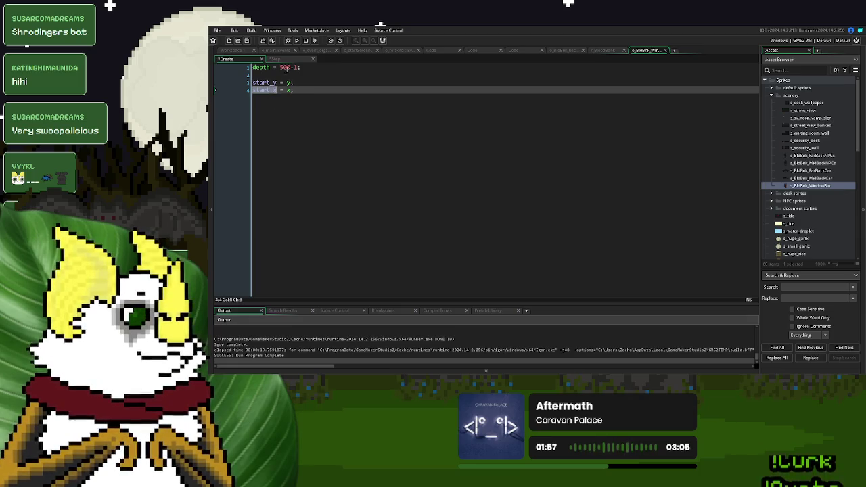
Add x = start_x+(irandom_range(-50,50)); to the Step reset and launch a test run
left_click(289, 60)
left_click(390, 119)
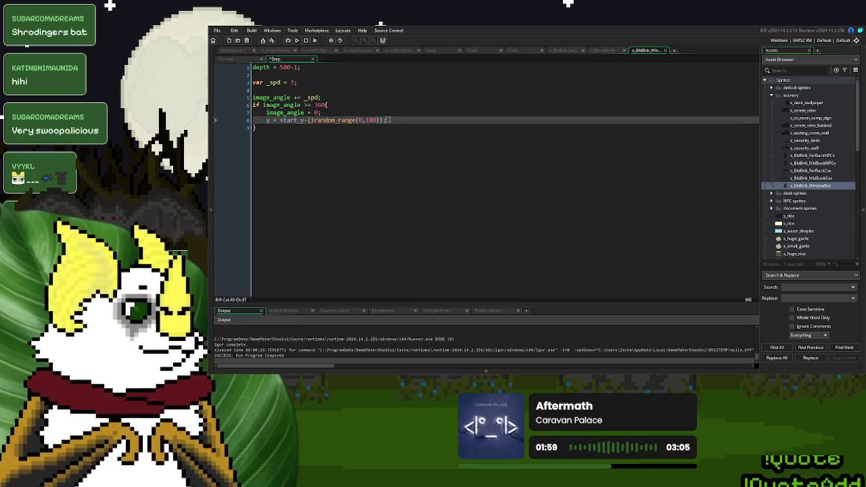
key("Return")
type("x = start_x+")
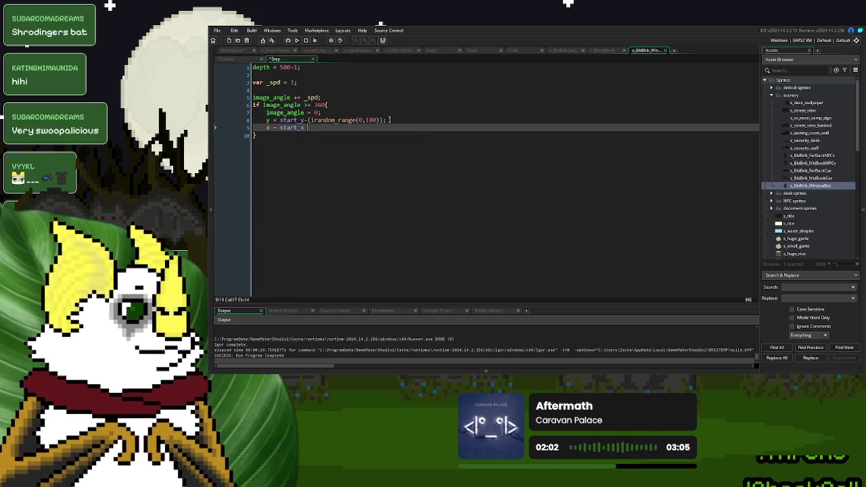
type("(irandom")
key("Down")
key("Return")
type("0,0)")
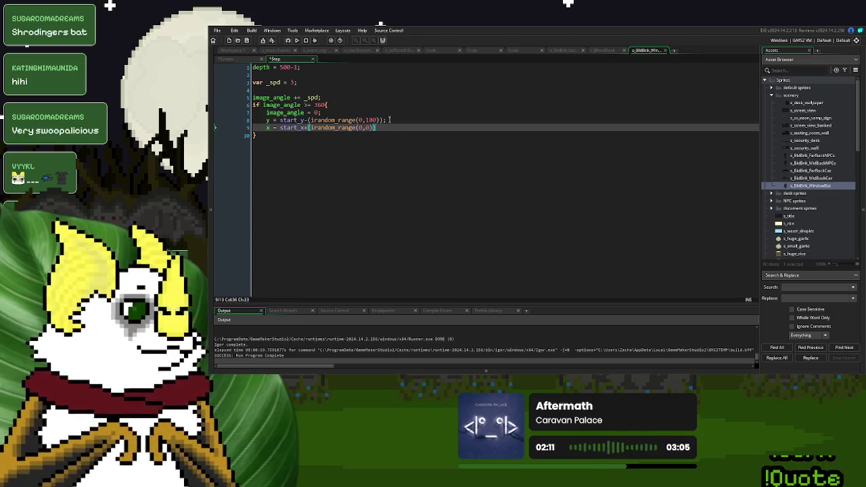
type(");")
key("Left")
key("Left")
key("Left")
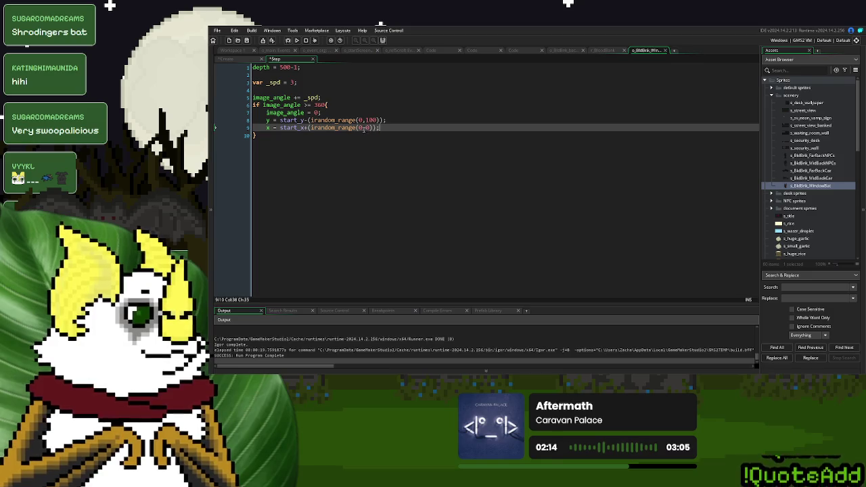
left_click(361, 128)
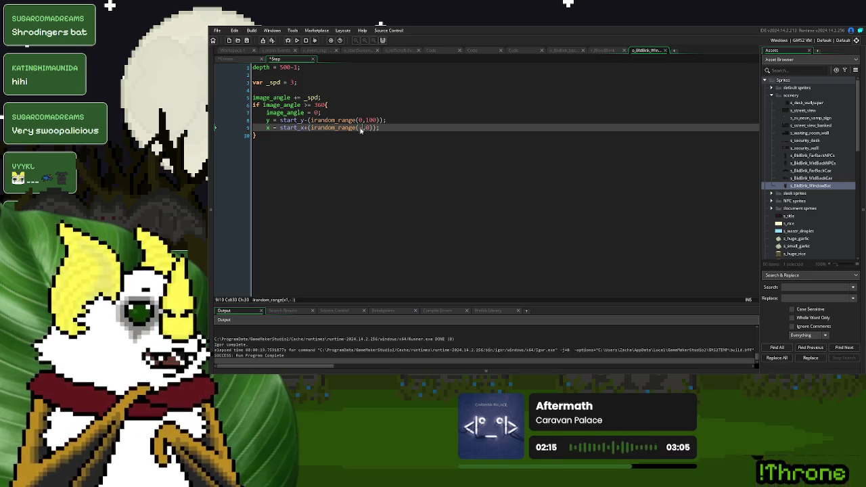
type("-50,")
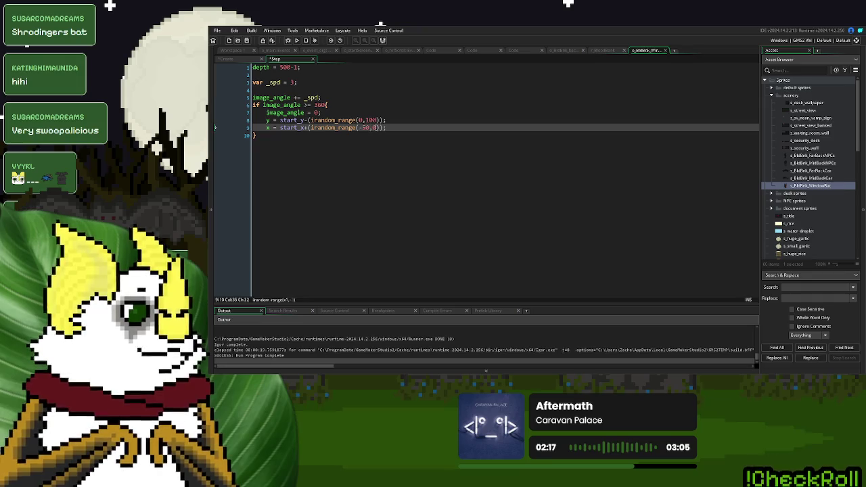
type("5")
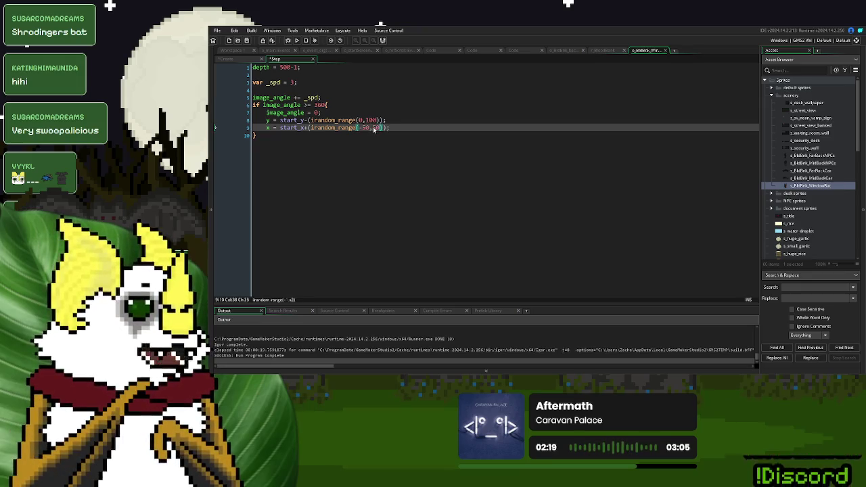
left_click(411, 126)
left_click(297, 40)
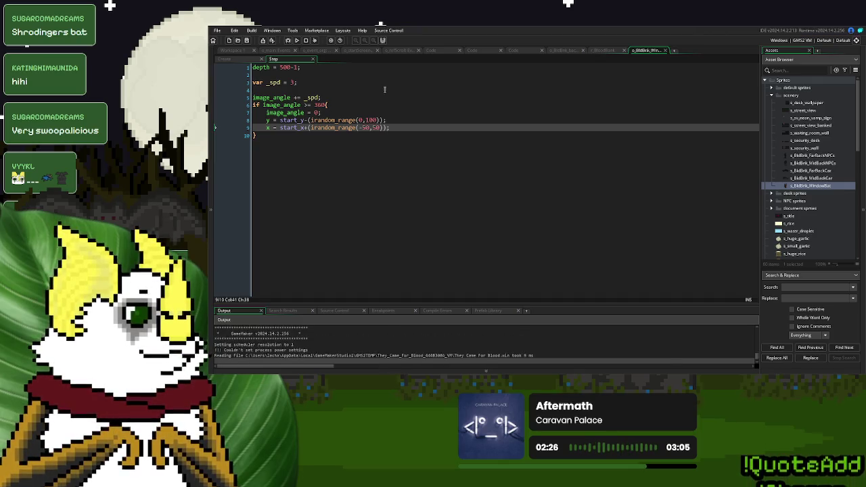
left_click(550, 136)
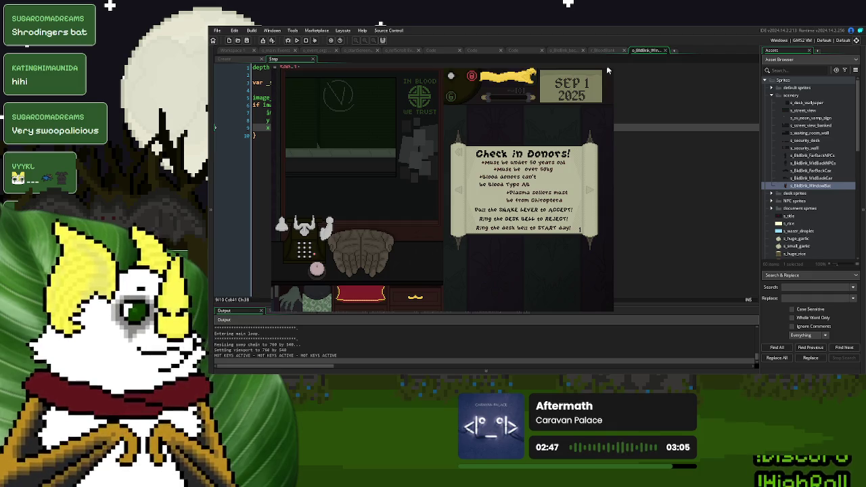
key("Escape")
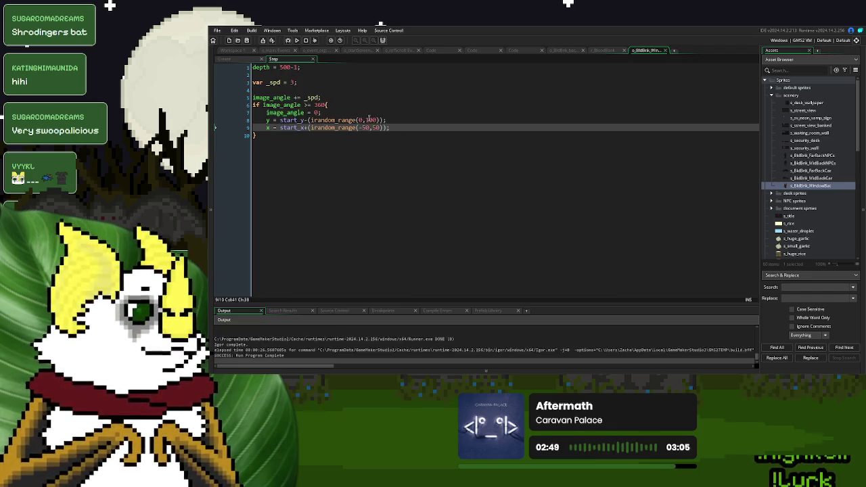
Change the y reset range to irandom_range(0,60) and test it with F5 and New Game
double_click(369, 120)
type("60")
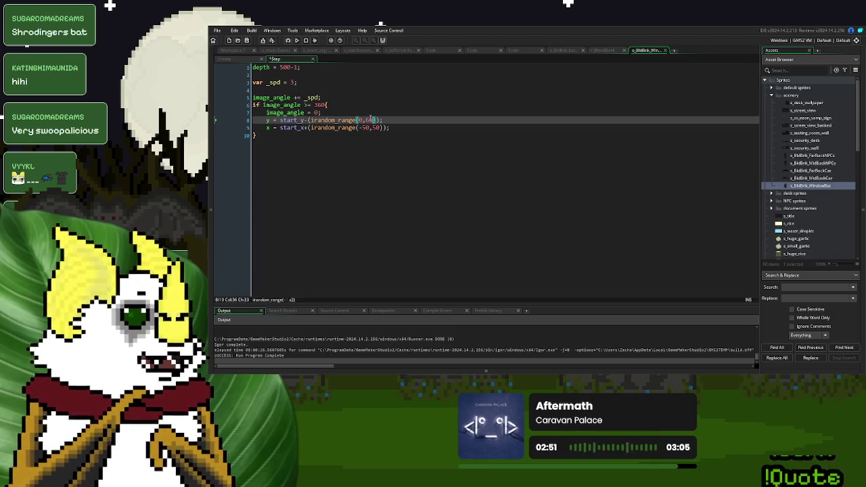
double_click(366, 128)
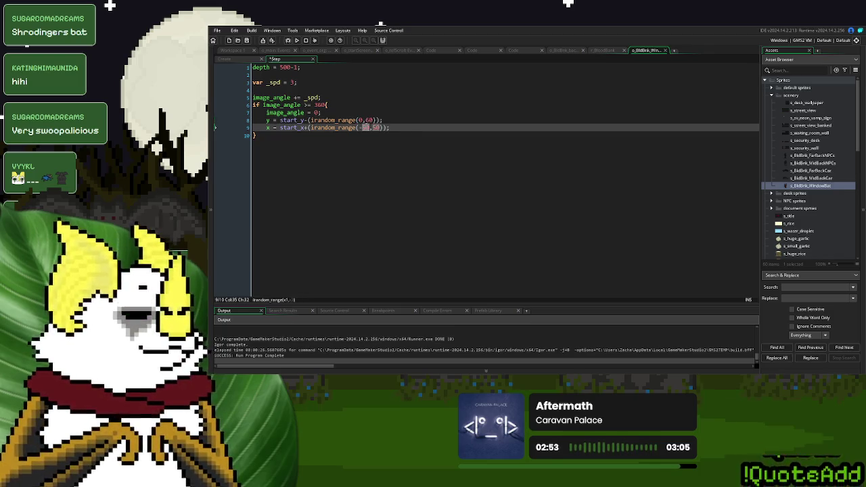
left_click(457, 126)
key("F5")
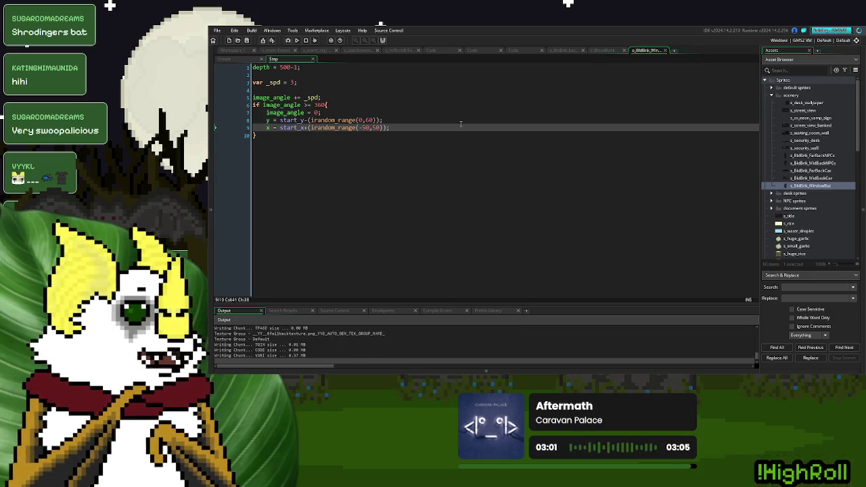
left_click(516, 128)
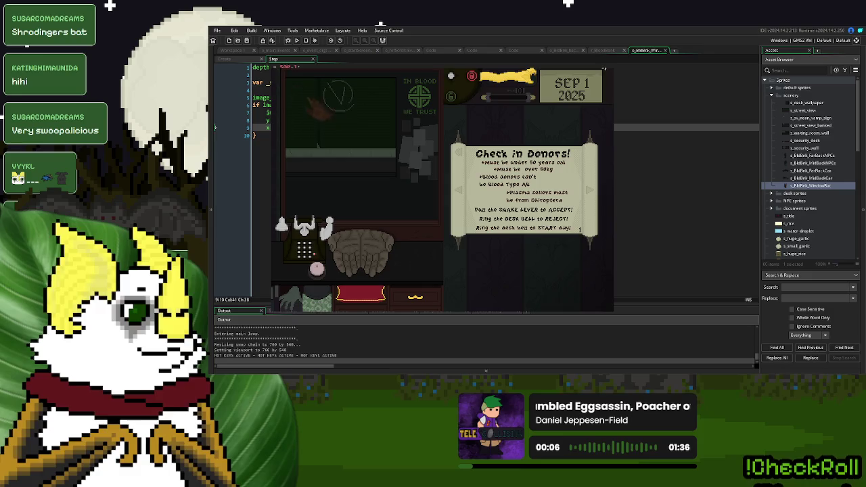
key("Escape")
Change the x range's -50 to -100 and run a New Game to test it
left_click_drag(362, 127, 366, 128)
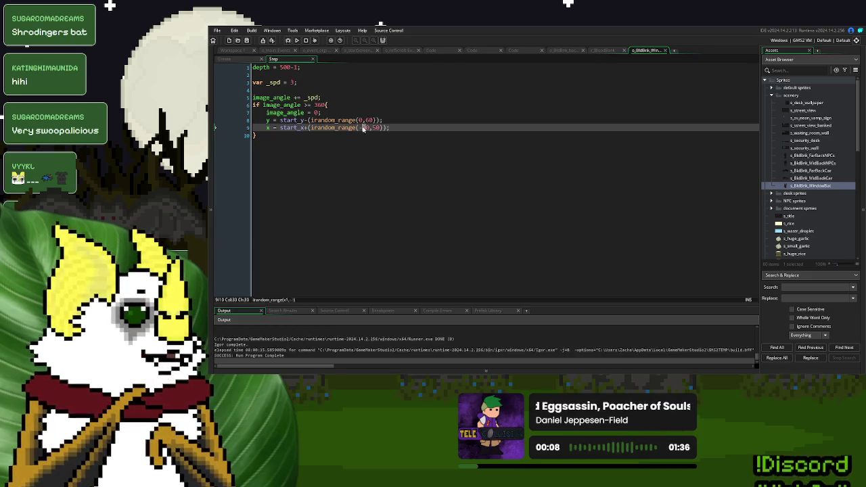
type("10")
left_click(417, 128)
key("F5")
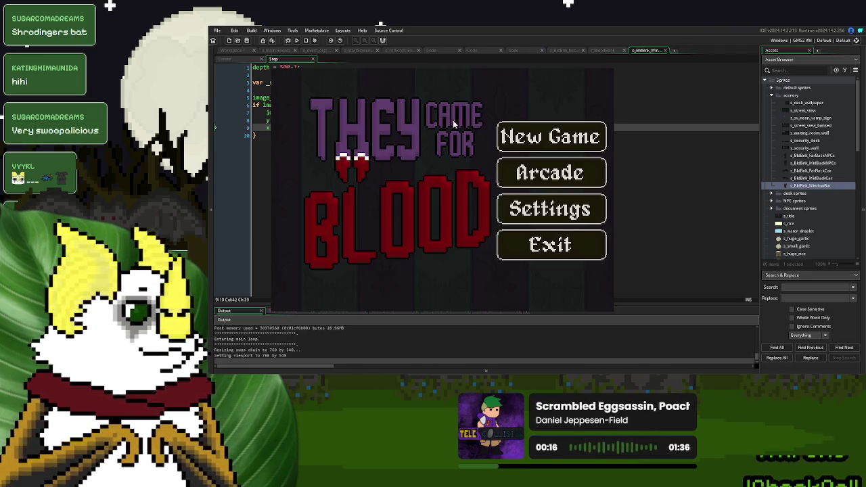
left_click(523, 112)
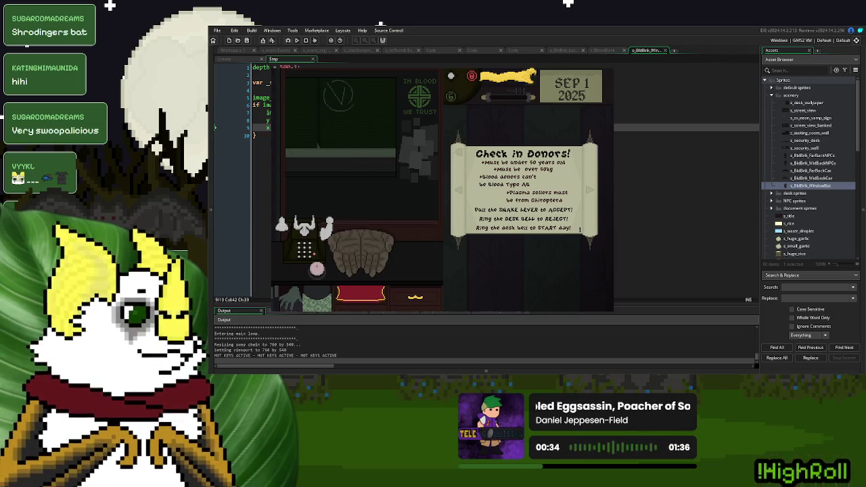
Copy the random y and x reset lines into Create after start_y = y; start_x = x;
key("Escape")
left_click(366, 113)
left_click_drag(398, 128, 265, 120)
key("ctrl+c")
key("ctrl+Tab")
type("start_y = y; start_x = x;")
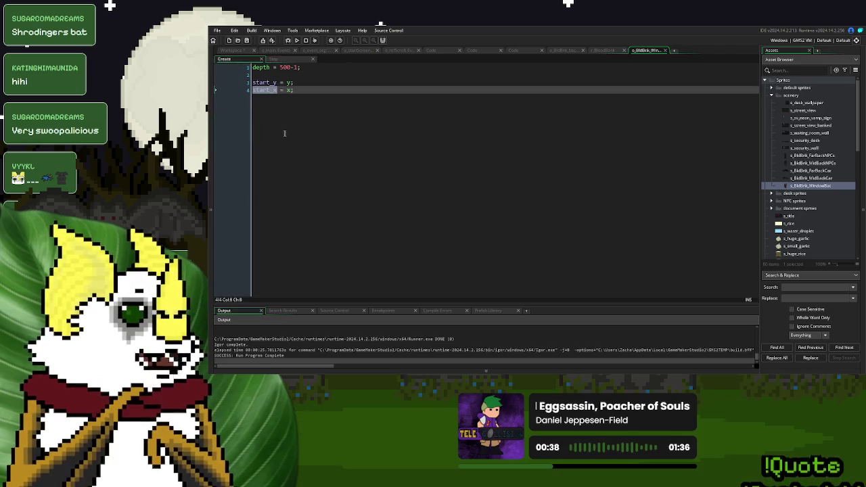
key("ctrl+v")
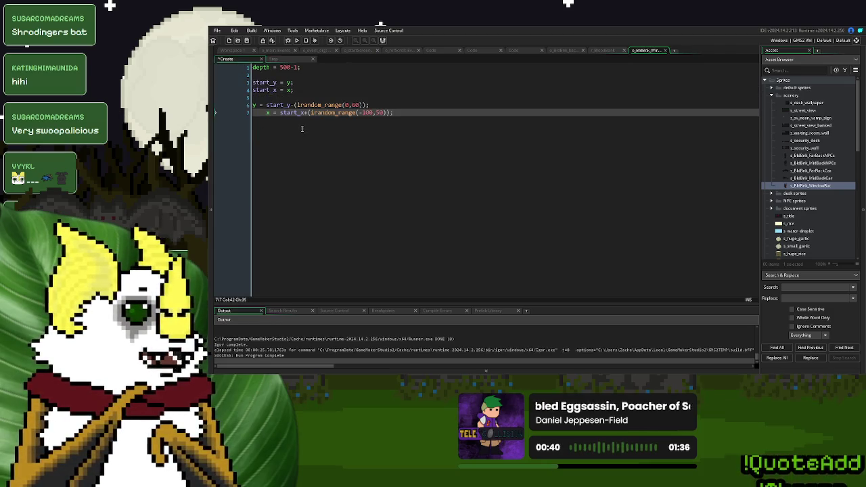
left_click(257, 117)
key("Delete")
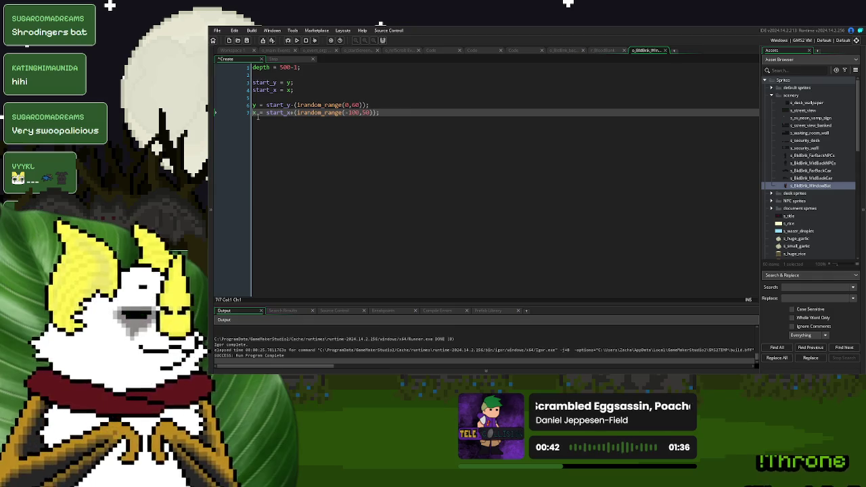
Add swTimer_low = 30; swTimer_high = 120; swTimer = irandom_range(swTimer_low,swTimer_high) to Create
left_click(486, 138)
key("Return")
key("Return")
type("s")
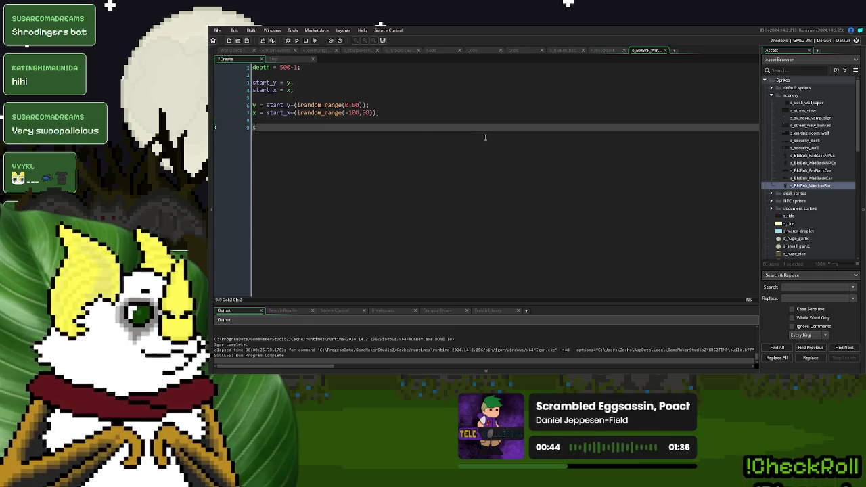
type("wing_timer ")
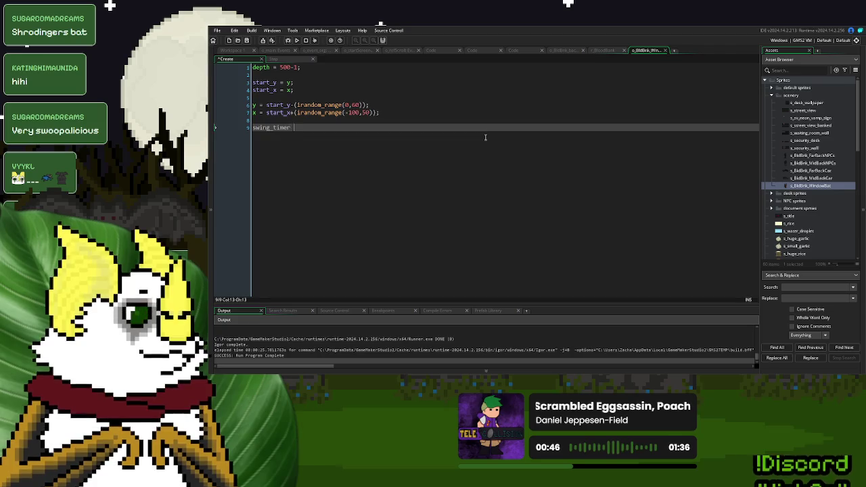
type("=")
key("BackSpace")
key("BackSpace")
key("BackSpace")
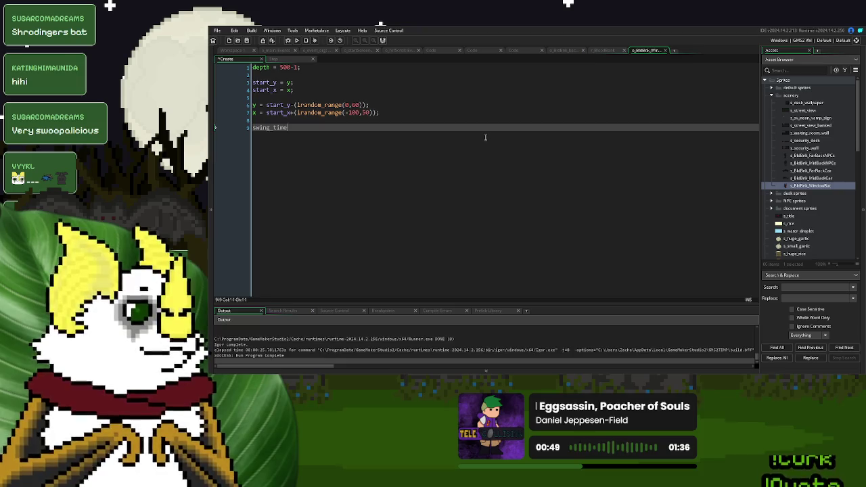
key("BackSpace")
key("BackSpace")
key("BackSpace")
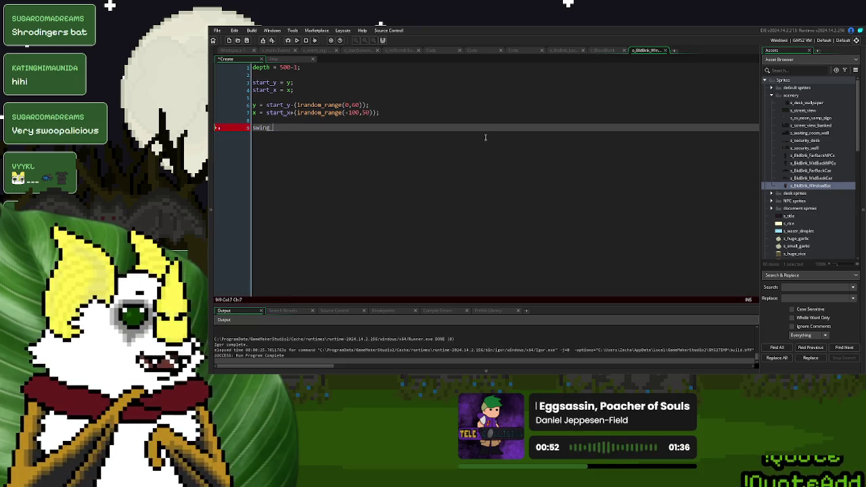
type("Timer")
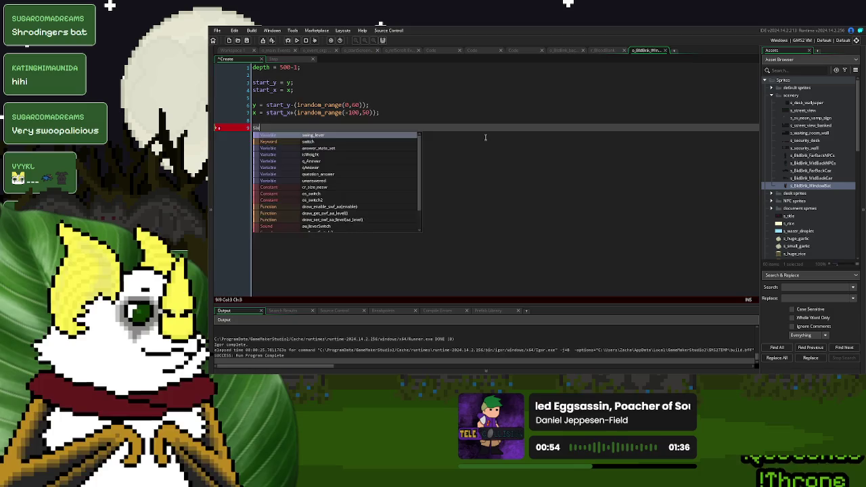
type("_low =")
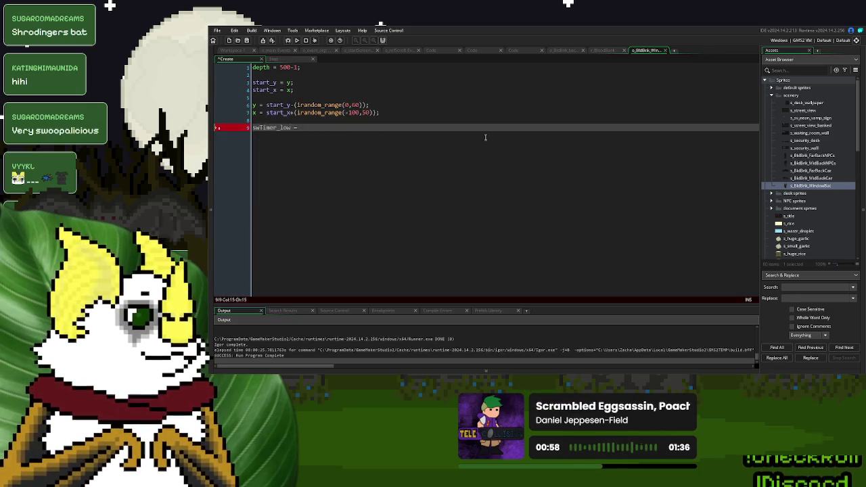
type(" 30;")
key("Return")
type("w")
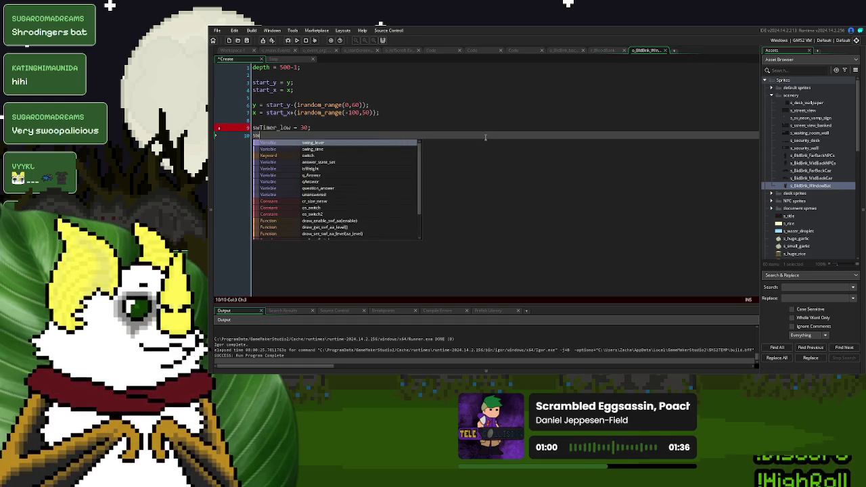
type("Timer_hig")
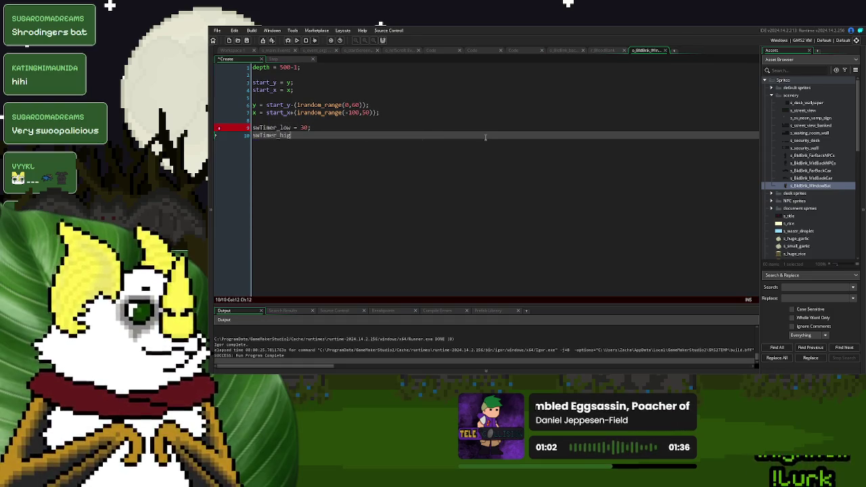
type("h = 120")
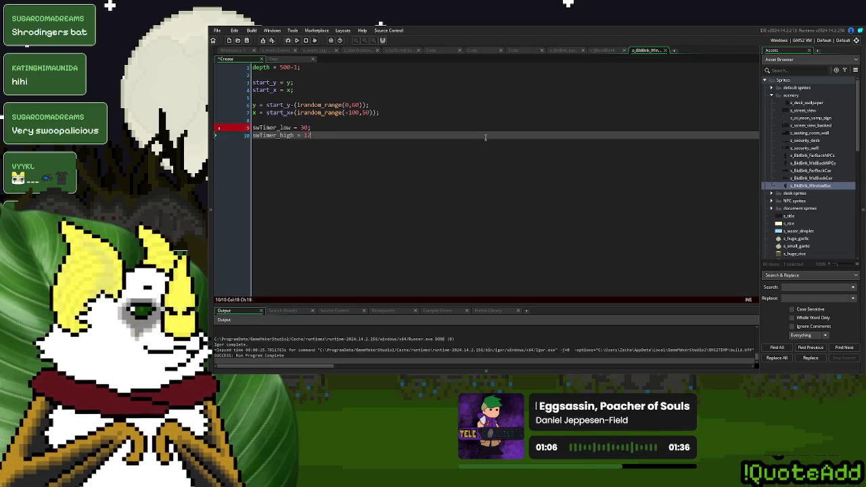
type(";")
key("Return")
type("sw")
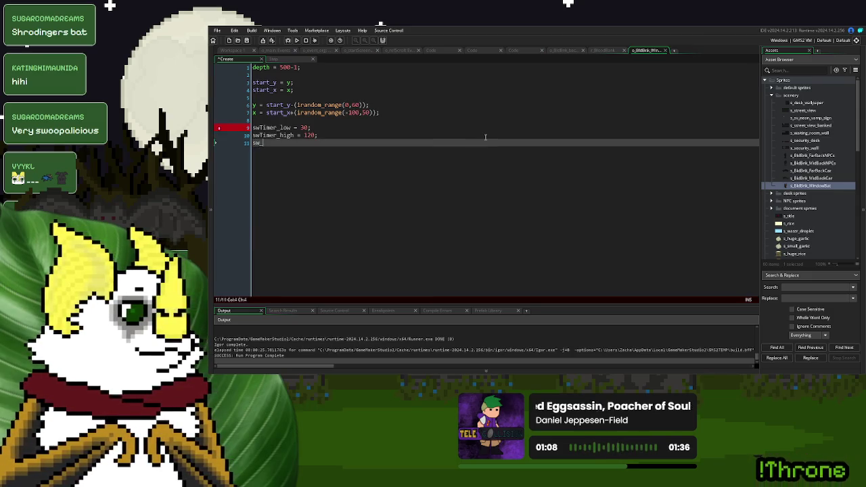
type("Timer")
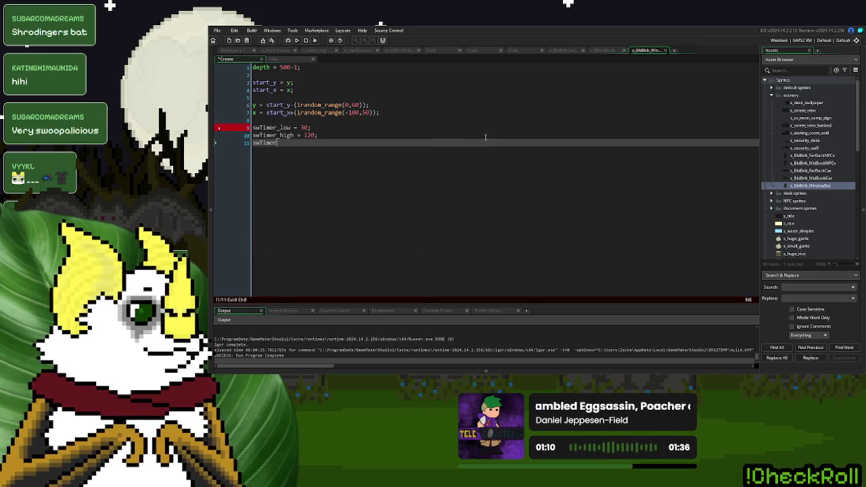
type(" = ")
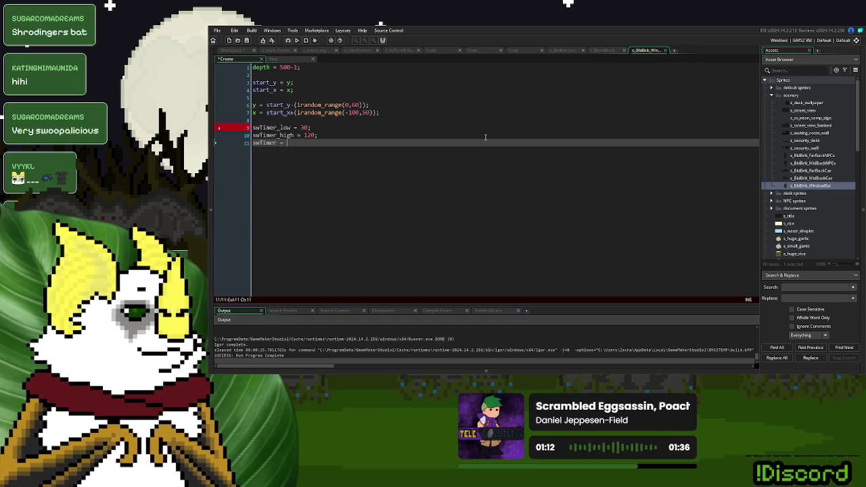
type("irandom_")
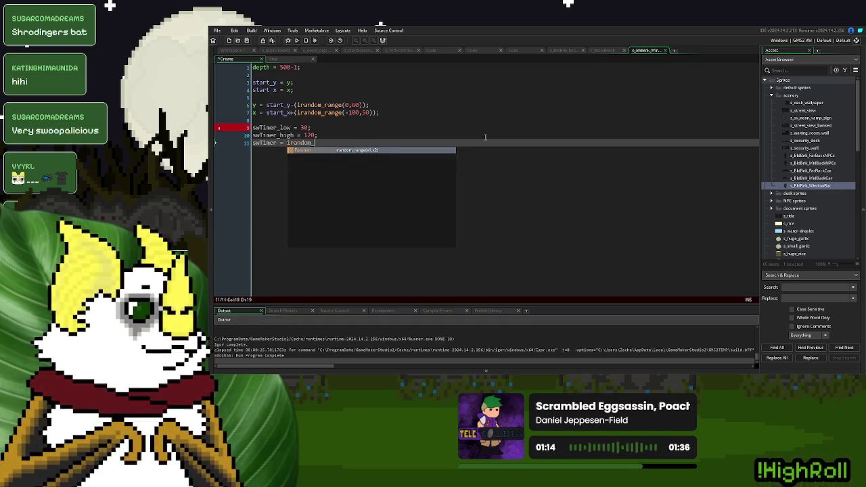
type("range(swT")
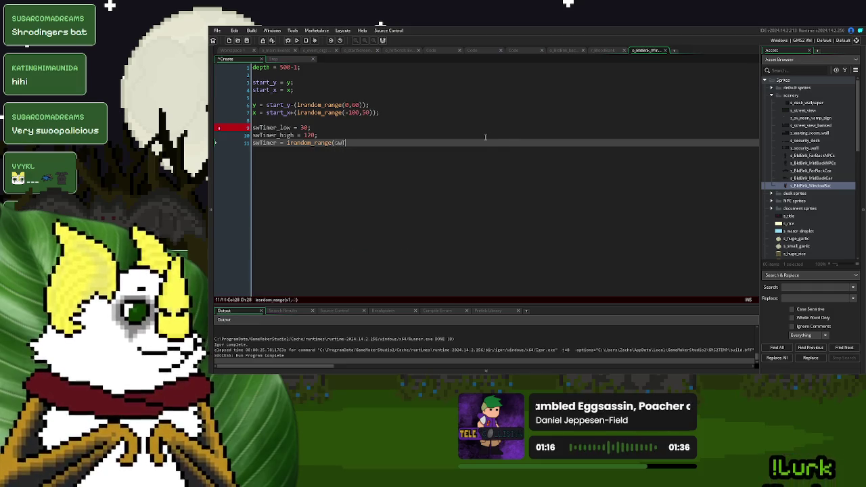
type("imer_low,swTimer_high);")
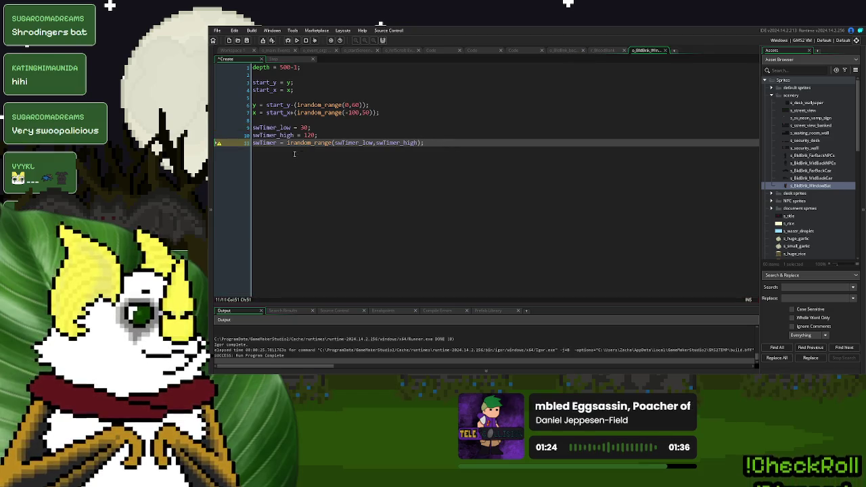
left_click(279, 60)
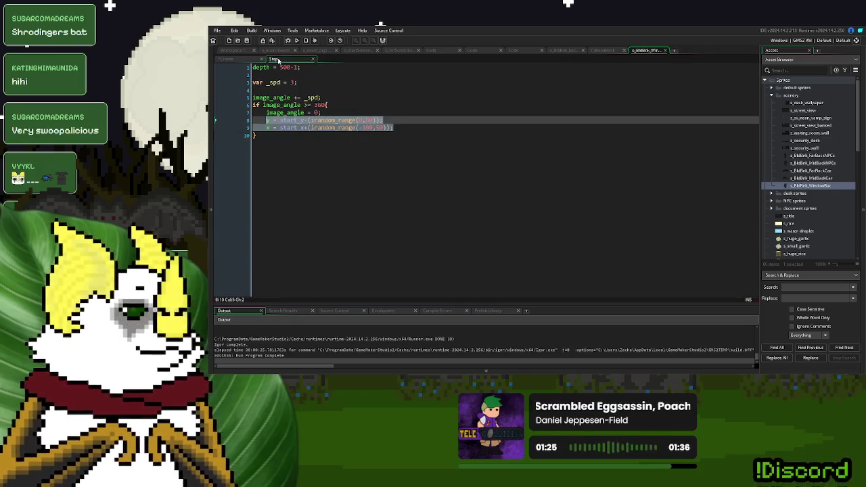
Add swTimer -= 1; and wrap the rotation line in if swTimer <= 0
left_click(287, 91)
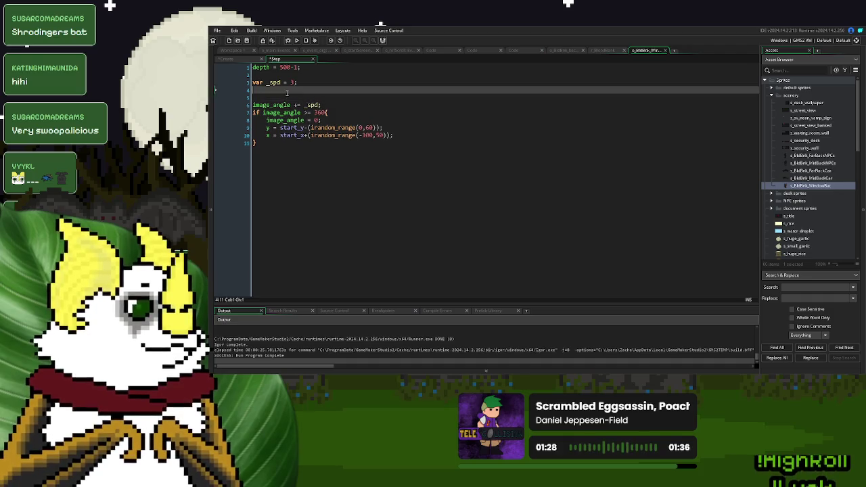
type("if swTimer <")
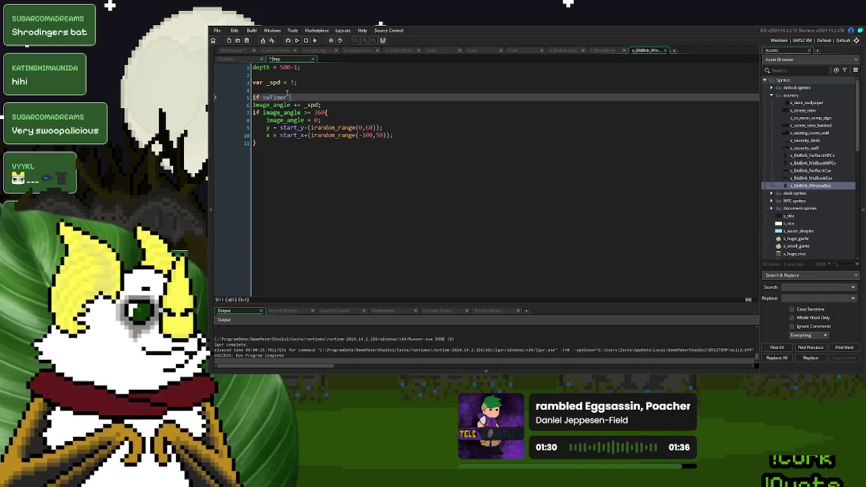
key("BackSpace")
key("BackSpace")
key("BackSpace")
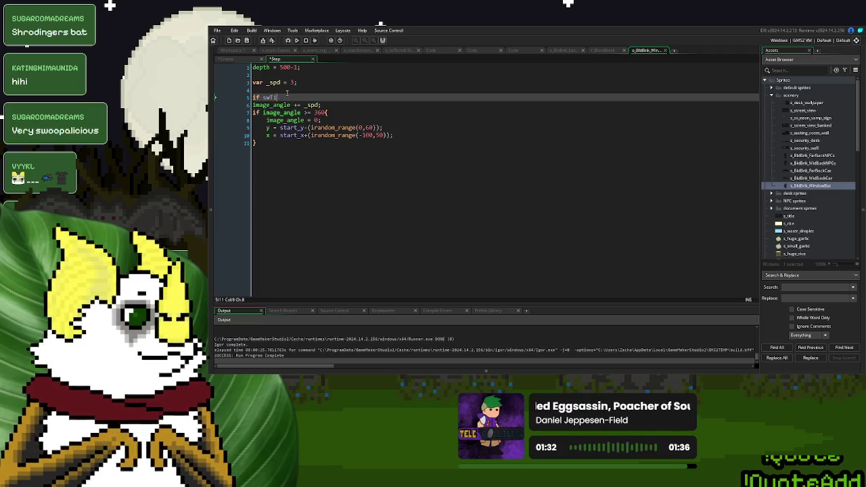
type("swTimer ")
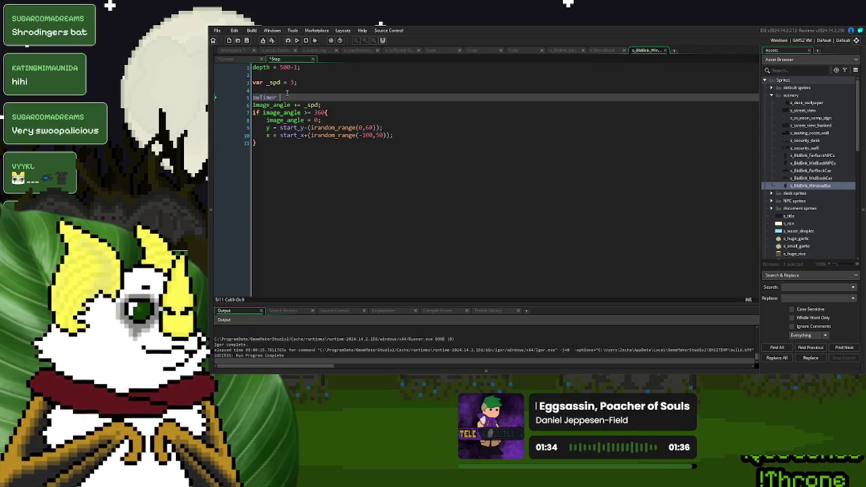
type("-= 1;")
key("Return")
type("if swTimer <= 0{")
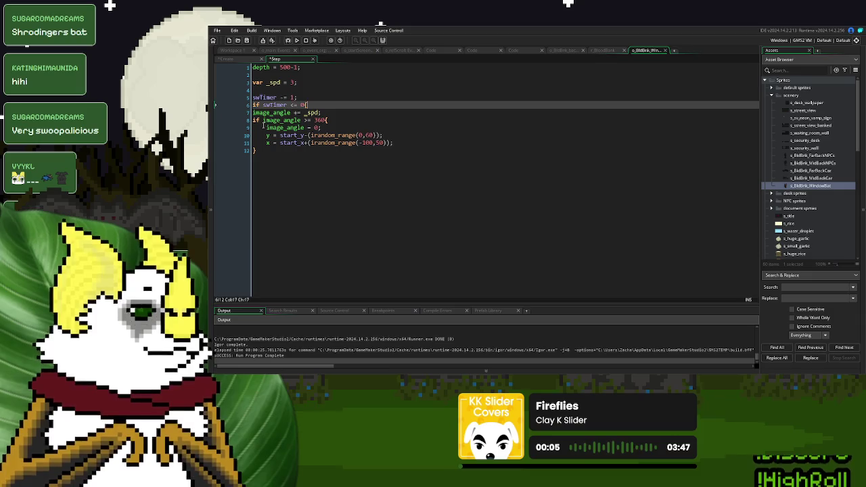
key("Delete")
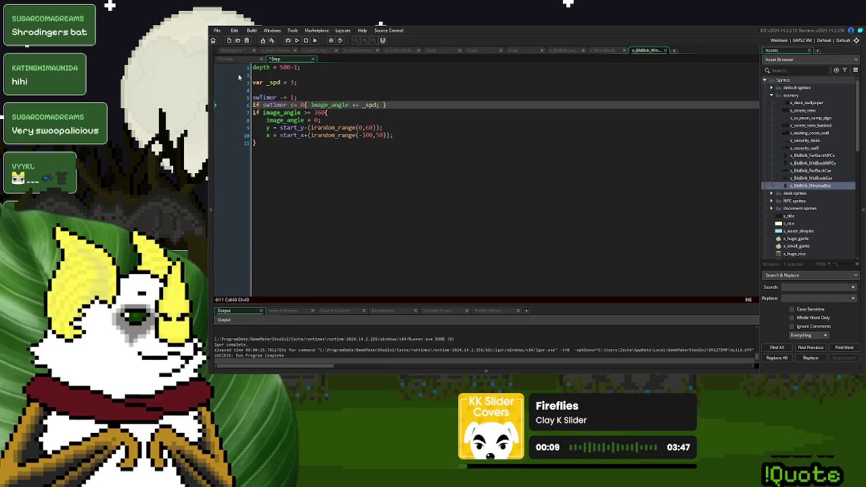
Copy the swTimer irandom_range line from Create after the Step position reset, then run the game
left_click(226, 59)
key("ctrl+End")
key("shift+Home")
key("ctrl+c")
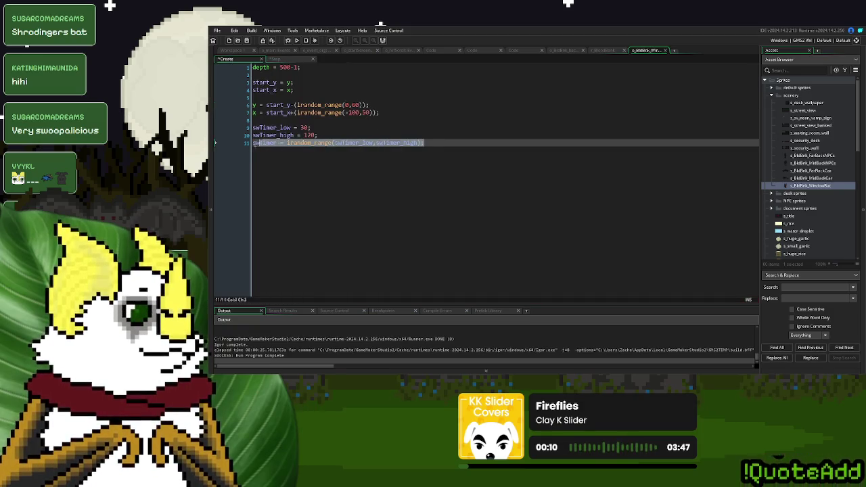
left_click(288, 60)
left_click(408, 136)
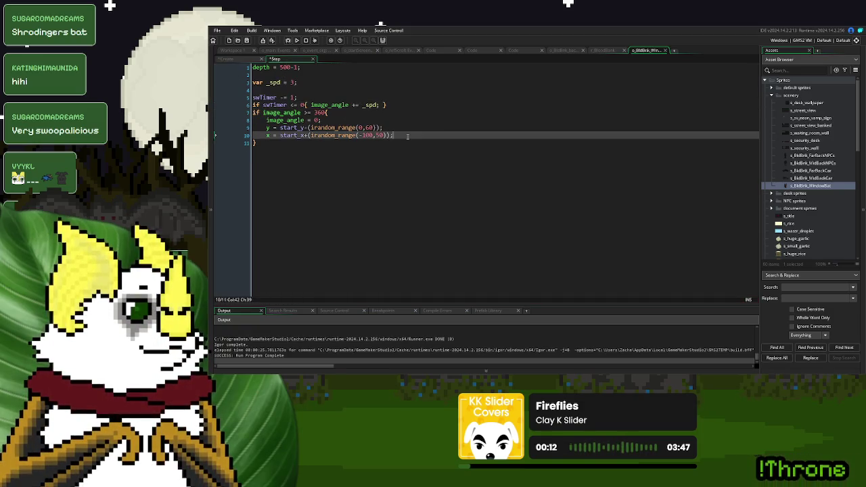
key("Return")
key("ctrl+v")
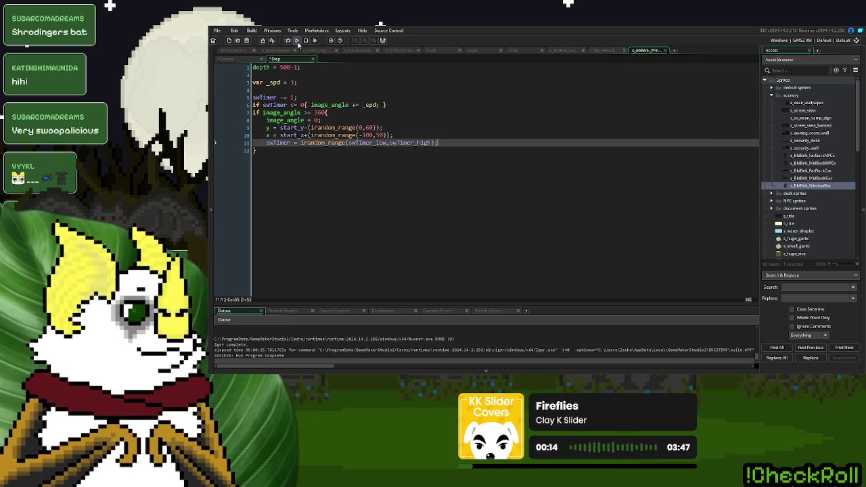
left_click(297, 40)
left_click(418, 130)
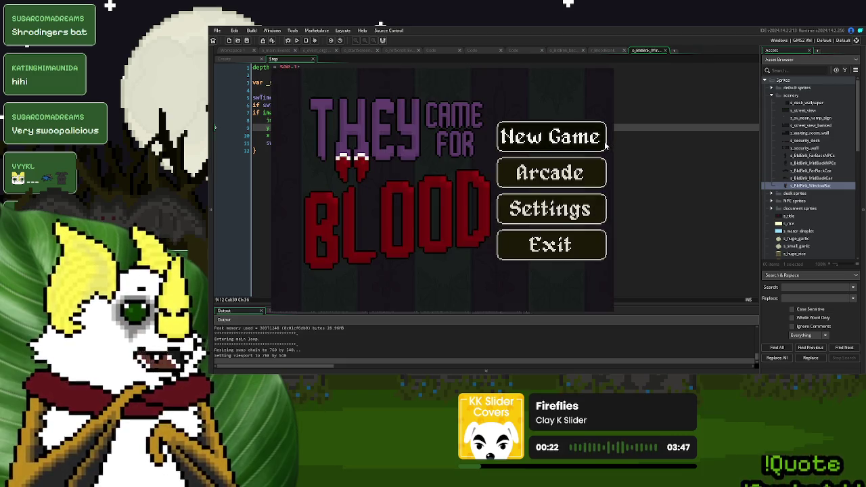
left_click(595, 135)
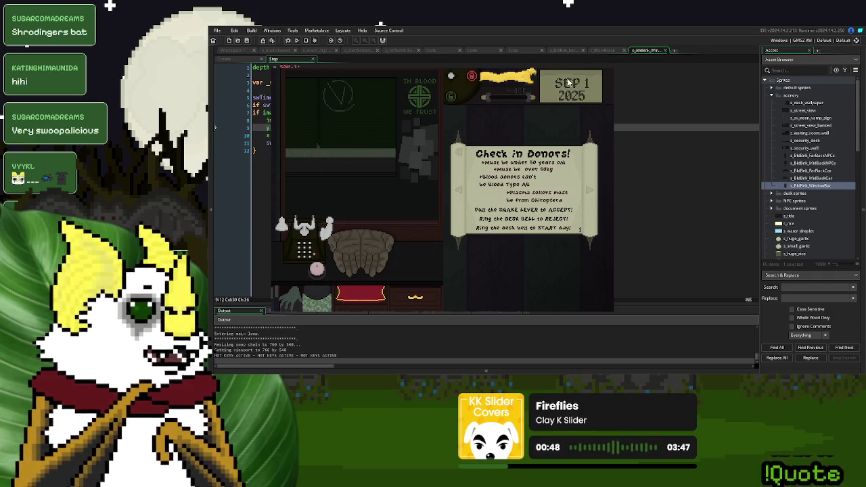
left_click(612, 69)
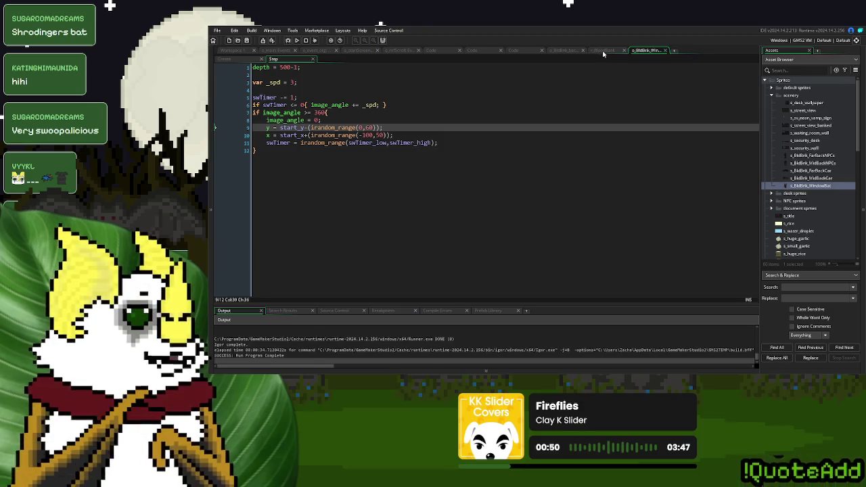
Set farBack_time4_min to 5 and farBack_time4_max to 10, commenting out the old formulas, then run
left_click(605, 53)
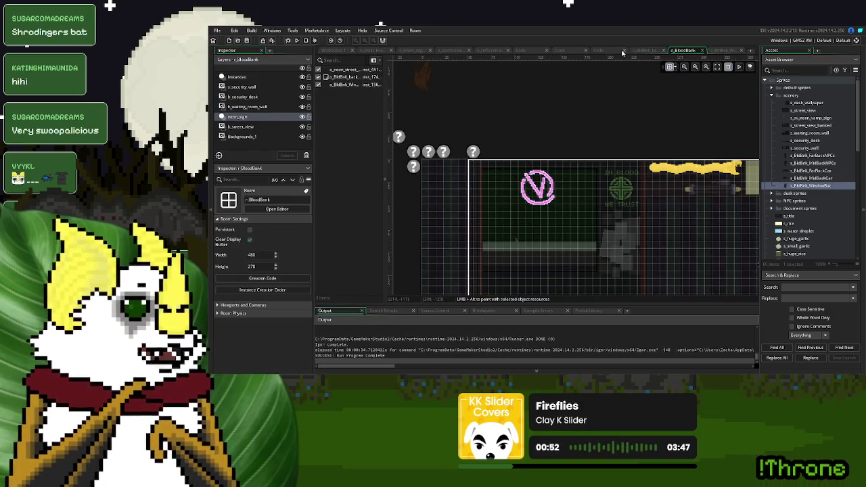
left_click(642, 50)
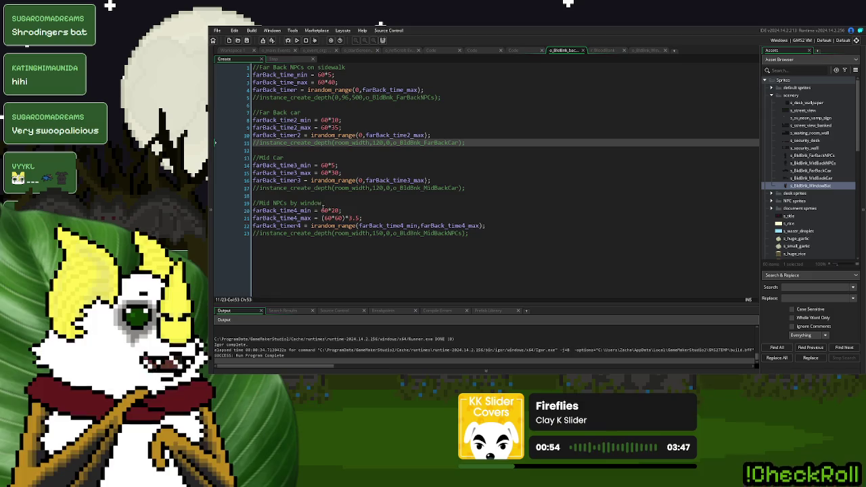
left_click(322, 211)
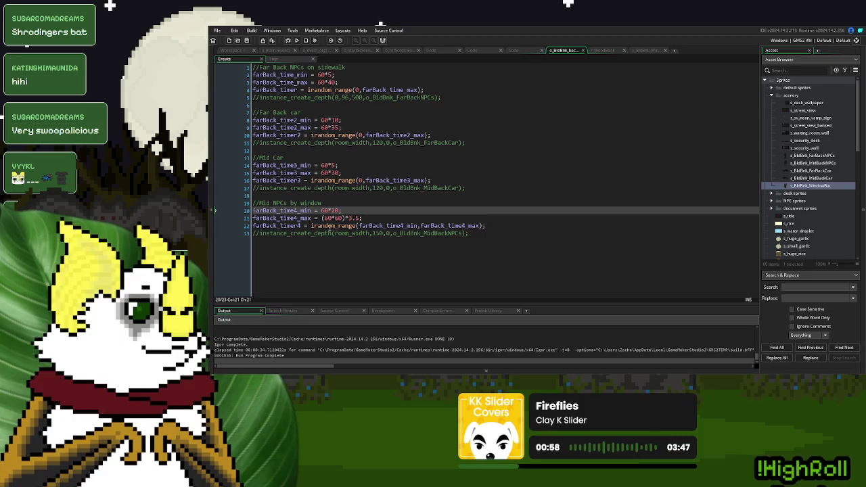
type("5;//")
left_click(323, 218)
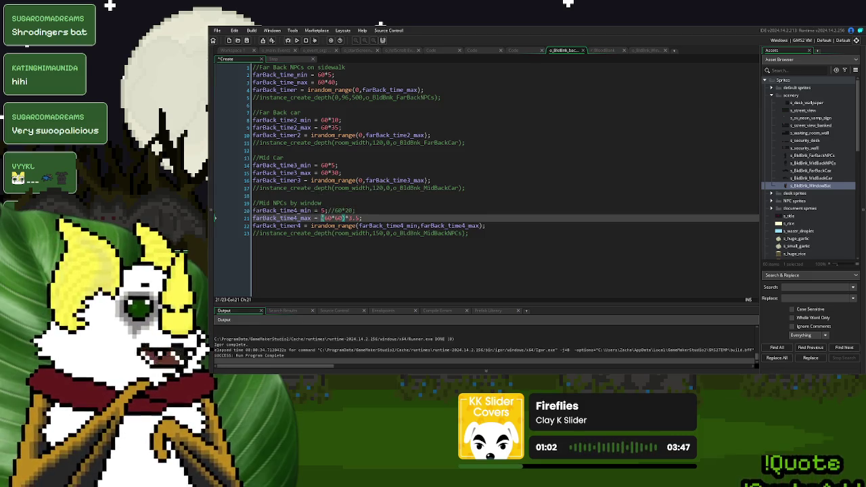
type("10;//")
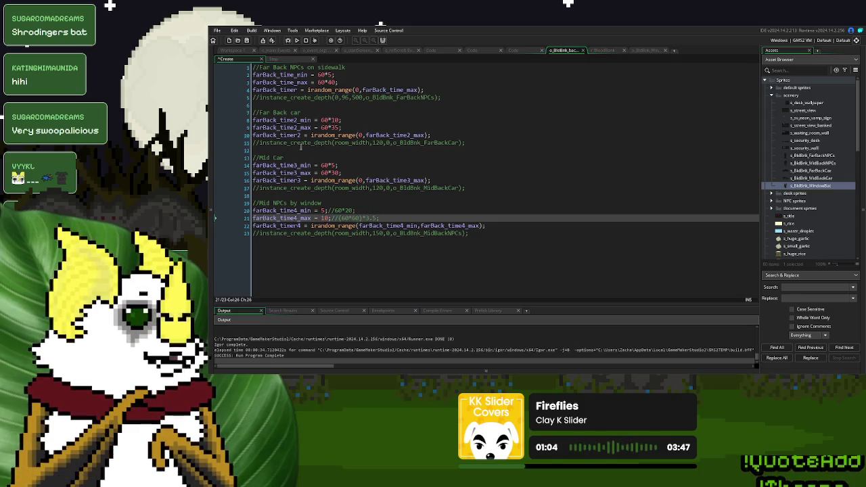
left_click(296, 41)
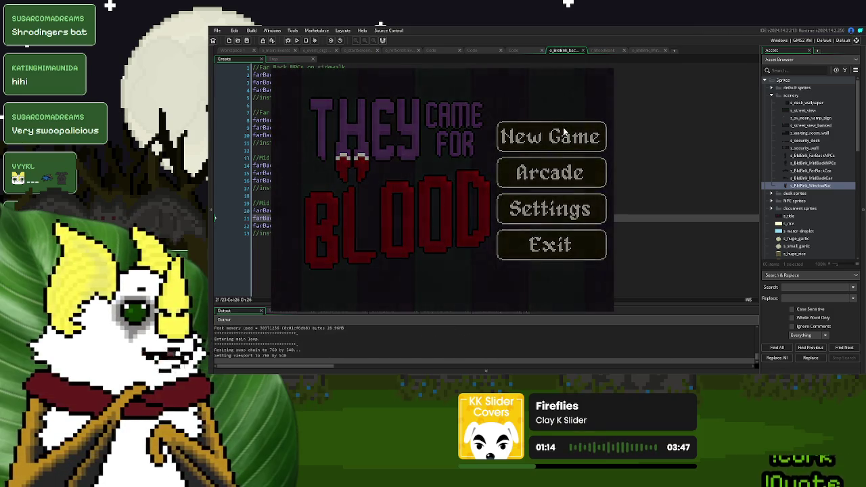
Start a New Game to reach the desk, close the game, and return to the window bat's Step code
left_click(564, 132)
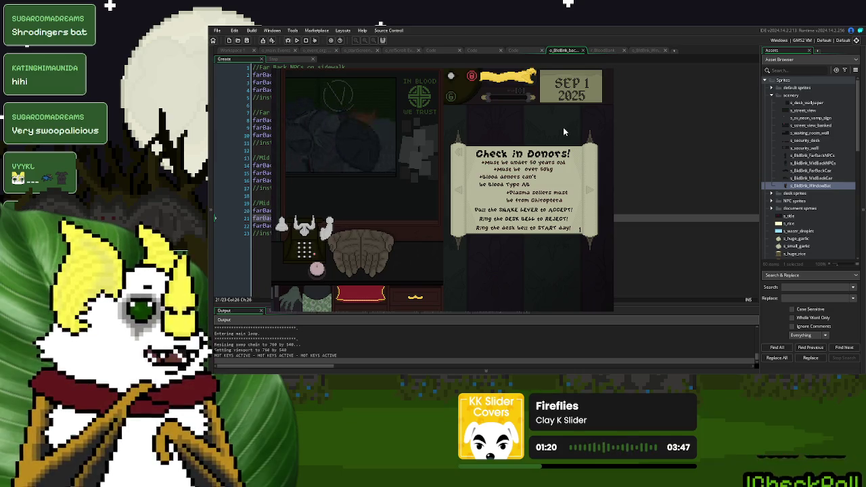
key("Escape")
left_click(647, 50)
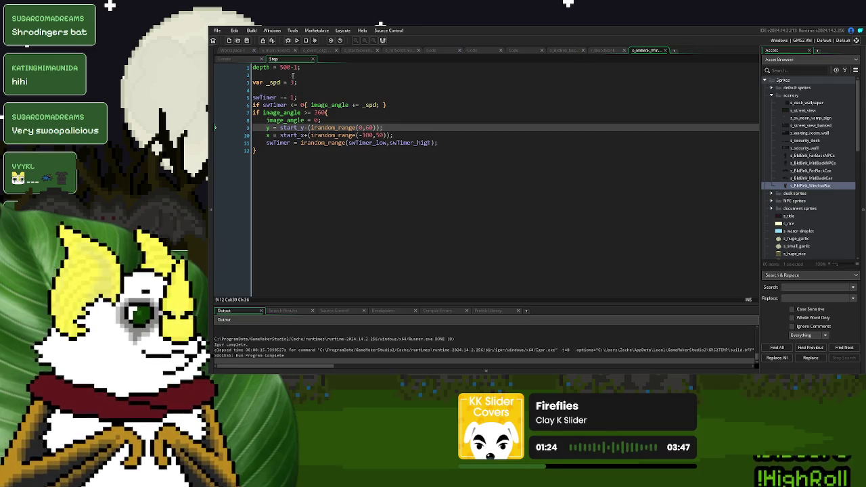
Set the window bat's depth to 500-50 in Step and Create, then test it in a New Game
left_click(296, 68)
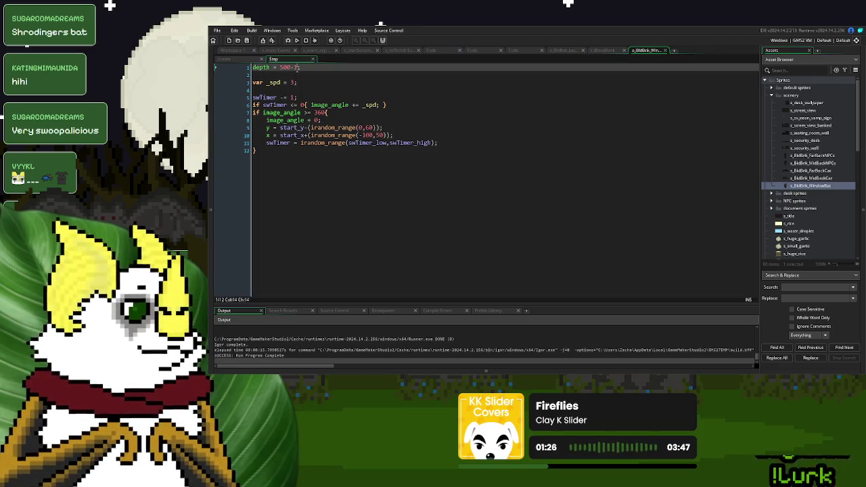
type("50")
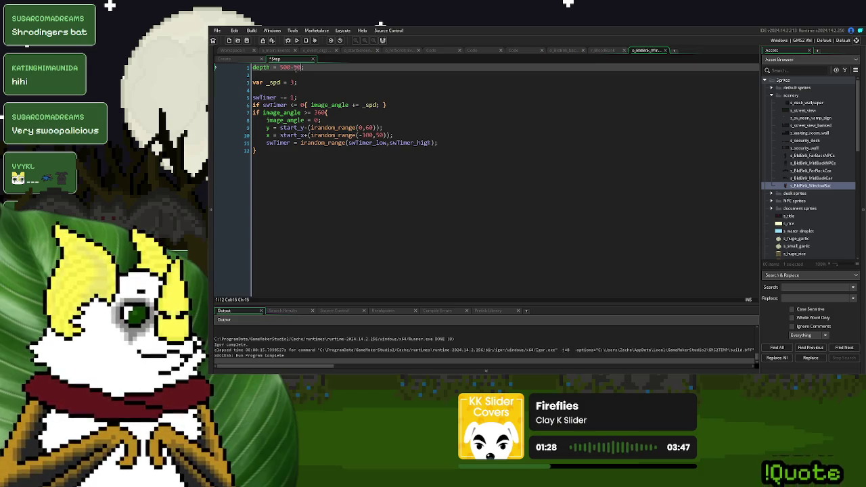
left_click(248, 61)
left_click(296, 68)
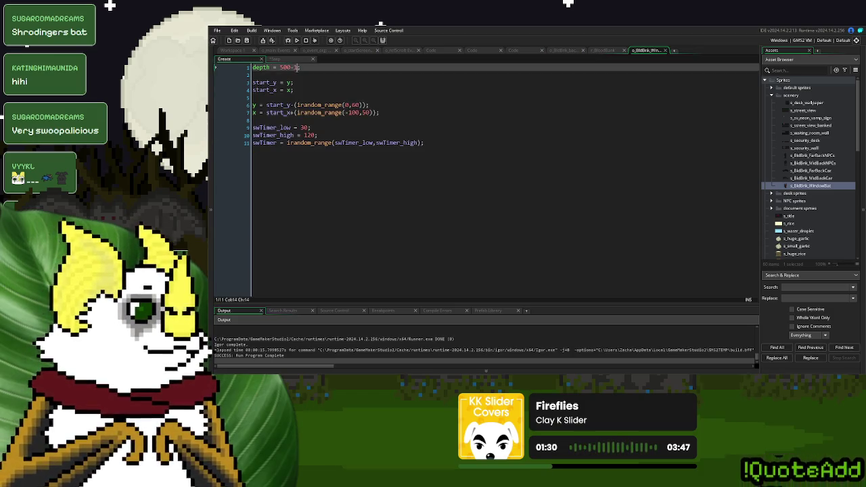
type("5")
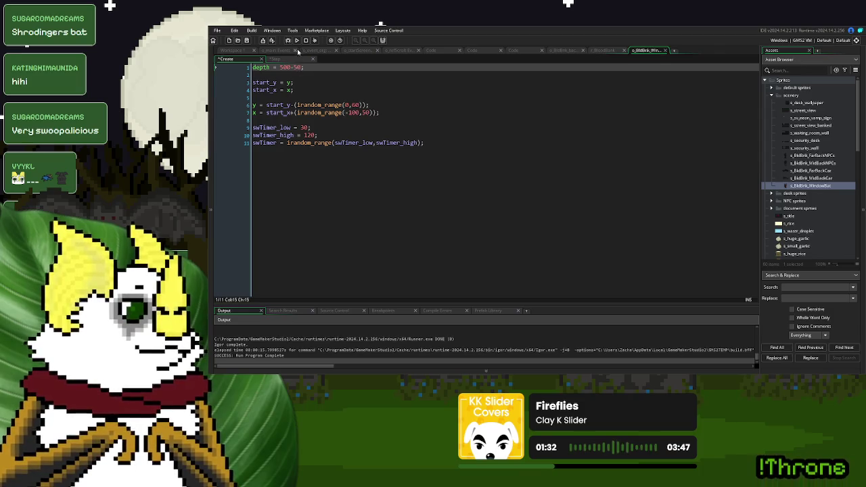
left_click(296, 40)
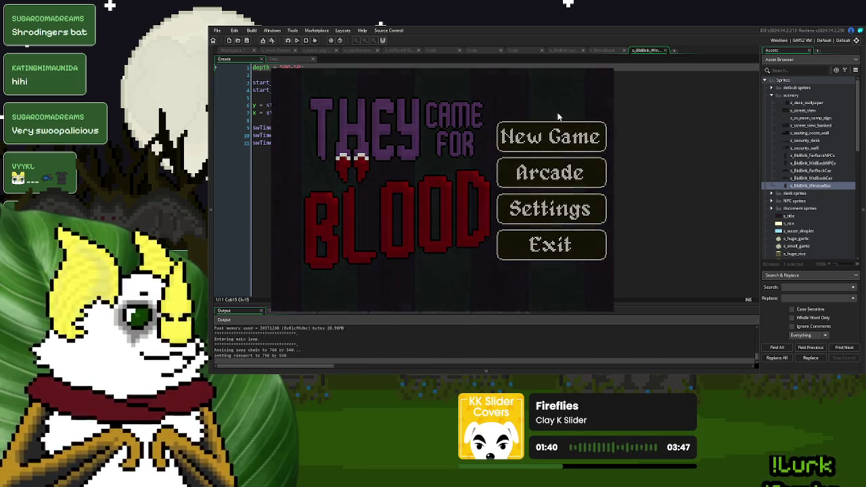
left_click(558, 114)
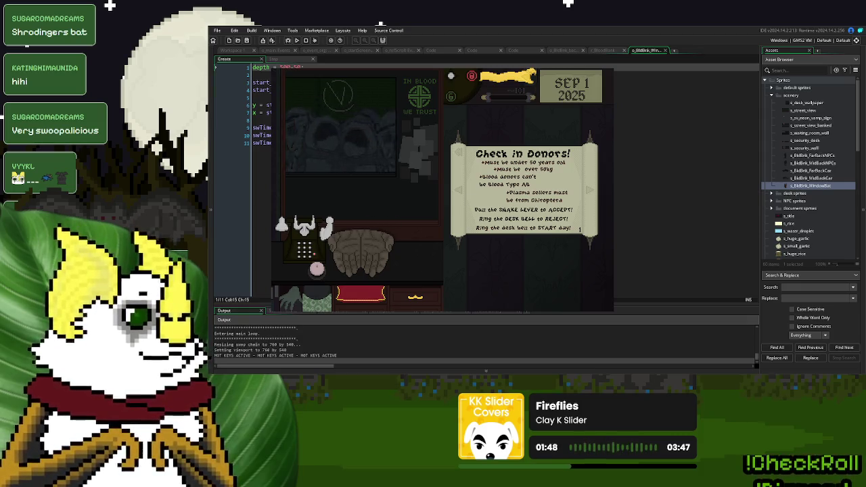
key("Escape")
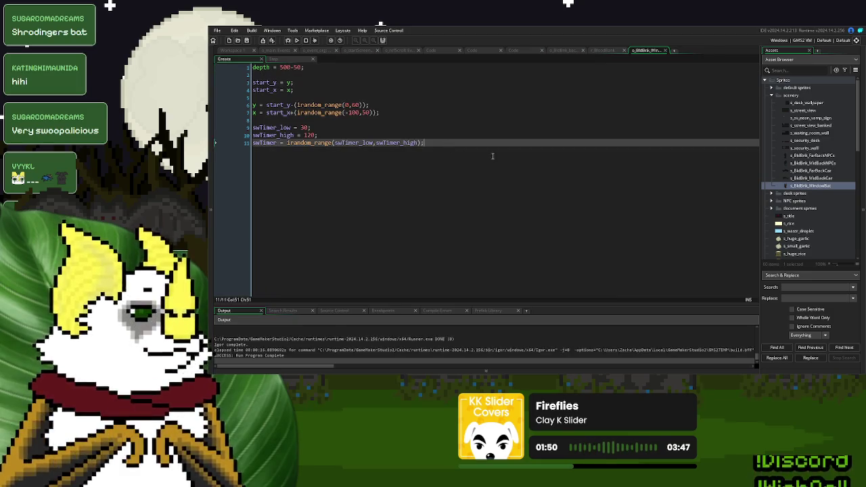
Undo the temporary spawn-timer changes and open the s_BldBnk_WindowBat frame in the image editor
left_click(527, 50)
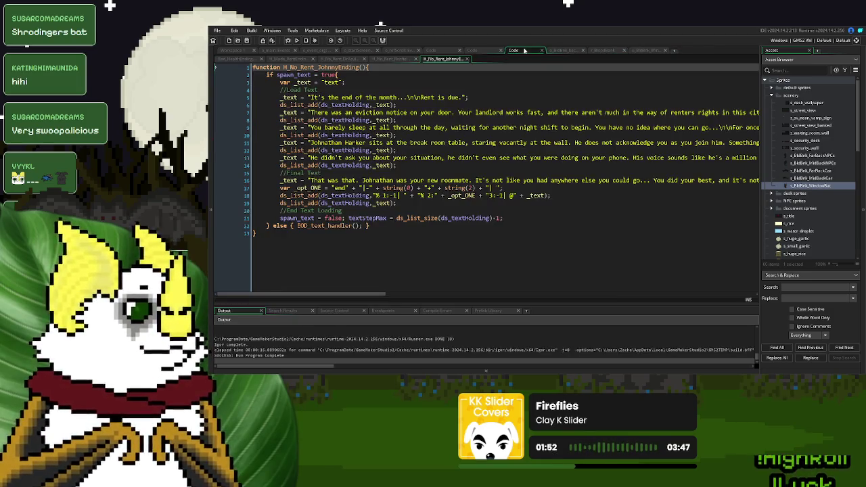
left_click(569, 50)
left_click(387, 180)
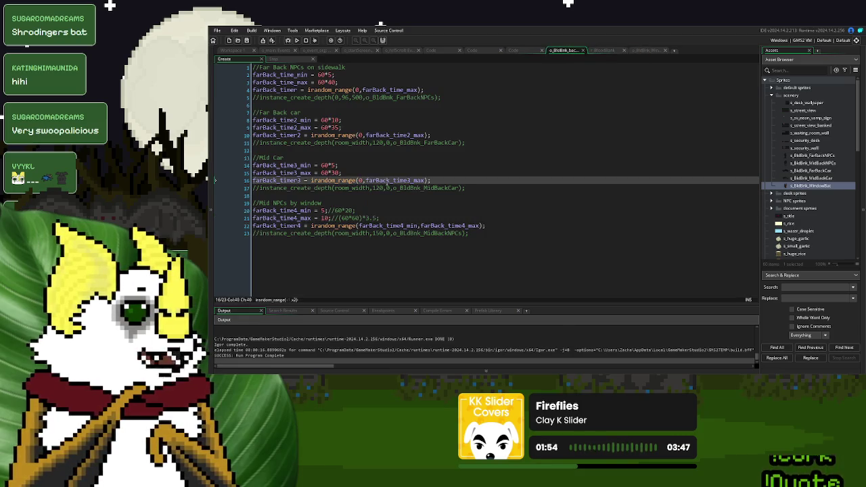
key("ctrl+z")
key("ctrl+z")
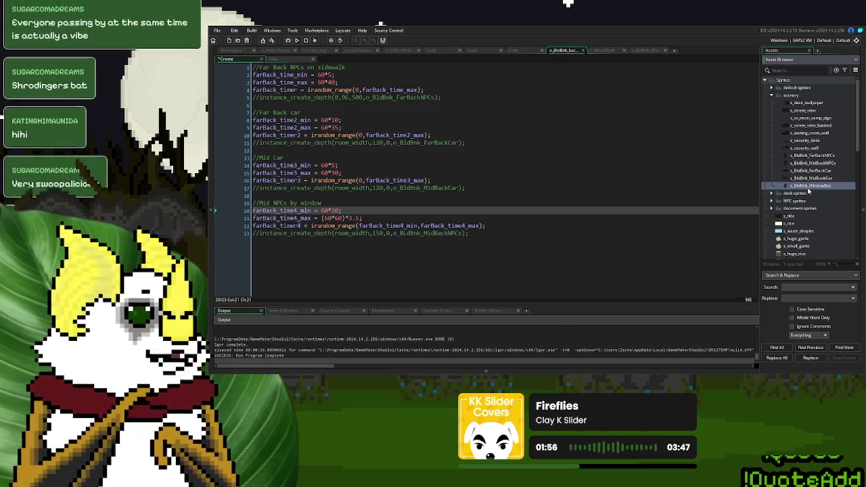
double_click(809, 187)
double_click(459, 260)
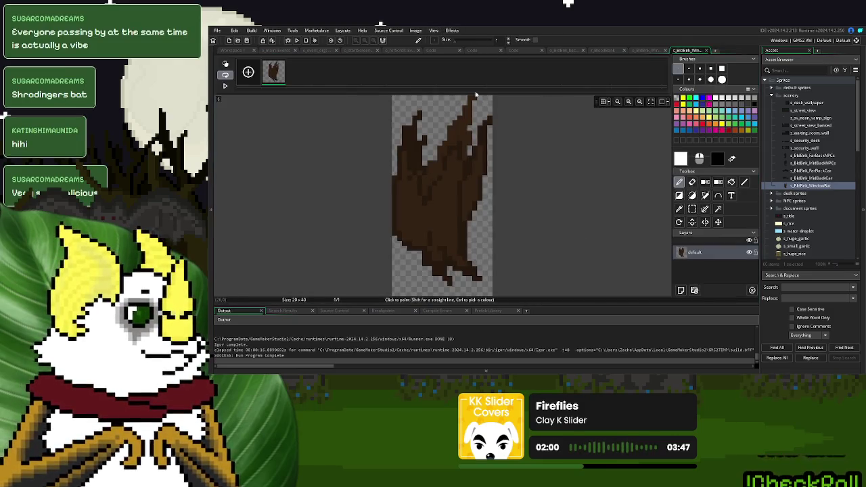
Pick the bat's brown, lower its saturation to 30, and fill the bat's body with it
left_click(692, 208)
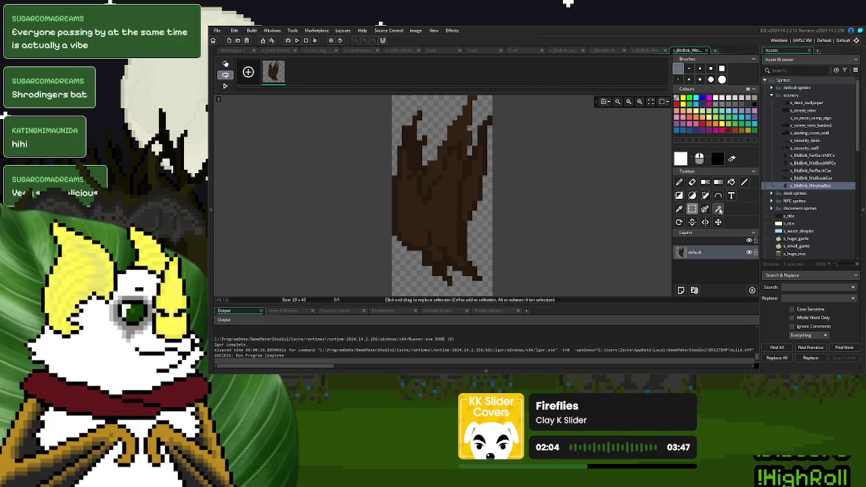
left_click(680, 182)
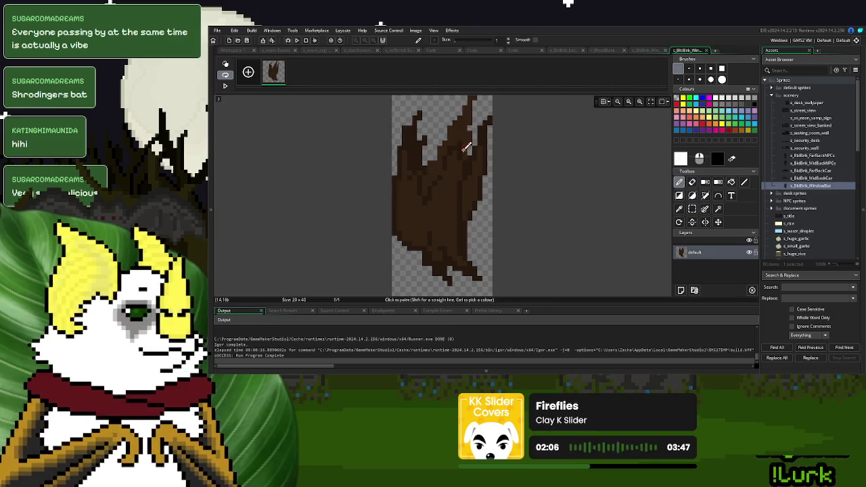
left_click(467, 128, "ctrl")
left_click(684, 161)
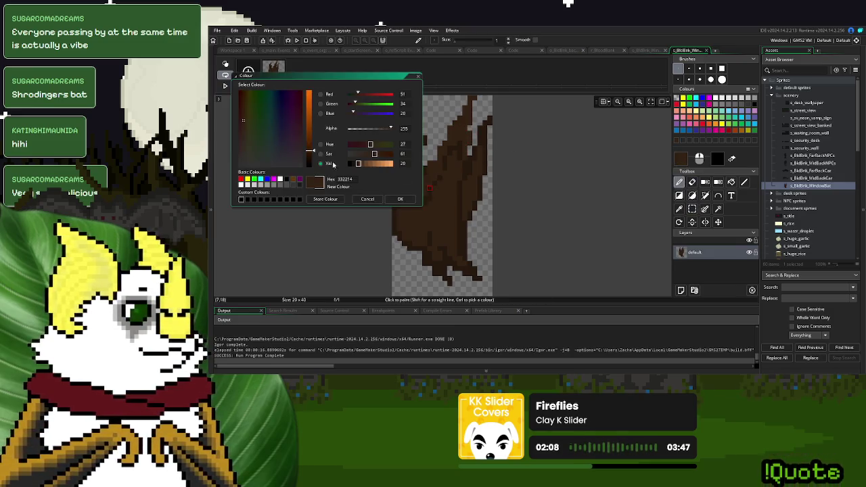
left_click(361, 155)
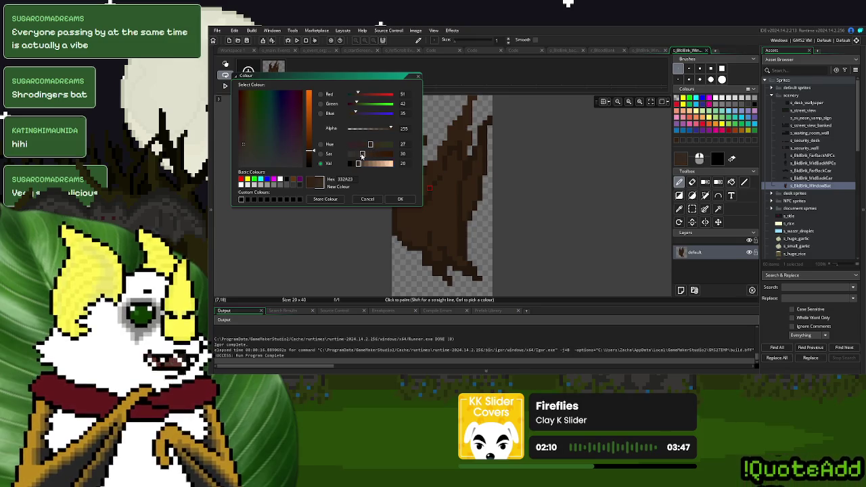
left_click(400, 199)
key("f")
left_click(440, 199)
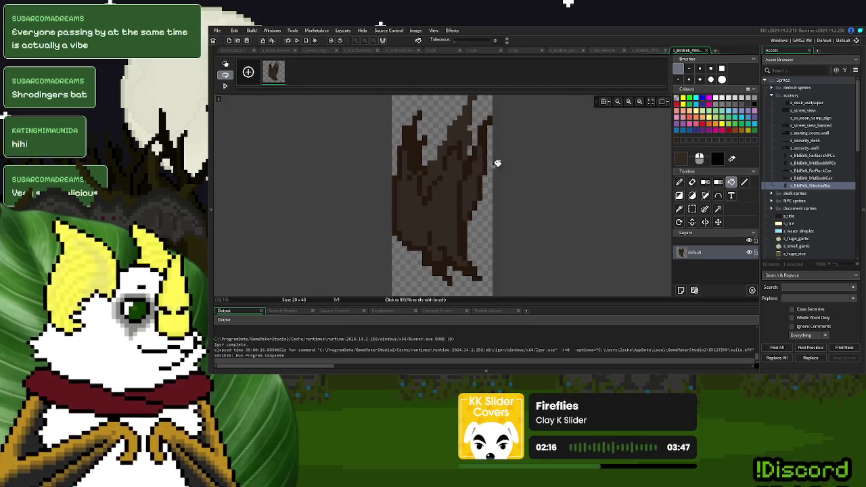
Lower the second brown's saturation to 30 and close the image editor
left_click(681, 160)
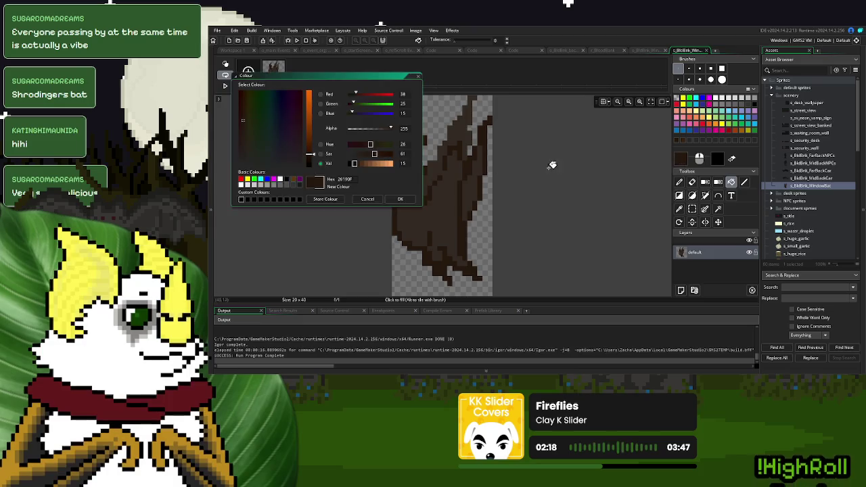
left_click_drag(373, 156, 362, 156)
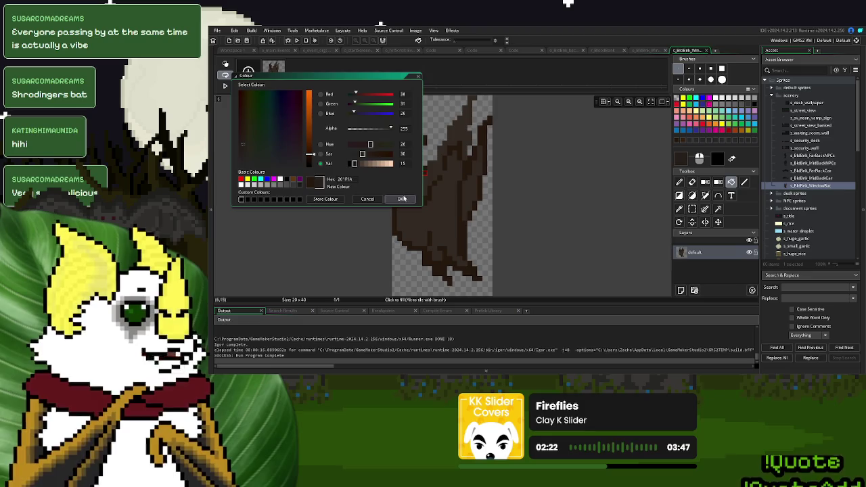
left_click(400, 199)
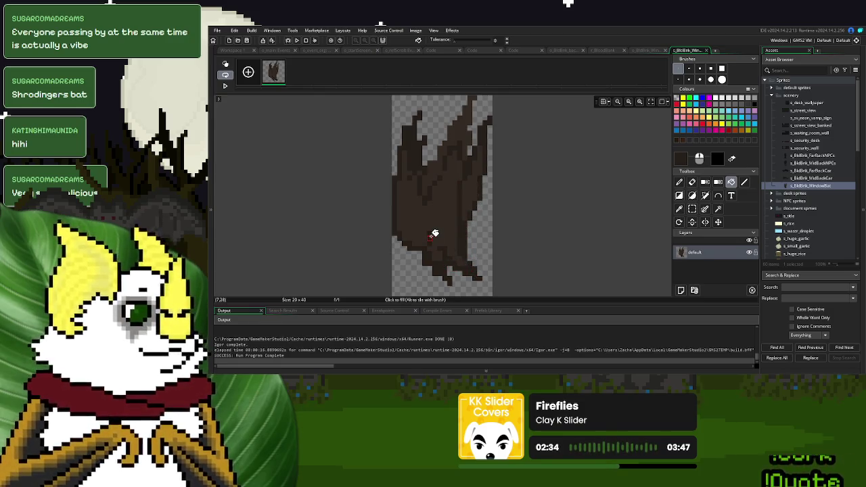
left_click(706, 50)
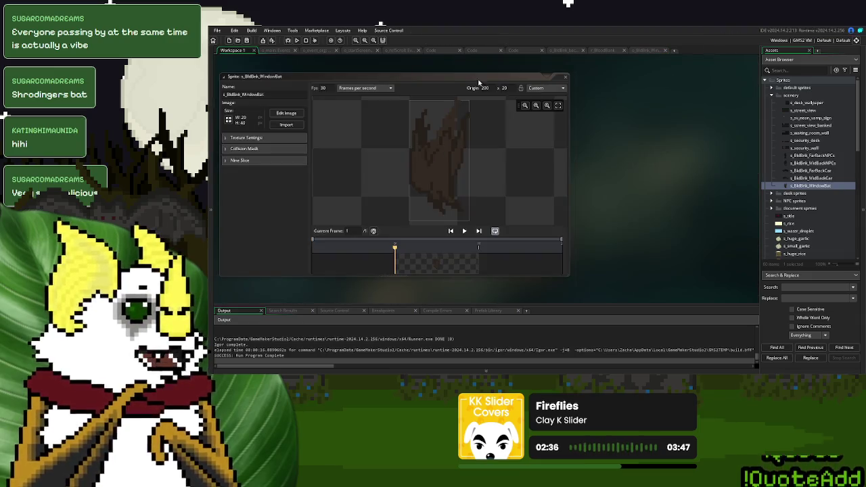
Play-test the recoloured bat through New Game, then return to the window bat's Create code
left_click(297, 40)
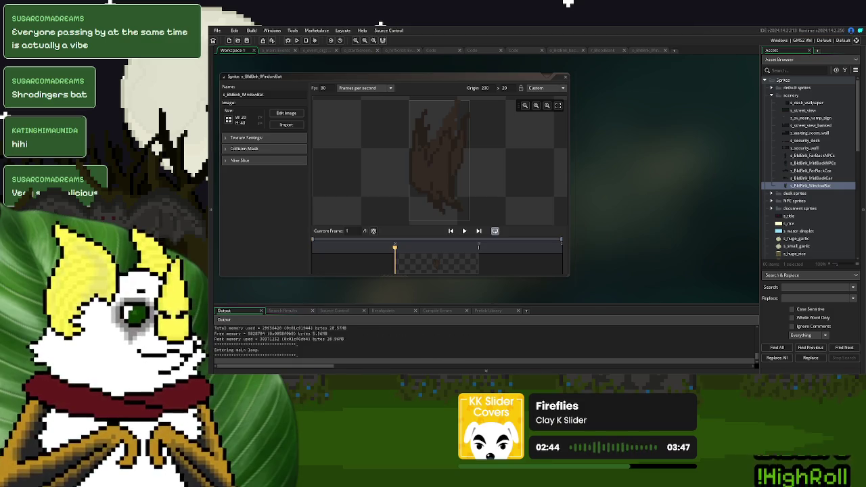
left_click(548, 119)
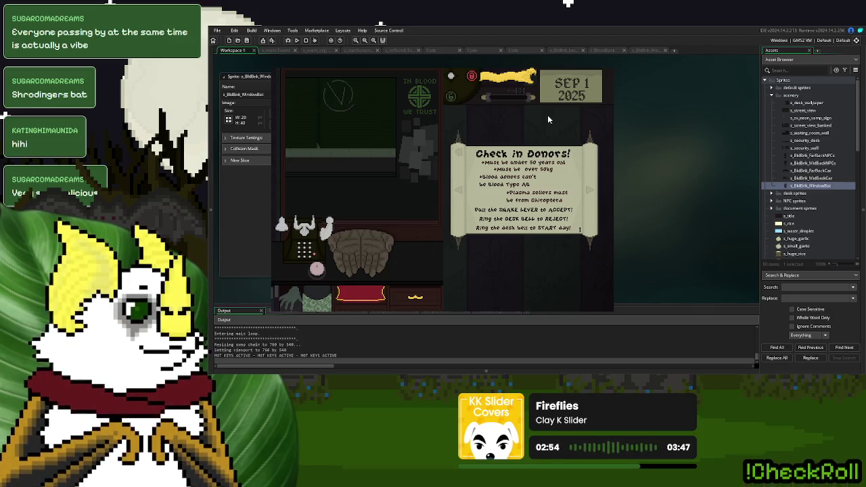
left_click(606, 72)
left_click(645, 52)
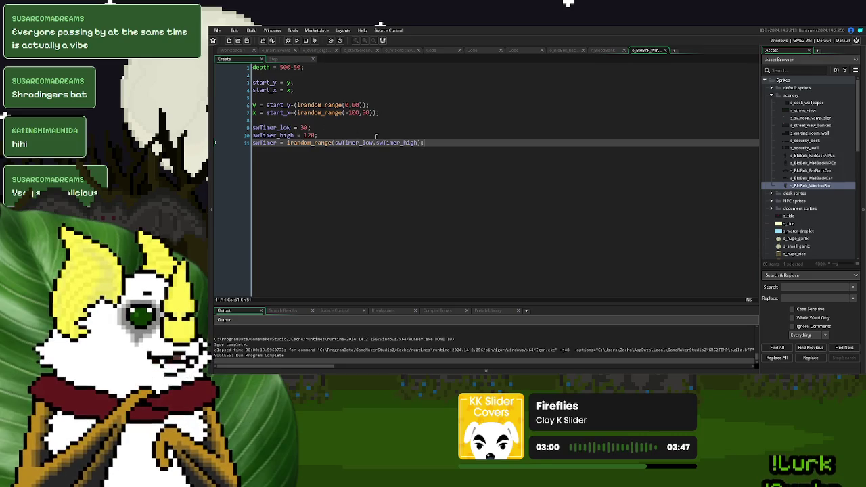
Add swDirection = choose("L","R"); to the Create code and select the swDirection name
key("Return")
key("Return")
type("swDire")
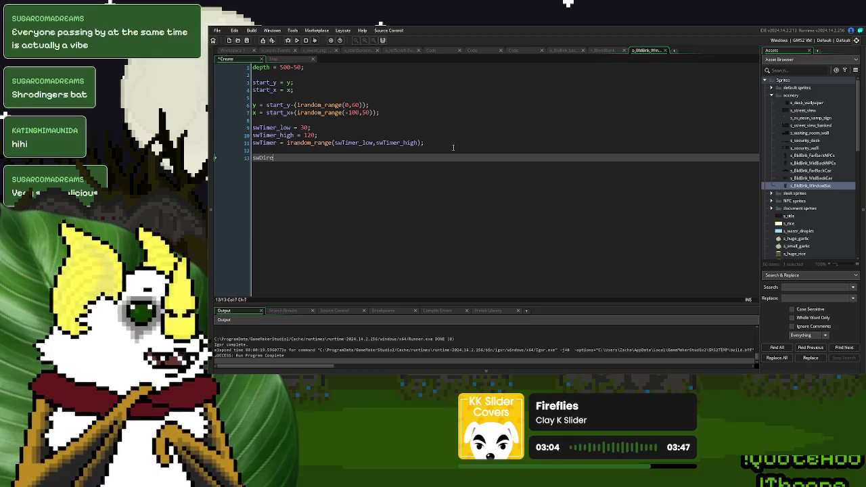
type("ction ")
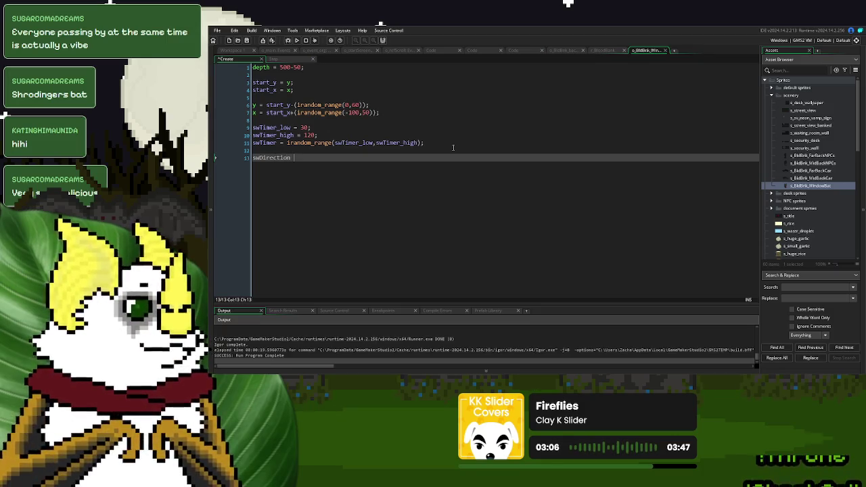
type("= choose(0,1")
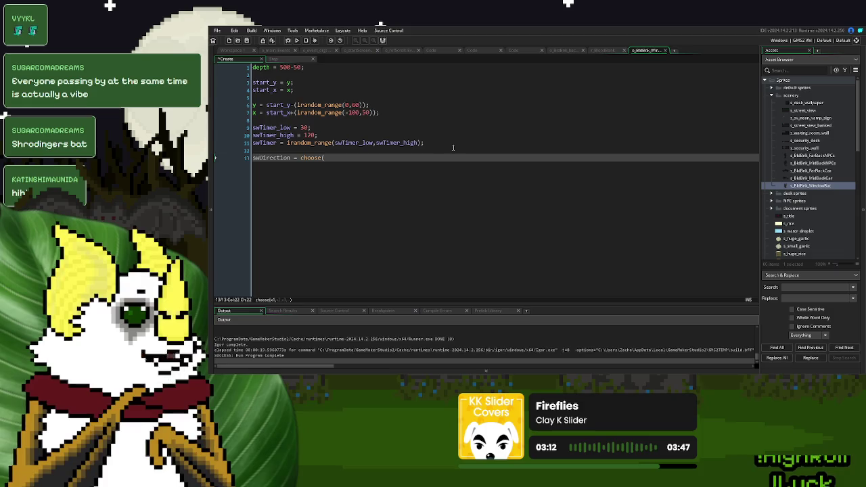
type("\"L\"")
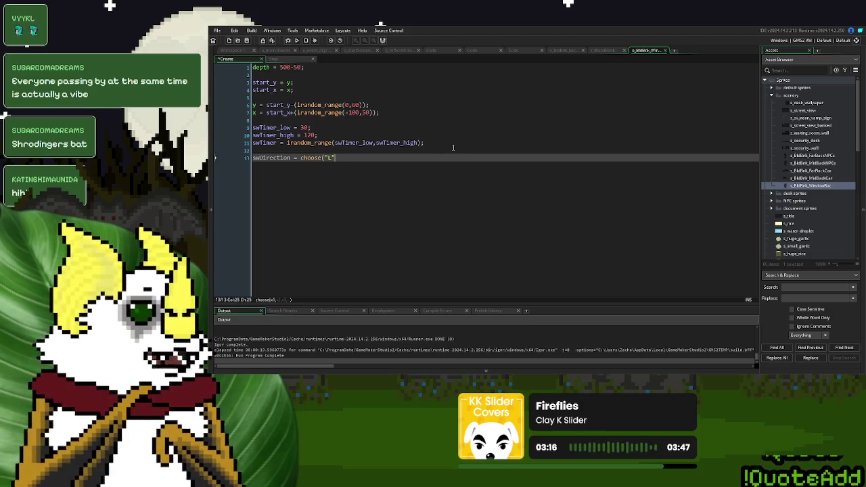
type(",\"R\");")
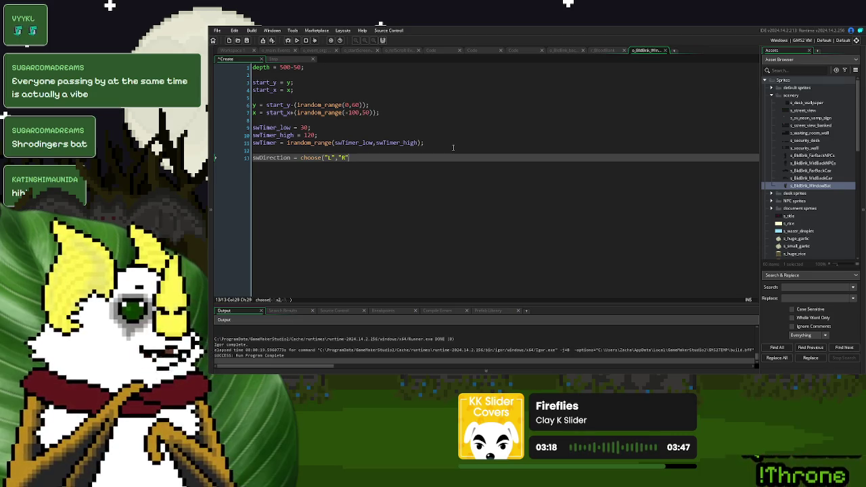
double_click(270, 158)
key("ctrl+c")
left_click(274, 59)
left_click(313, 135)
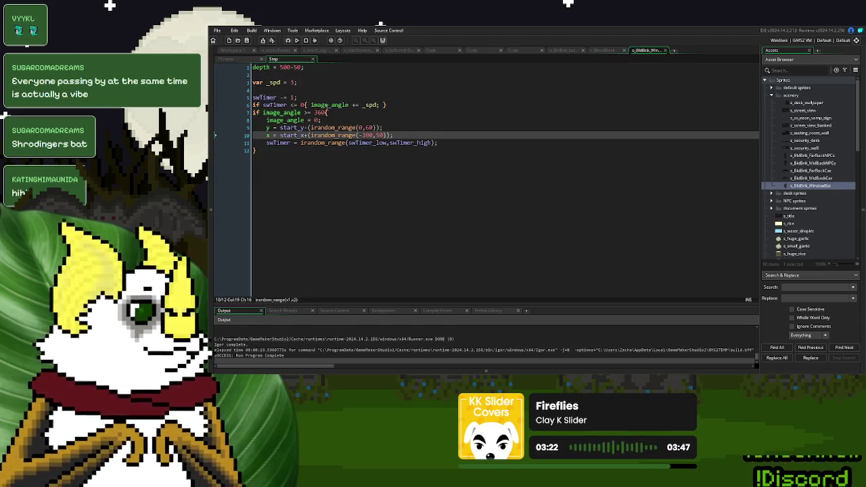
Add empty if swDirection = "L"{ } and if swDirection = "R"{ } blocks after the timer decrement
left_click(357, 98)
key("Return")
type("if")
key("ctrl+v")
type("=")
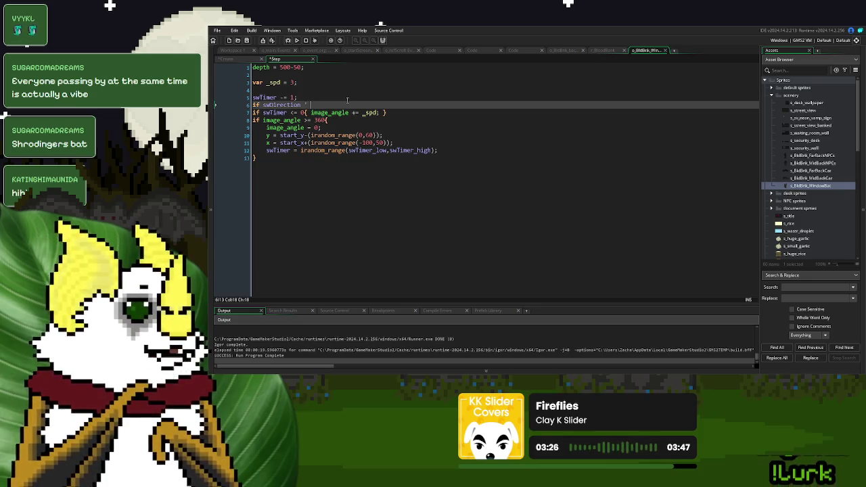
key("BackSpace")
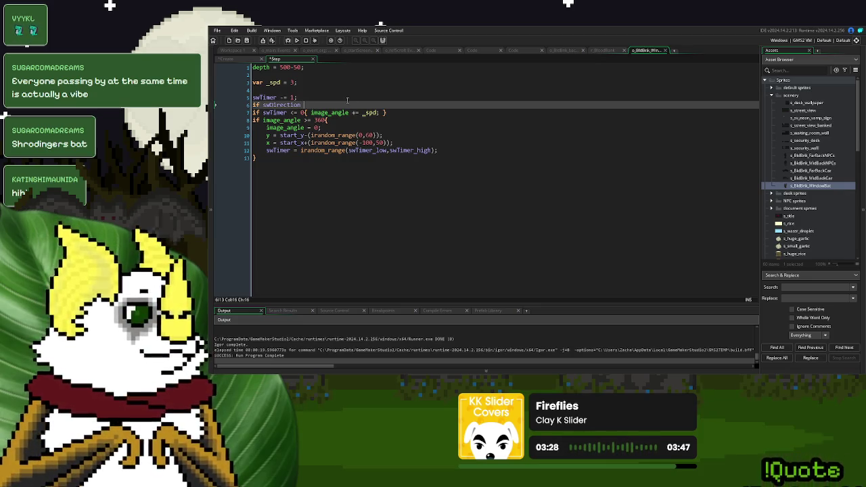
type("= \"")
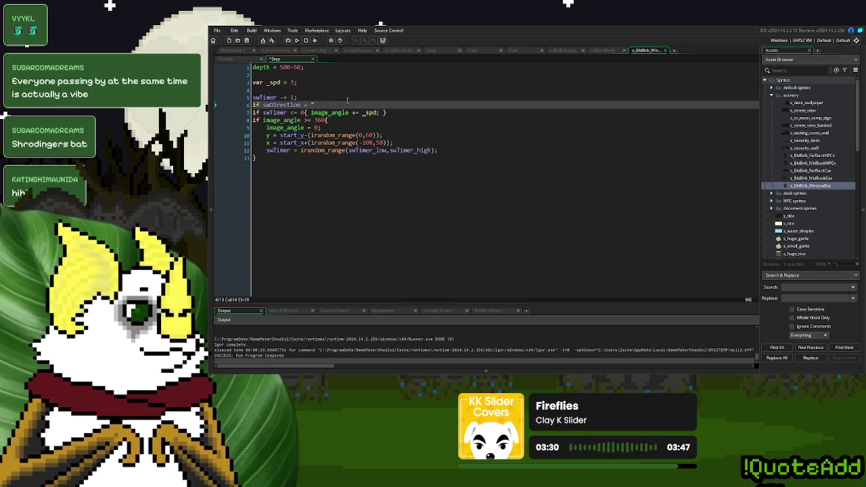
type("L\"{")
key("Return")
key("Return")
type("}")
key("Return")
type("if swDirection = \"R\"")
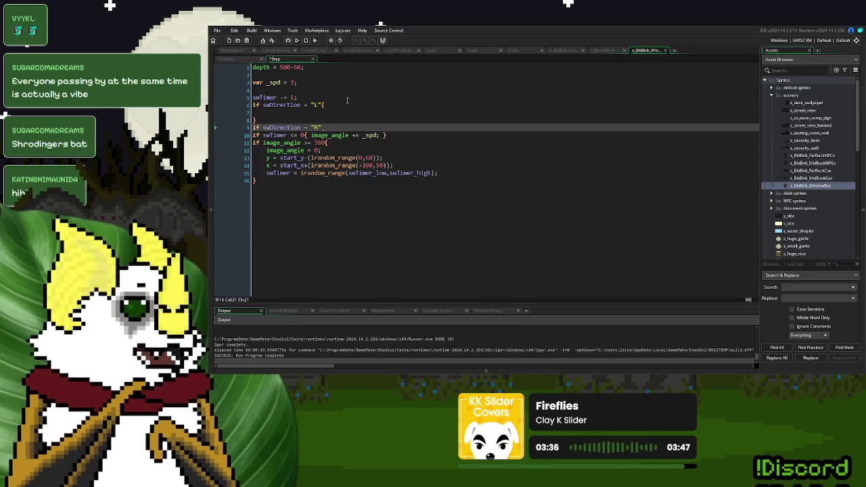
type("{")
key("Return")
key("Return")
type("}")
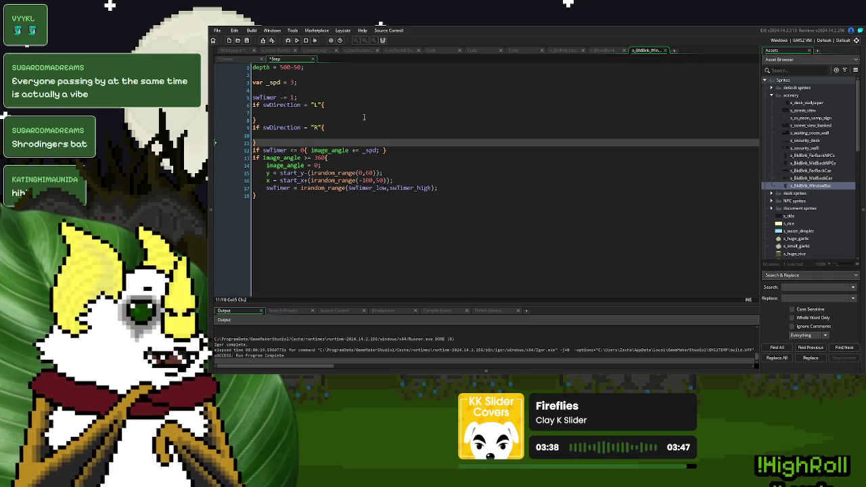
Try moving the rotation line into both blocks with a reversed sign for R, then undo it
left_click_drag(386, 150, 254, 152)
key("ctrl+x")
left_click(296, 113)
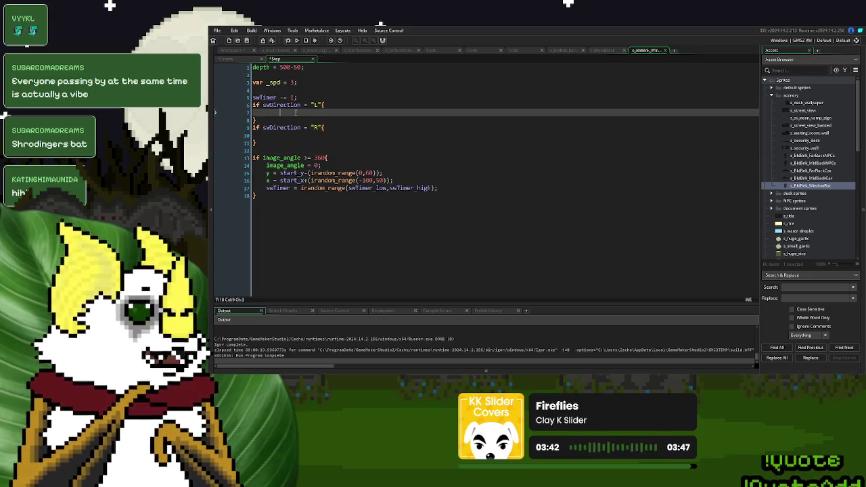
key("ctrl+v")
left_click(288, 135)
key("ctrl+v")
double_click(369, 135)
type("-")
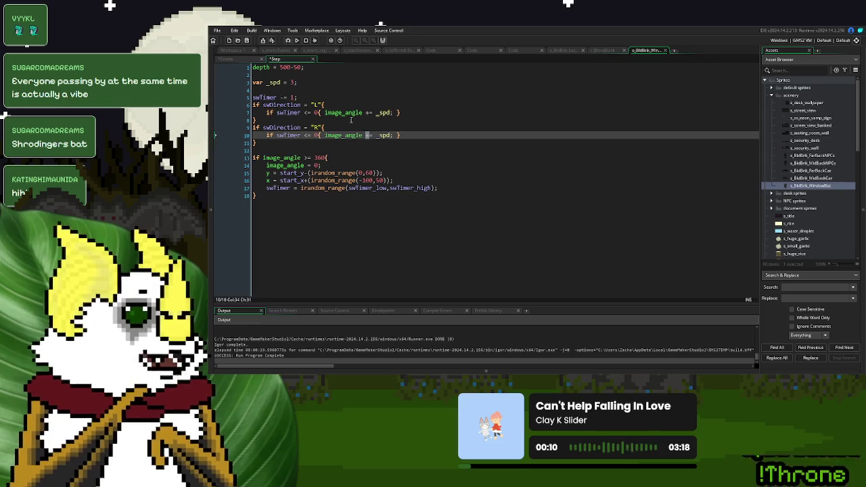
key("ctrl+z")
key("ctrl+z")
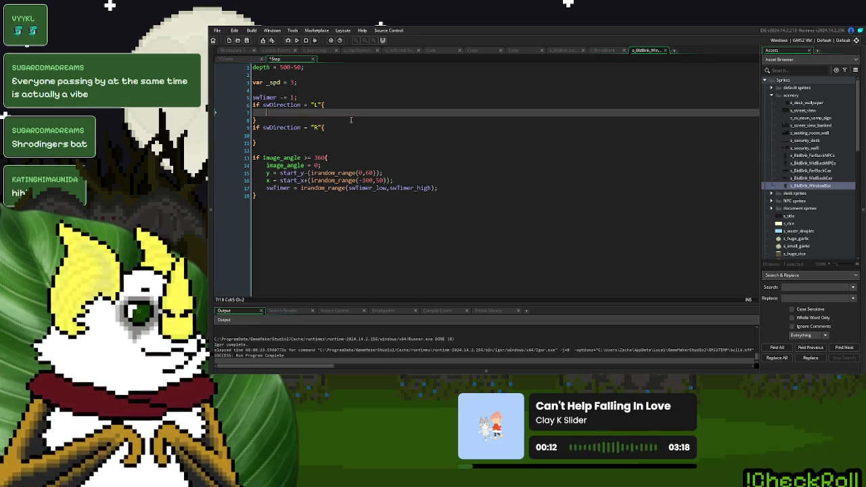
key("ctrl+z")
Give the R block image_xscale = -1; and image_yscale = -1;
left_click(346, 120)
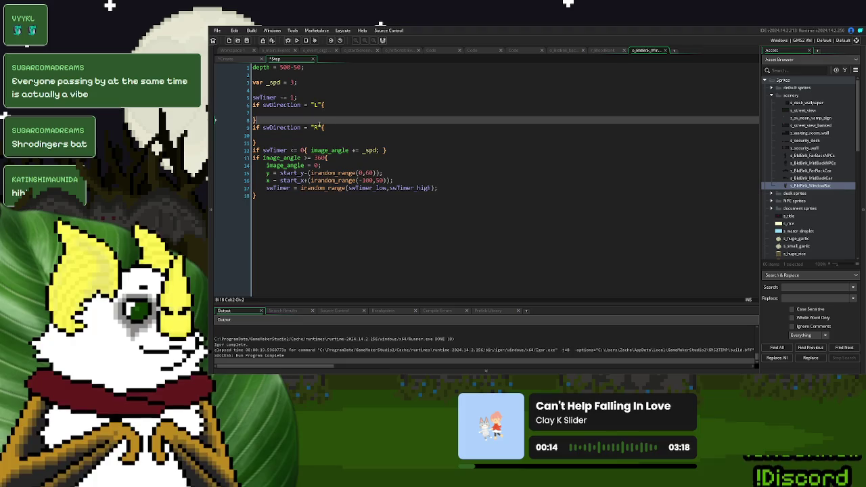
left_click(304, 111)
type("image")
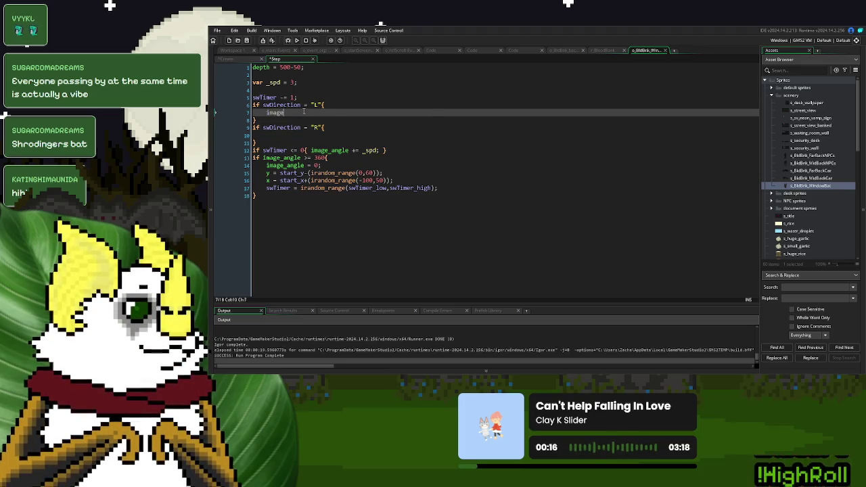
type("_xscale = -1")
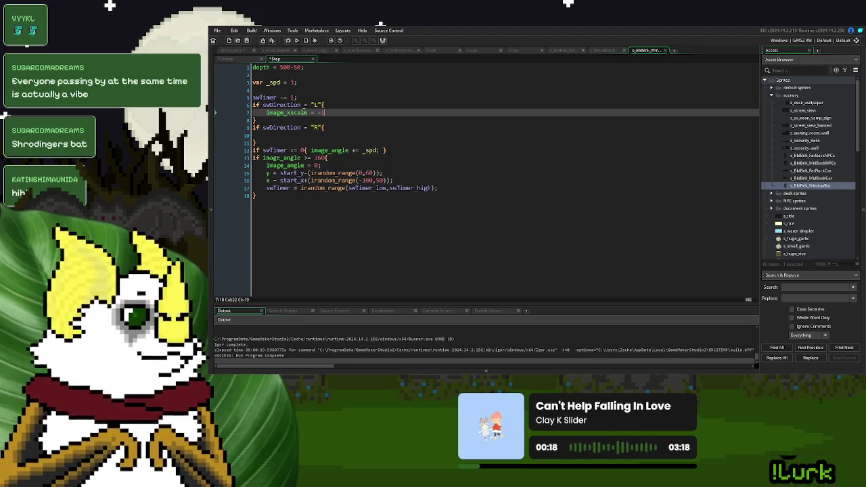
type(";")
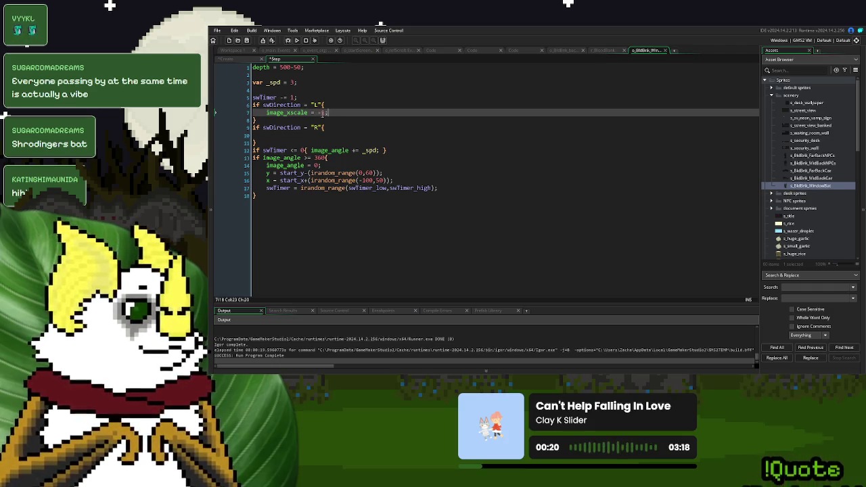
left_click_drag(330, 113, 266, 112)
key("ctrl+c")
left_click(268, 135)
key("ctrl+v")
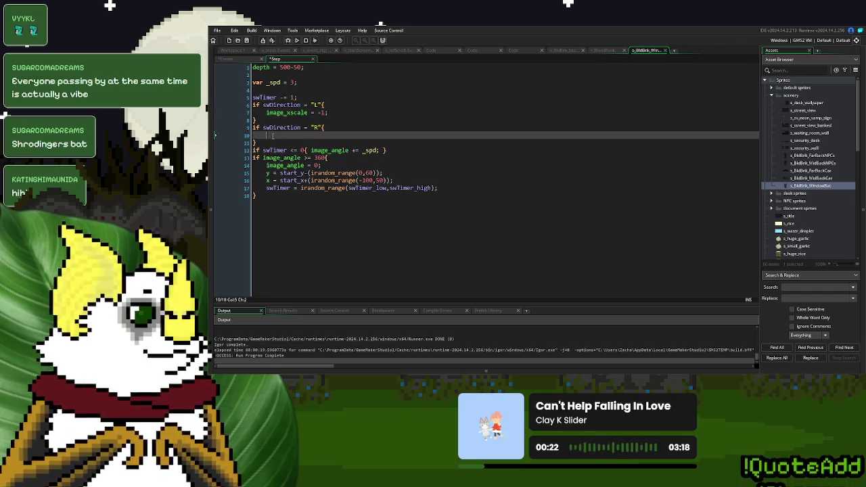
key("ctrl+v")
left_click(352, 135)
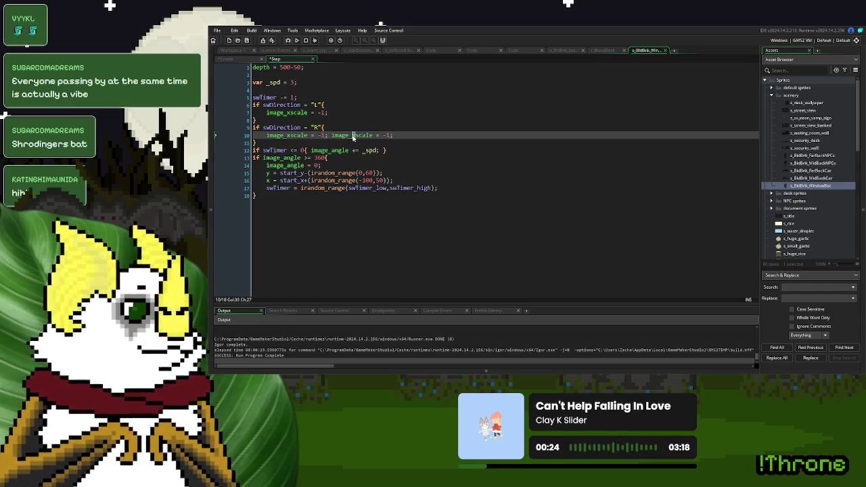
key("Delete")
type("y")
Give the L block image_xscale = 1; and image_yscale = 1;
left_click(330, 112)
key("ctrl+v")
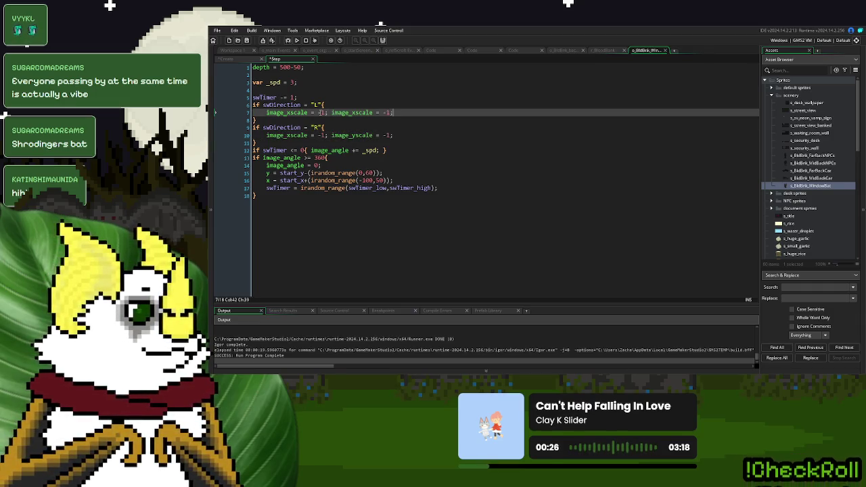
key("BackSpace")
key("End")
key("Left")
key("Left")
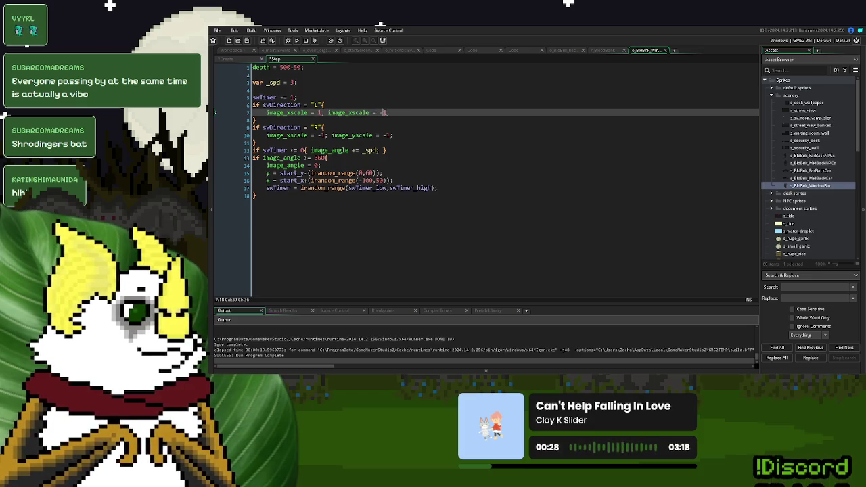
key("BackSpace")
left_click(349, 113)
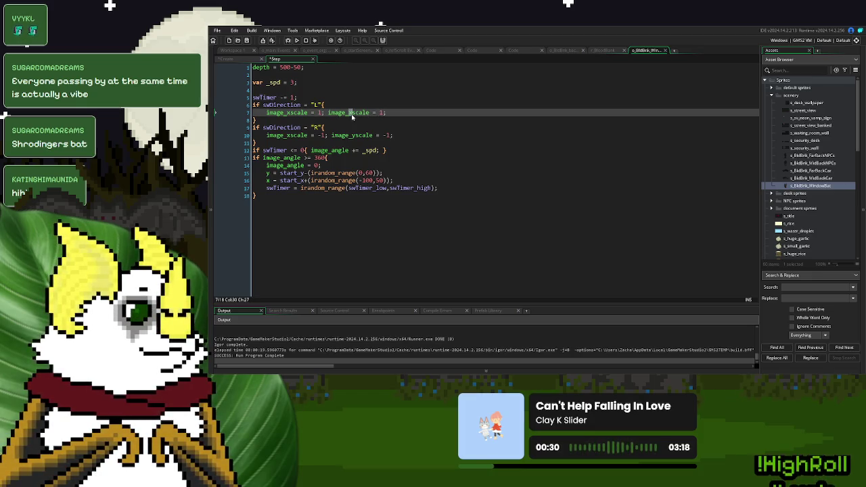
key("BackSpace")
type("y")
key("Down")
key("Down")
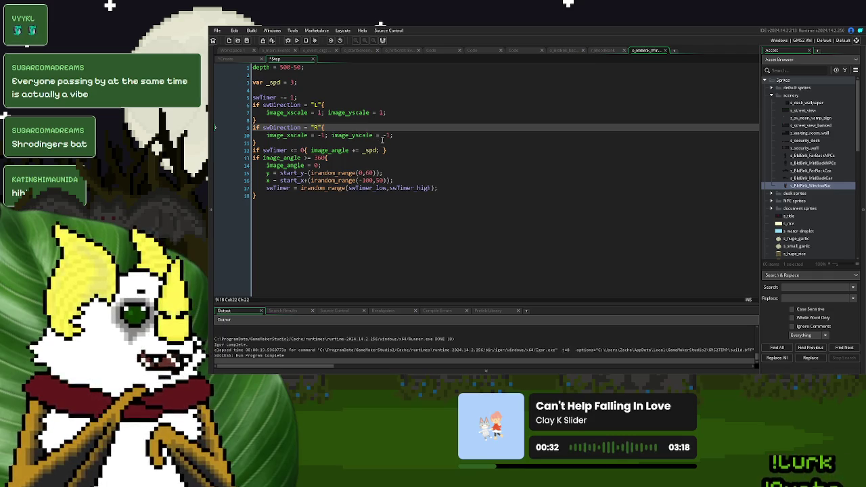
Copy the choose("L","R") direction line into the full-turn reset block and run the game
left_click(225, 59)
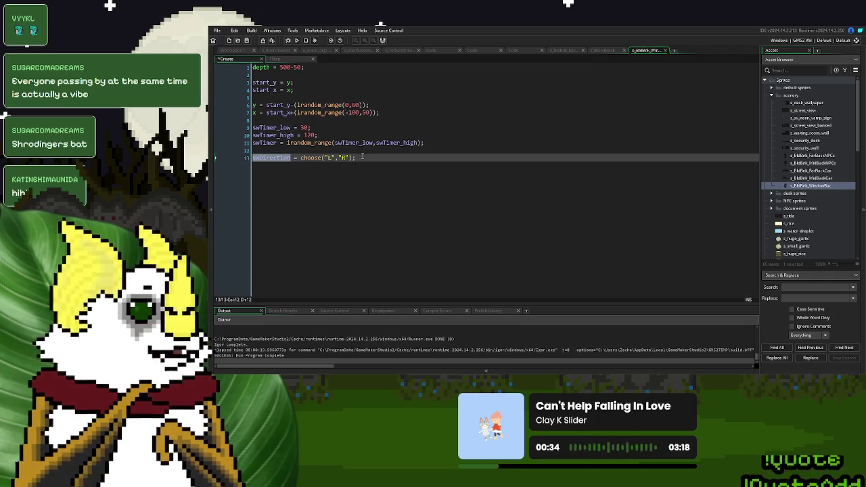
left_click_drag(357, 157, 246, 157)
left_click(274, 59)
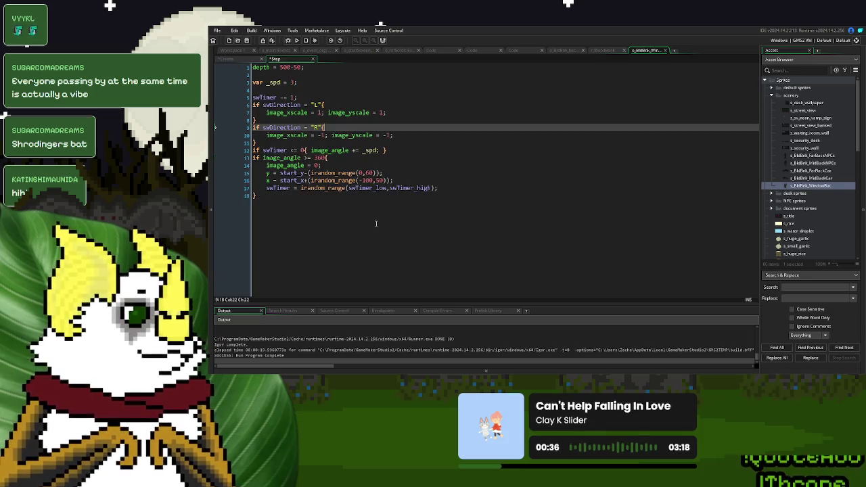
left_click(447, 190)
key("Return")
key("ctrl+v")
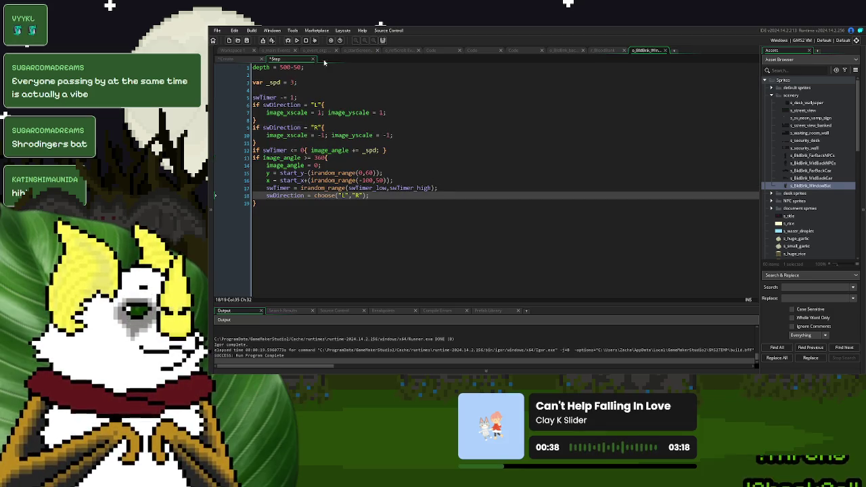
key("F5")
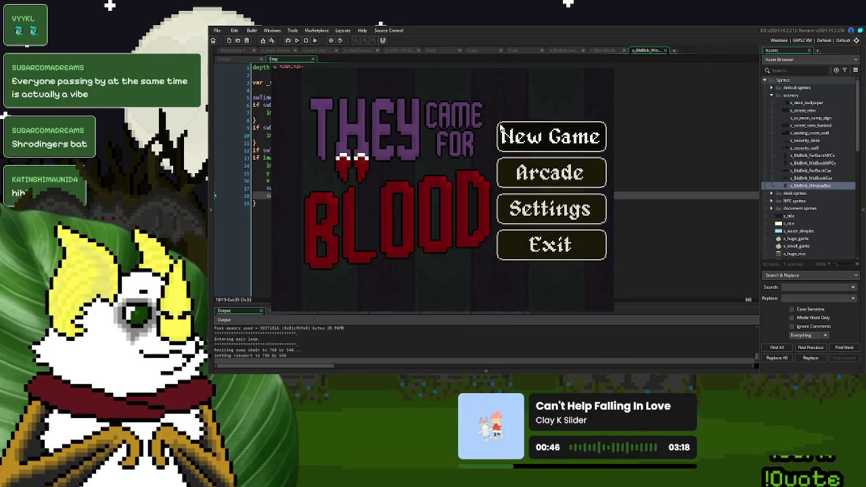
key("Return")
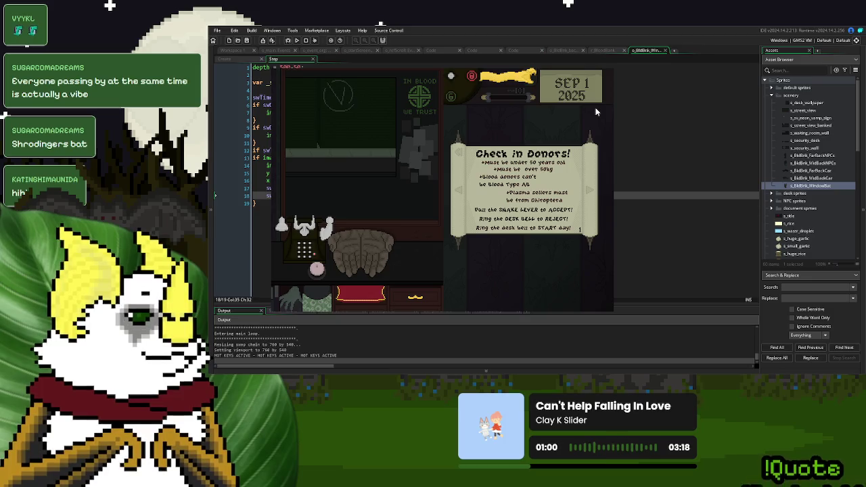
left_click(610, 70)
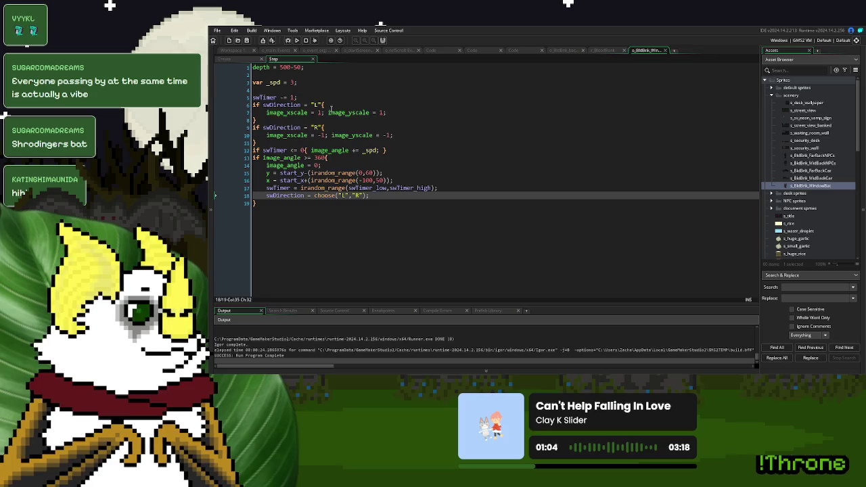
Comment out the image_yscale lines in both direction blocks and test-run a new game
left_click(329, 111)
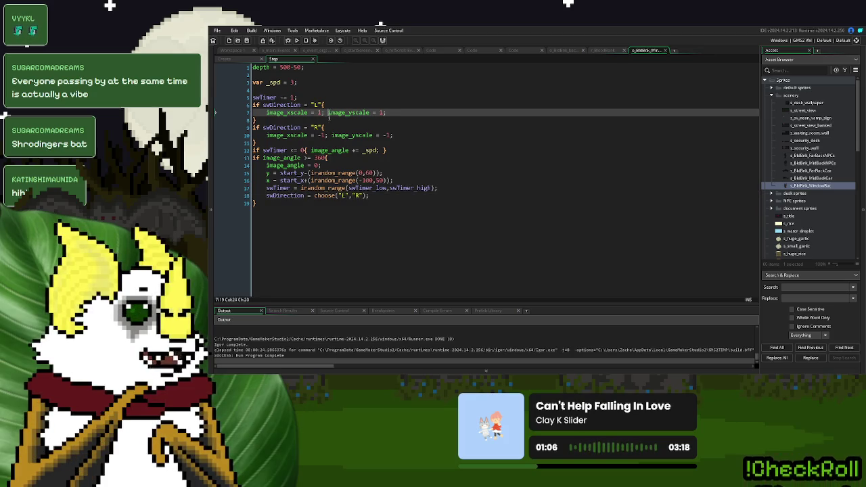
type("//")
left_click(331, 135)
type("//")
left_click(298, 42)
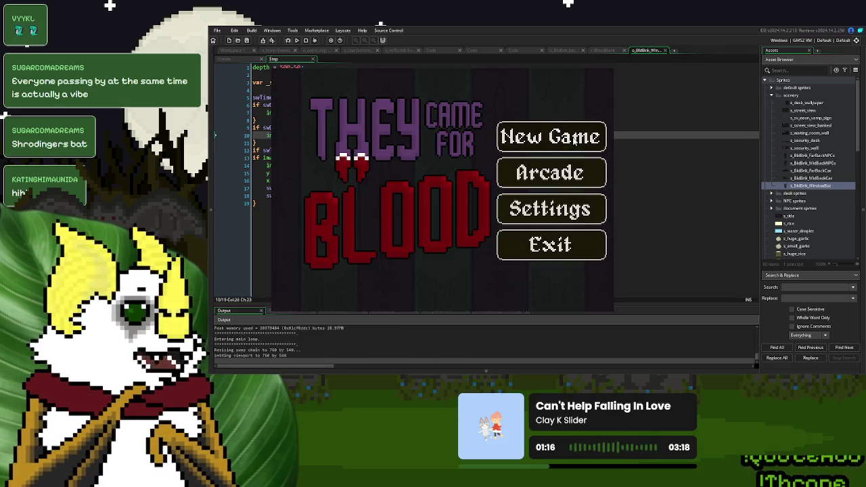
left_click(574, 137)
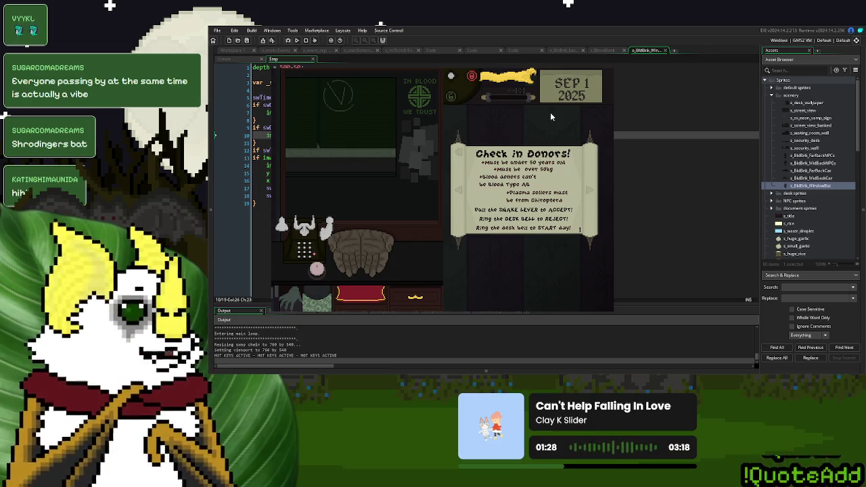
left_click(604, 72)
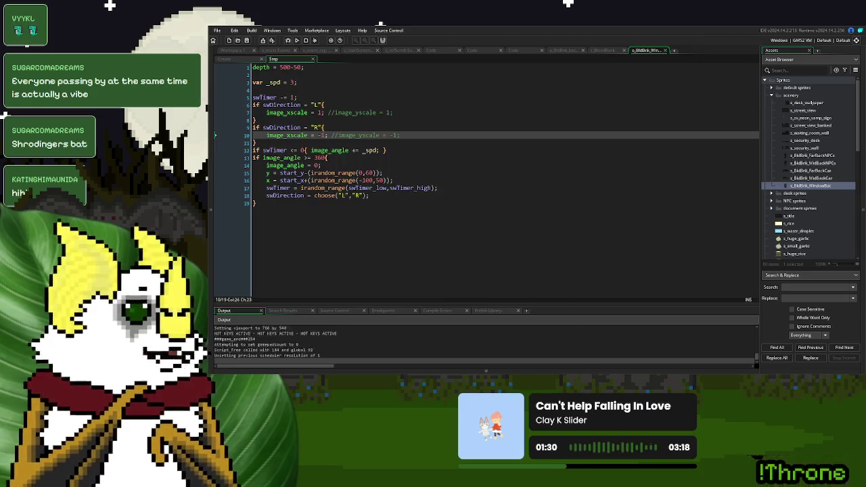
Force the reset direction to "R" by inserting "R";// before choose, then test-run
left_click(314, 195)
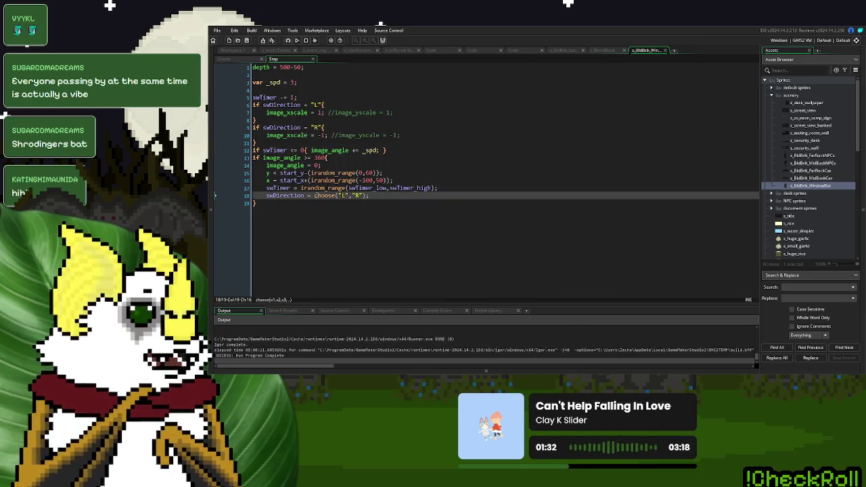
type("\"R\";//")
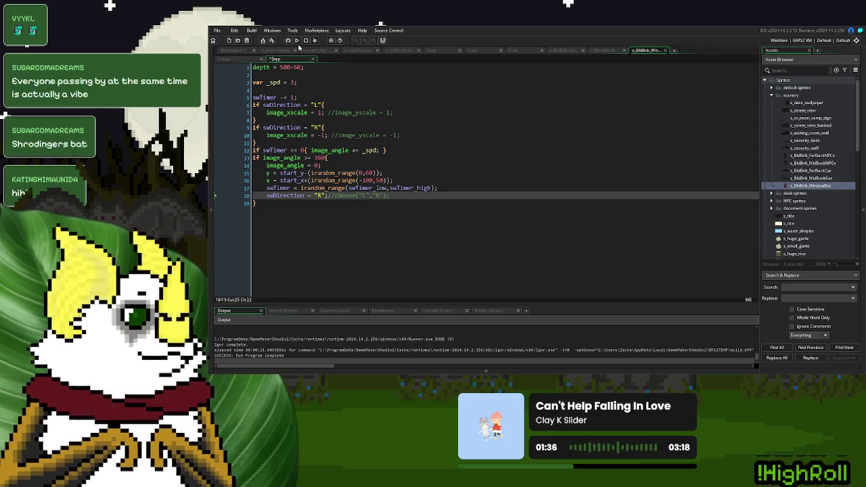
left_click(296, 41)
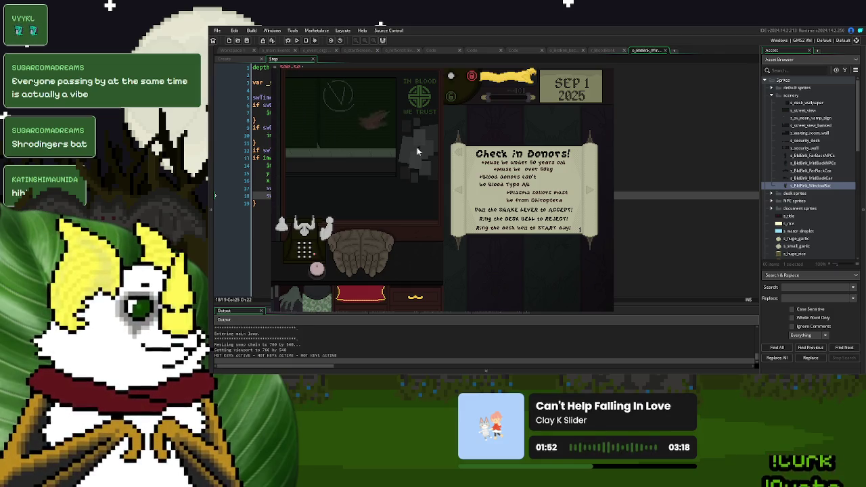
key("Escape")
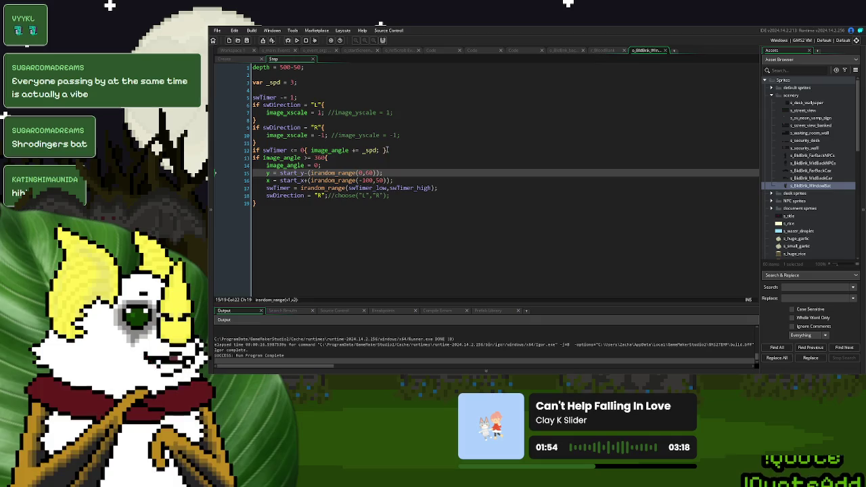
Move the swTimer check into both direction branches and add var _reset = false;
left_click(239, 150)
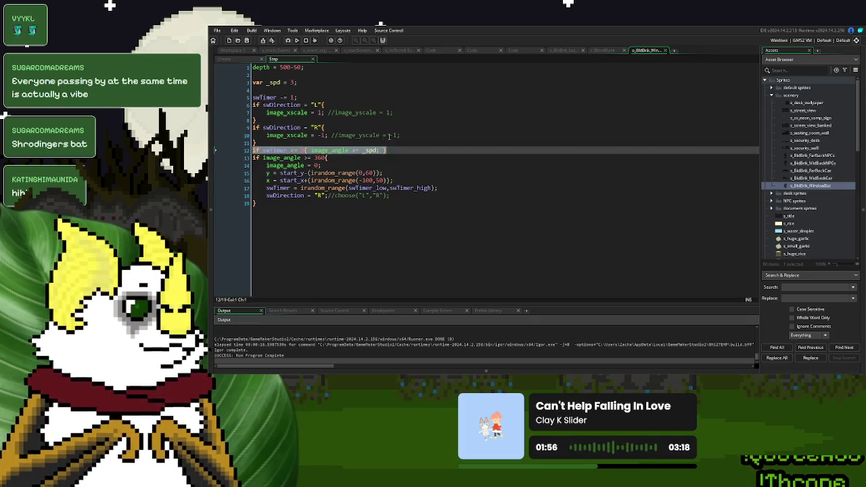
key("Delete")
left_click(404, 134)
key("ctrl+z")
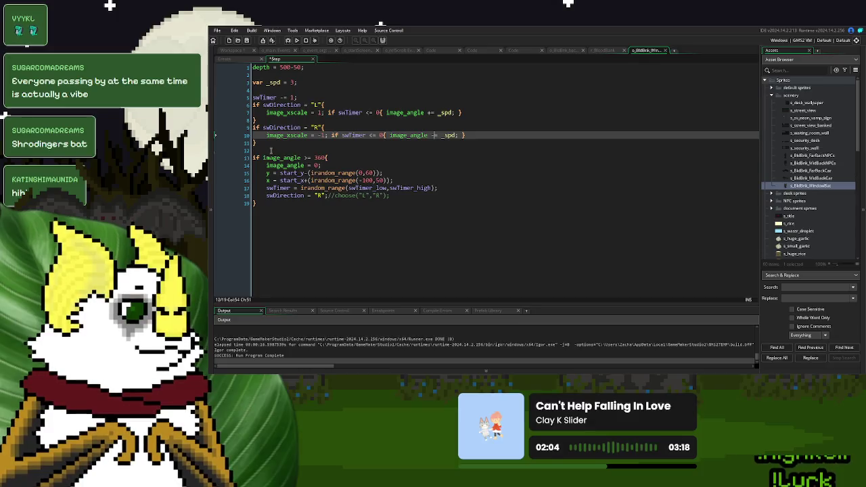
left_click(271, 150)
key("Return")
key("Return")
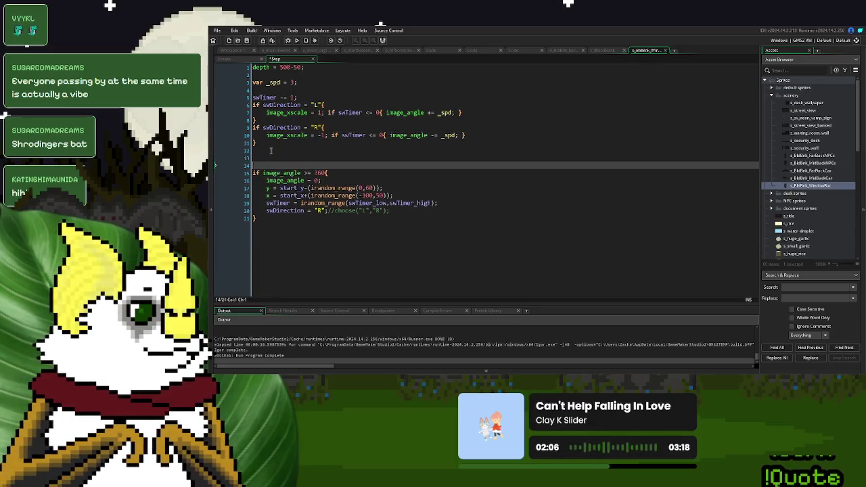
key("Up")
type("var _reset = false")
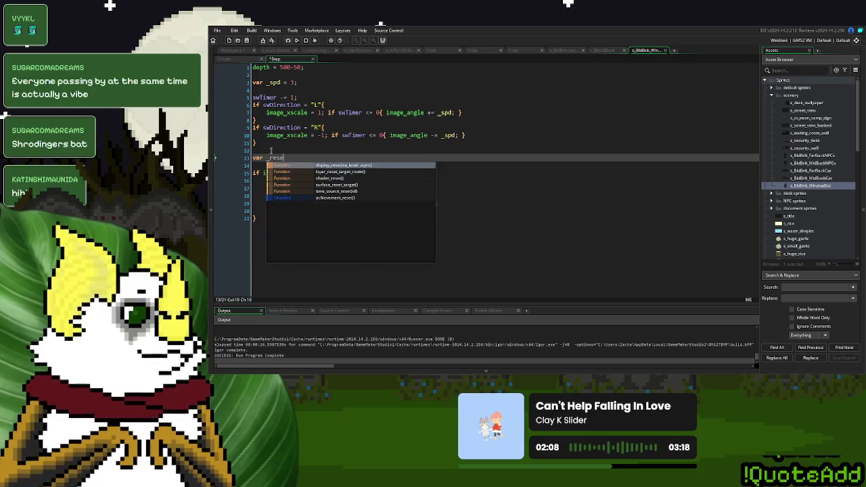
type(";")
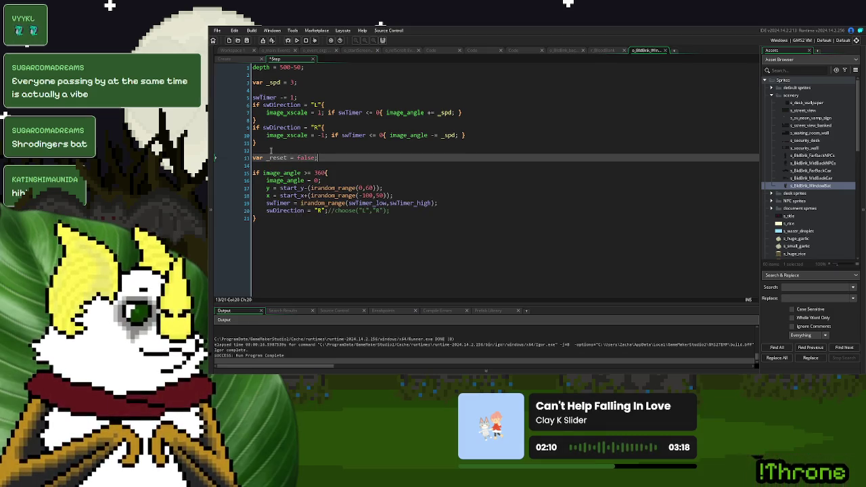
Add a 360° full-turn check setting _reset = true, plus an if image_angle <= -360 check
left_click_drag(327, 173, 252, 173)
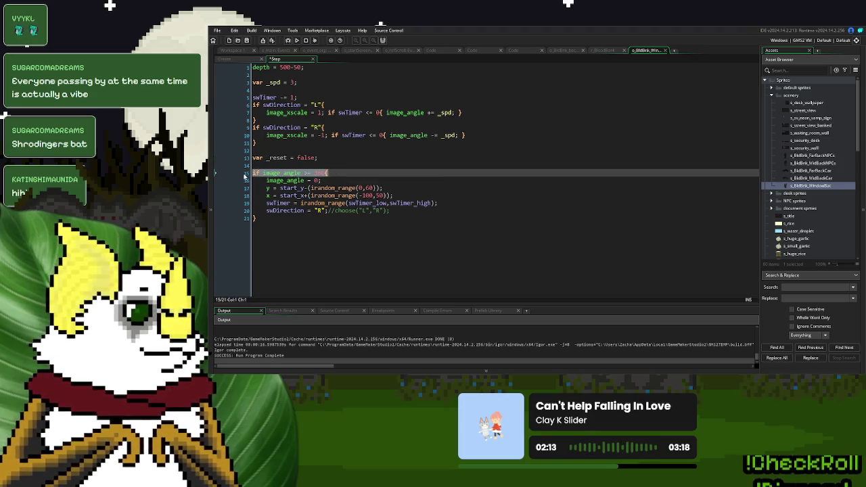
key("ctrl+c")
left_click(326, 158)
key("Return")
key("ctrl+v")
type("}")
mouse_move(329, 158)
left_mouse_down()
mouse_move(257, 162)
mouse_move(273, 164)
left_mouse_up()
key("ctrl+c")
left_click(330, 165)
key("ctrl+v")
double_click(371, 166)
type("true")
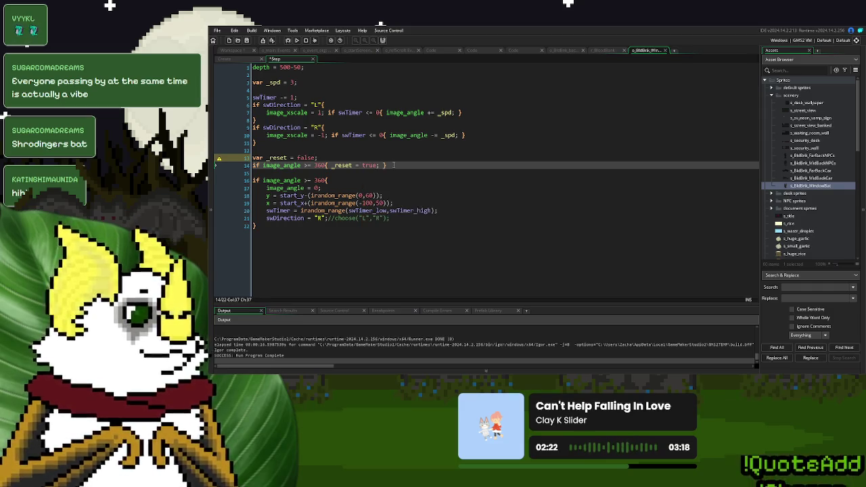
key("Return")
type("if image")
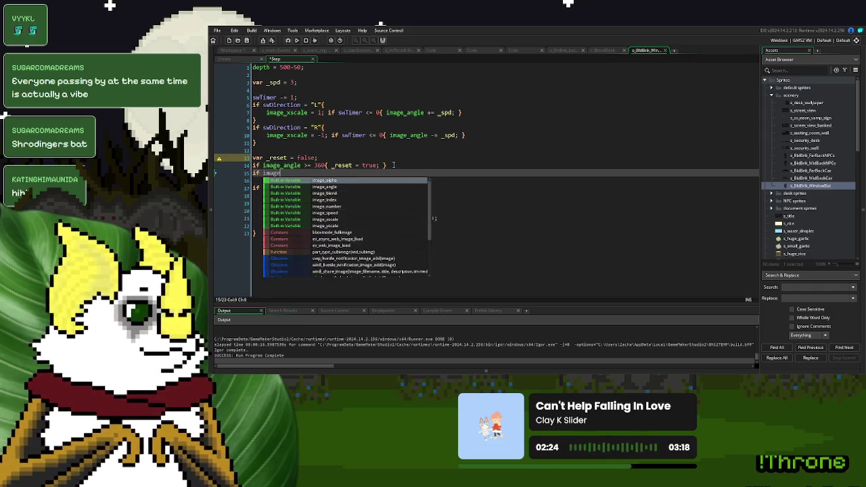
type("_angle <")
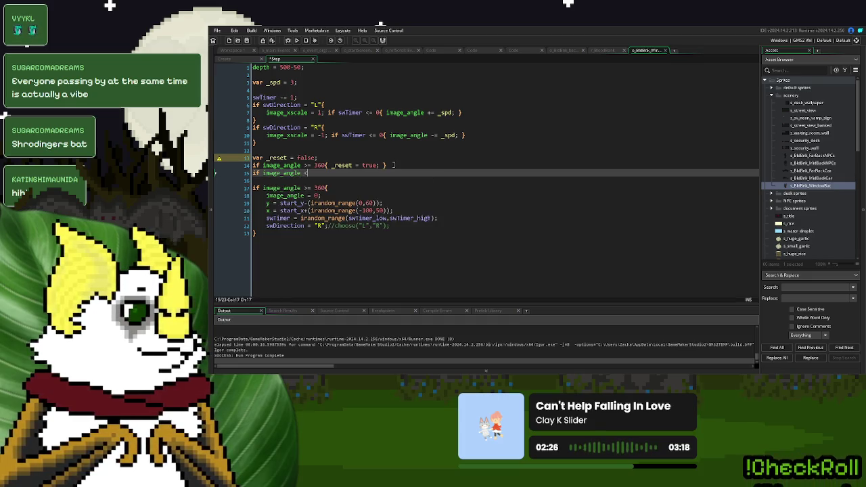
type("= -360{  ")
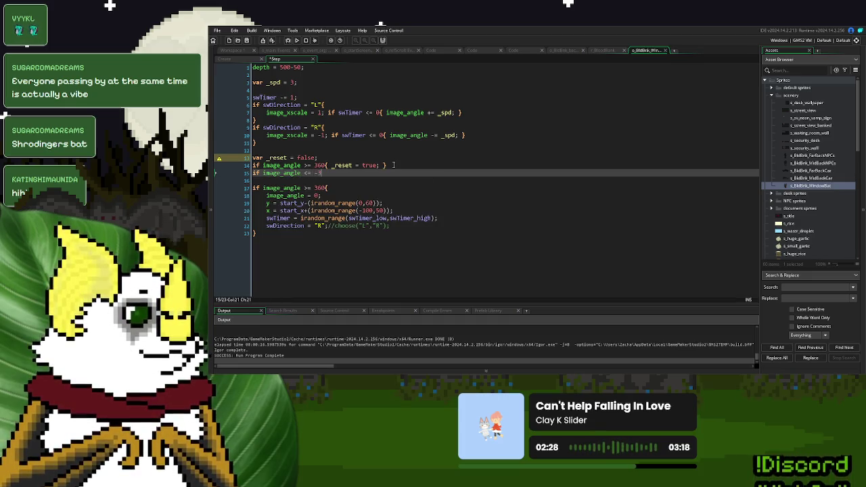
type("}")
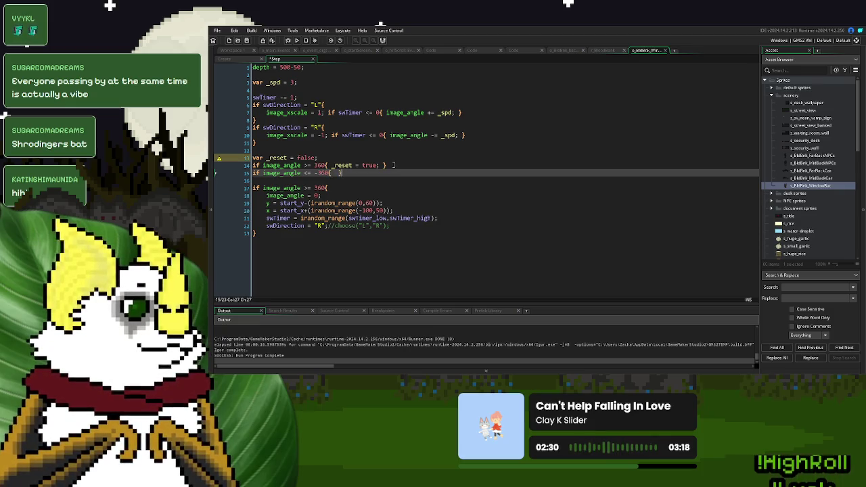
Set _reset = true at -360, change the reset condition to _reset = true, and run the game
left_click_drag(381, 165, 331, 166)
key("ctrl+c")
left_click(334, 174)
key("ctrl+v")
double_click(346, 174)
key("ctrl+c")
double_click(292, 188)
key("ctrl+v")
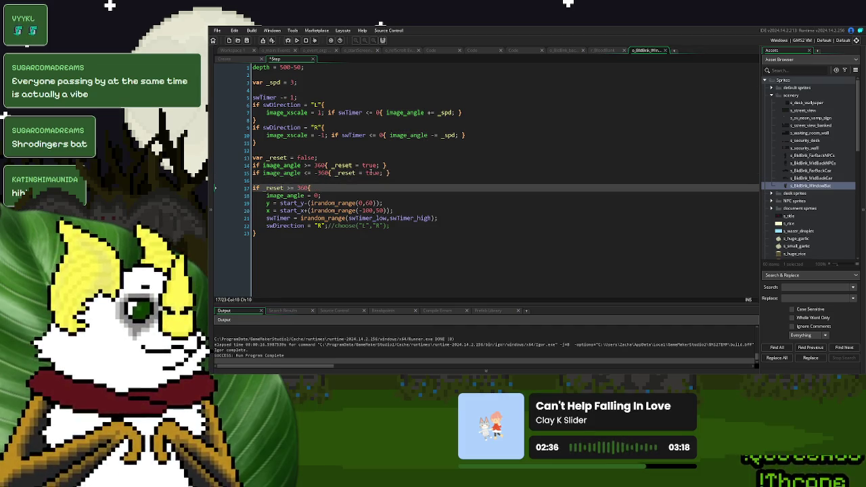
double_click(371, 174)
key("ctrl+c")
double_click(304, 188)
key("ctrl+v")
left_click(287, 188)
key("Delete")
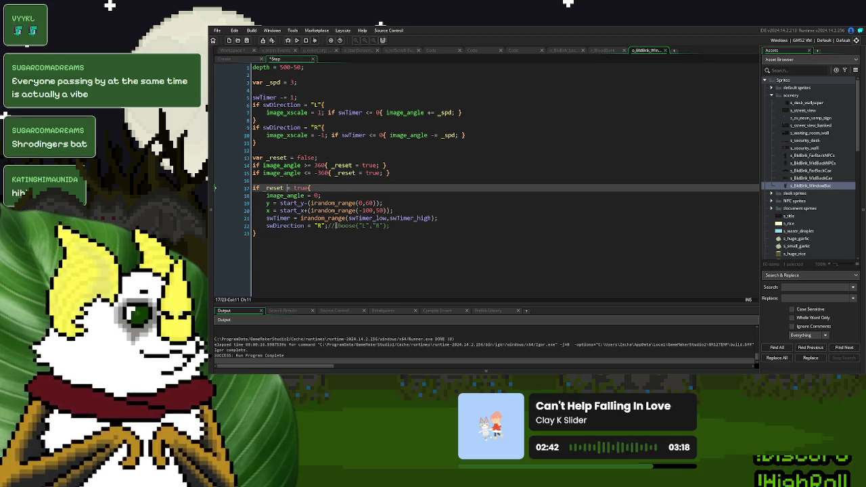
left_click(297, 40)
left_click(481, 168)
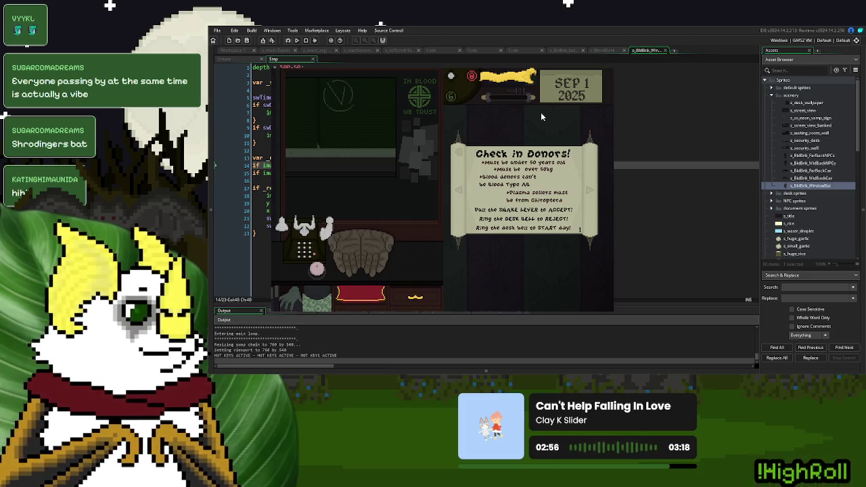
Close the test, change var _spd on line 3 to 1, then rerun and start New Game
key("Escape")
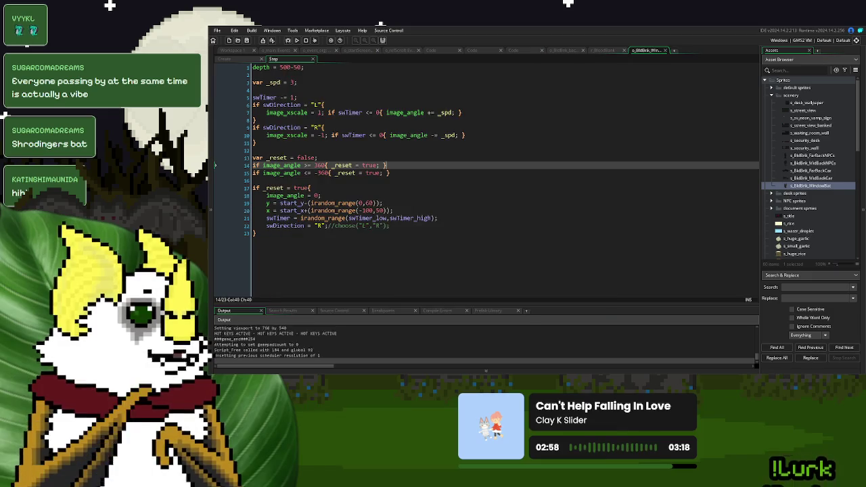
left_click(289, 82)
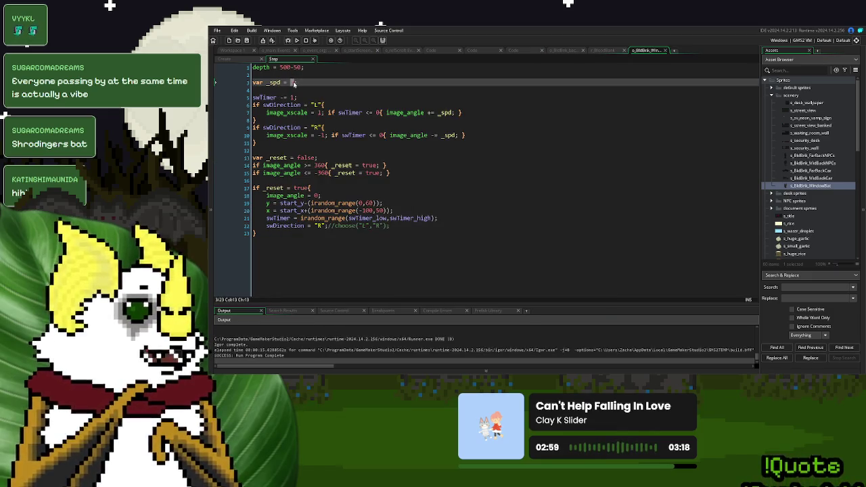
type("1")
left_click(296, 40)
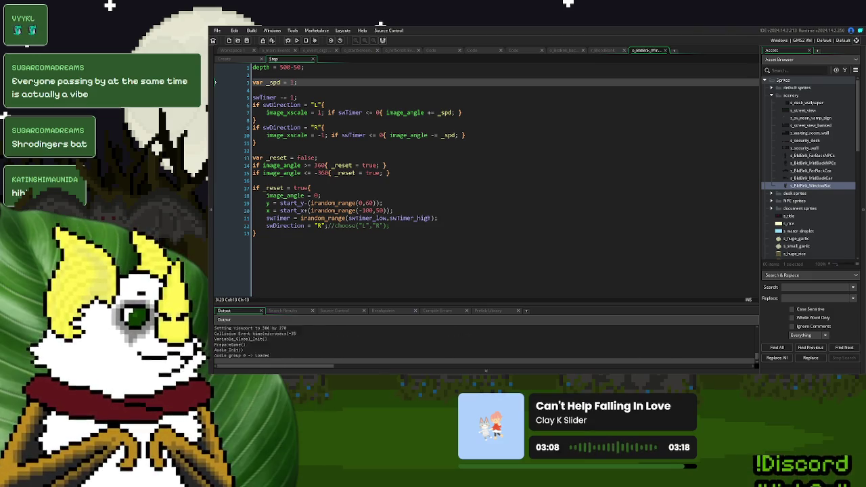
left_click(530, 128)
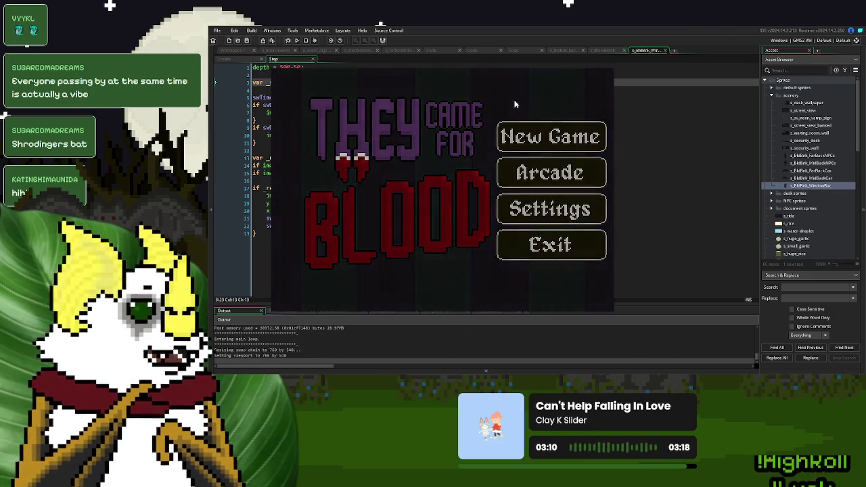
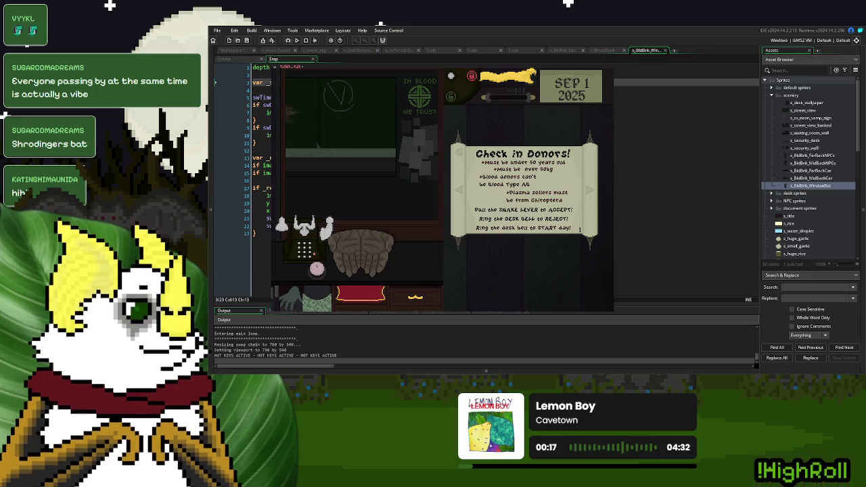
Set the bat's _spd to 3, make swDirection use choose("L","R"), then rerun the game
left_click(607, 69)
left_click(393, 134)
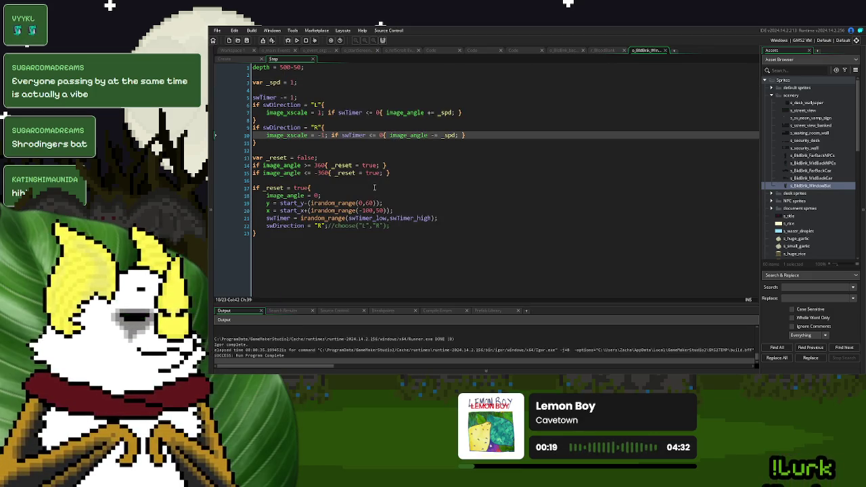
left_click(292, 82)
type(".3")
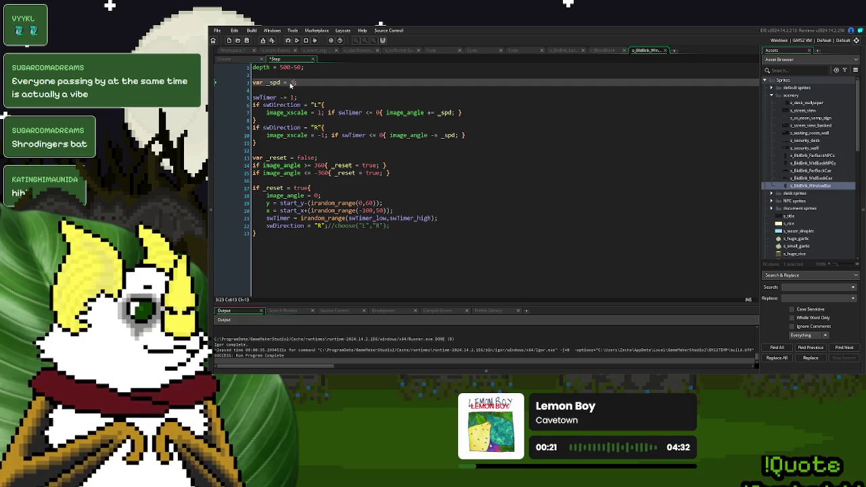
left_click_drag(332, 226, 317, 228)
key("ctrl+v")
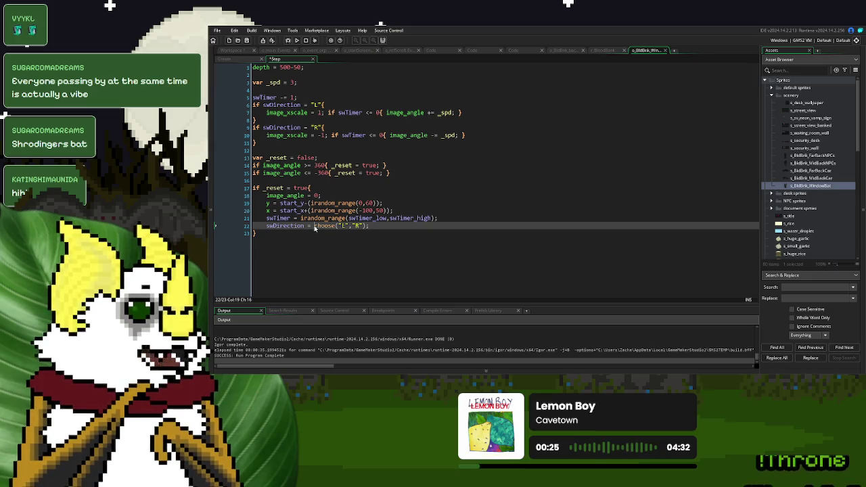
left_click(297, 40)
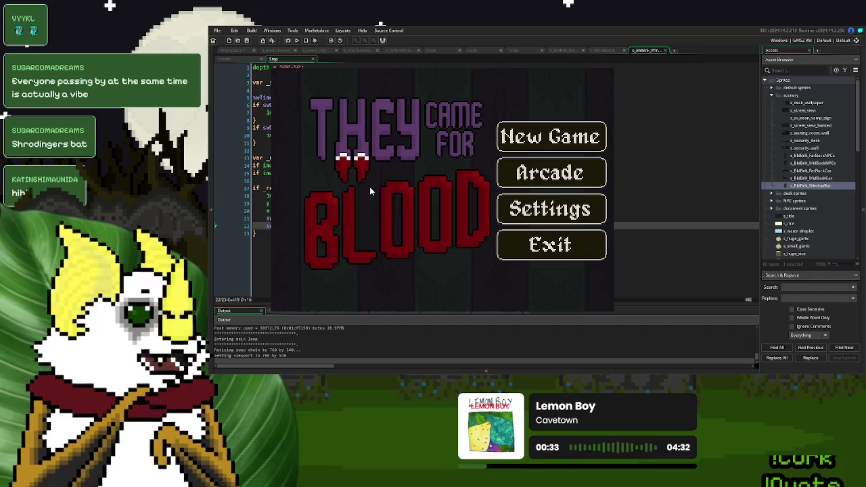
left_click(533, 124)
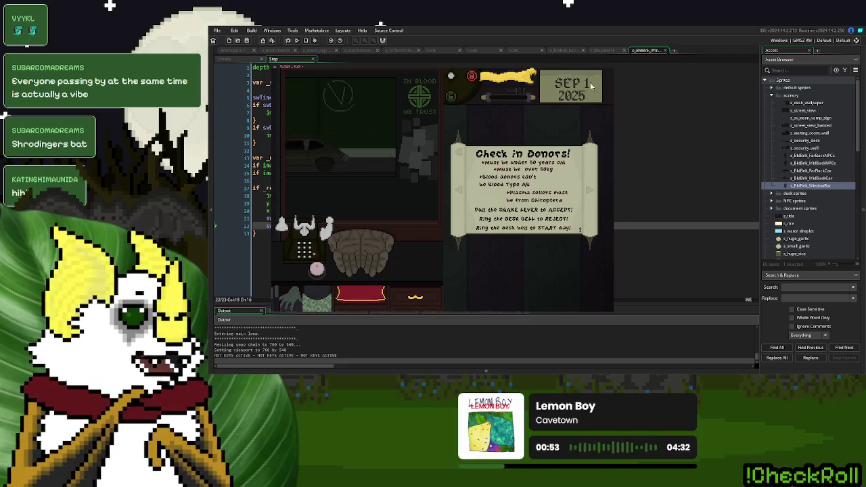
key("Escape")
double_click(834, 189)
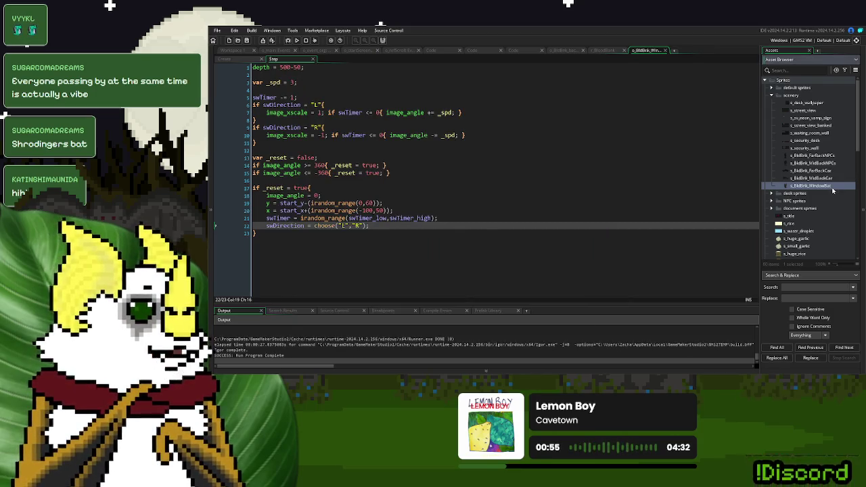
In the bat frame, darken the drawing colour and bucket-fill the bat and right-wing strip
double_click(454, 260)
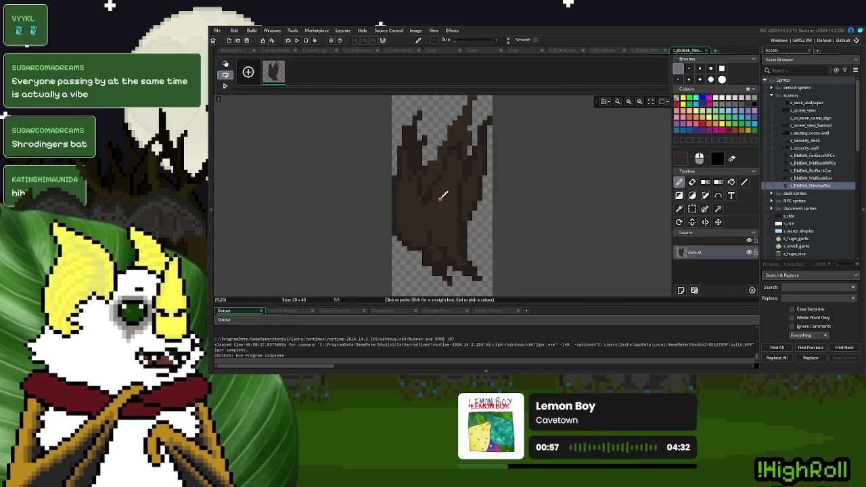
left_click(682, 160)
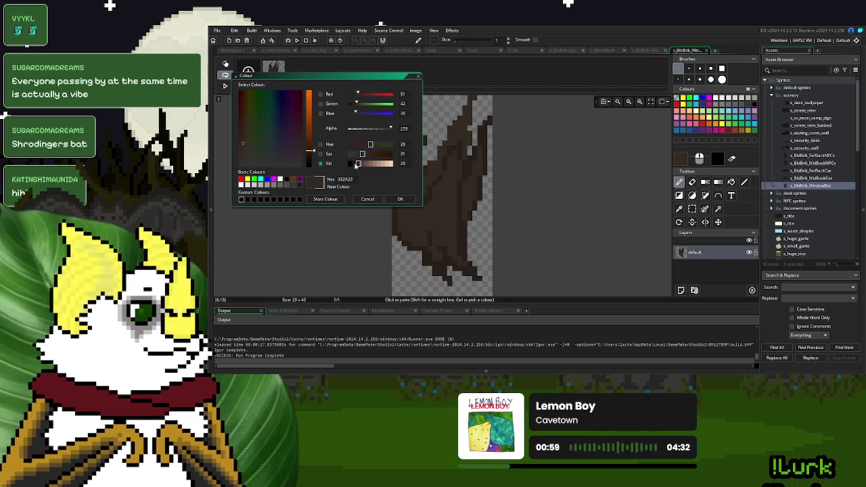
left_click_drag(357, 165, 354, 165)
left_click(400, 199)
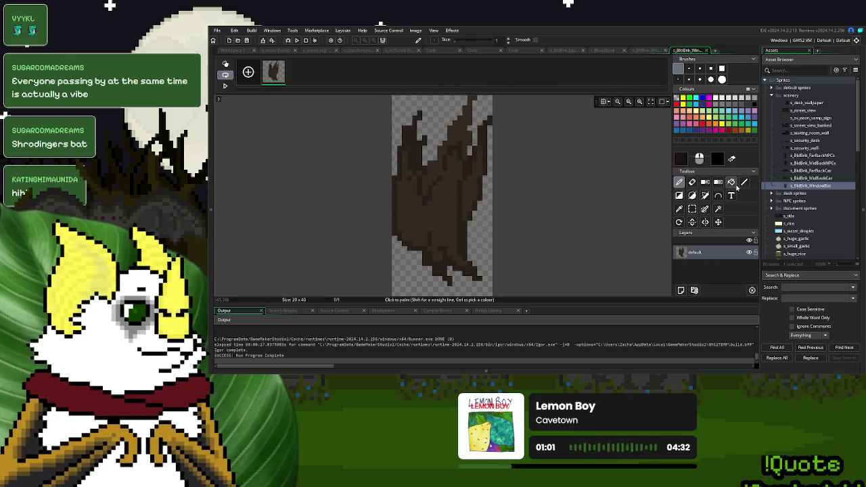
left_click(731, 182)
left_click(454, 196)
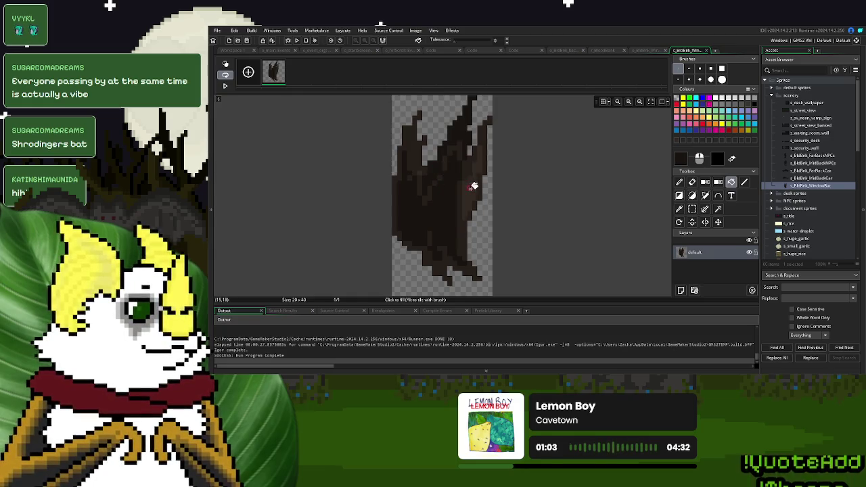
left_click(474, 185)
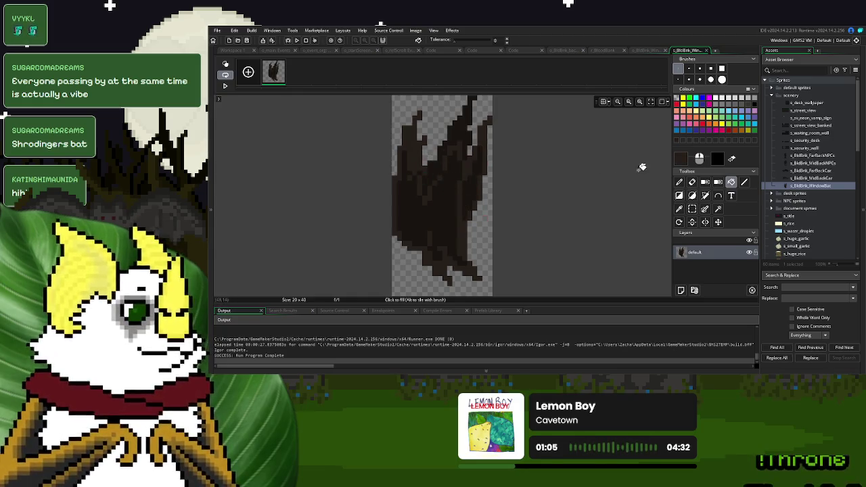
Set the colour's Val to 10 and refill the bat's left and right wings
left_click(680, 161)
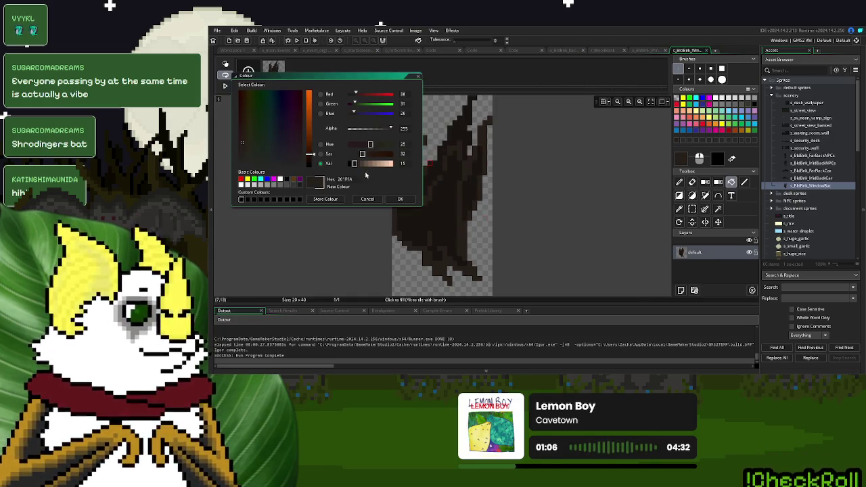
left_click(400, 199)
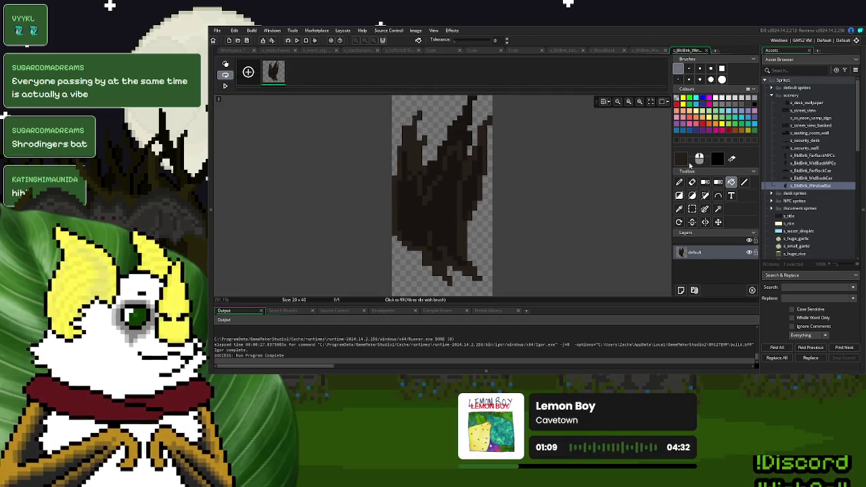
left_click(684, 161)
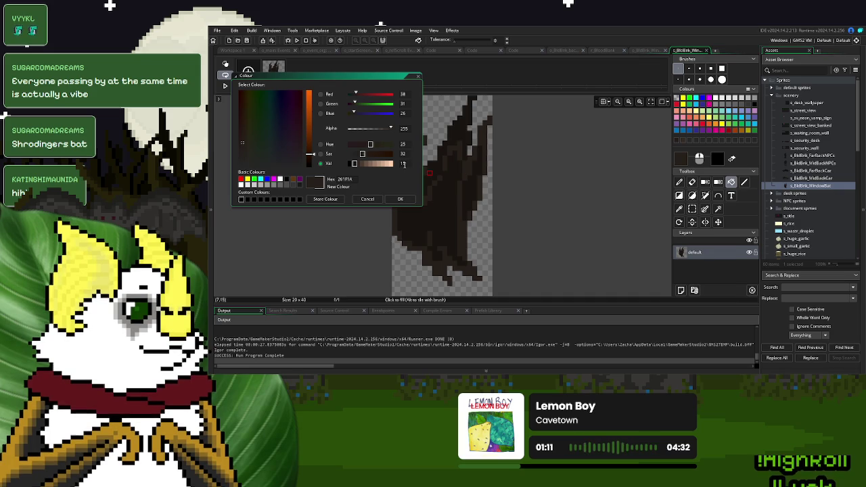
type("10")
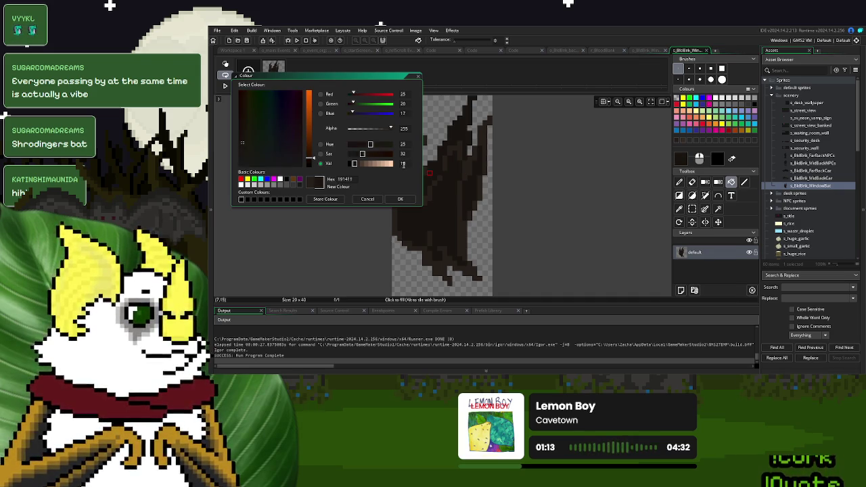
left_click(400, 199)
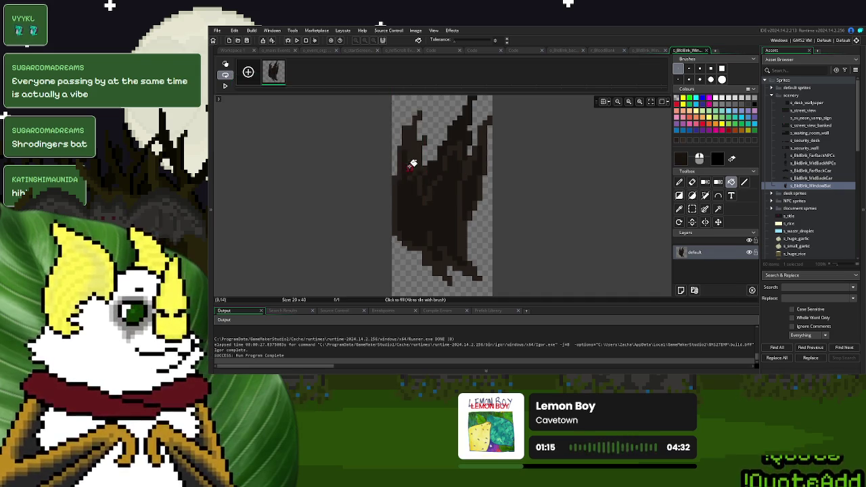
left_click(463, 184)
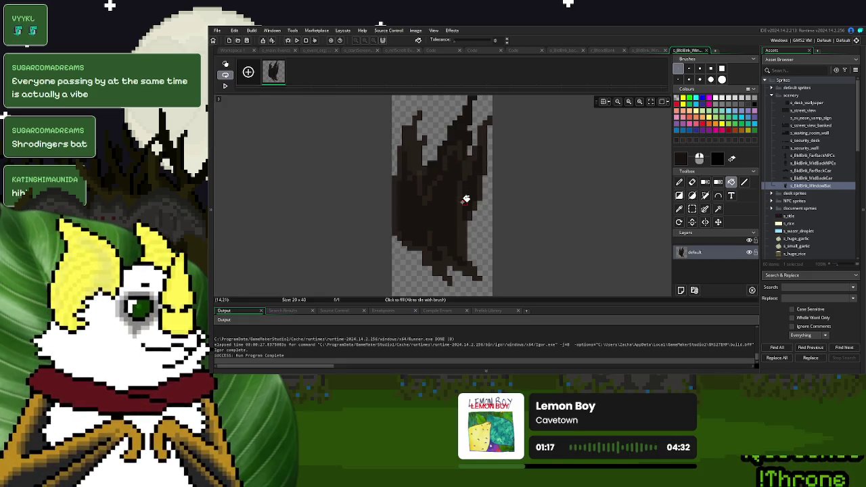
left_click(466, 199)
Pick a darker brown and fill the upper-left wing, right-wing edge, narrow strip and lower body
left_click(465, 199)
left_click(451, 195, "alt")
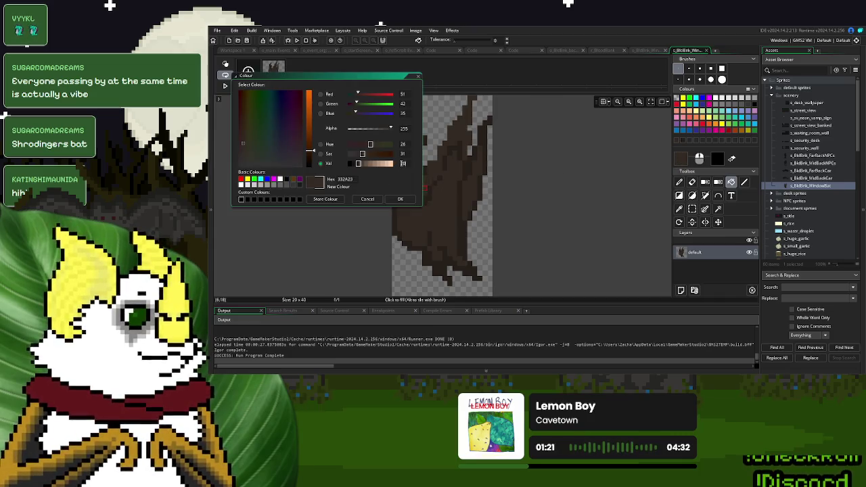
left_click(457, 190)
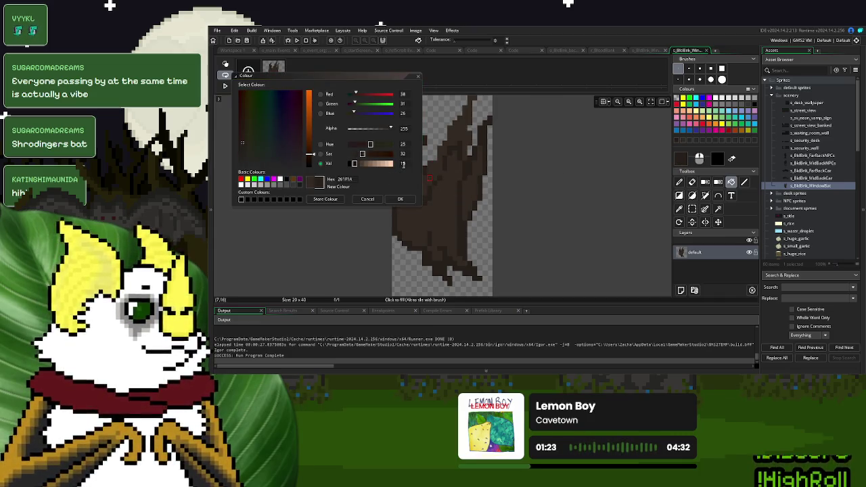
left_click(403, 165)
scroll(403, 164, "down", 5)
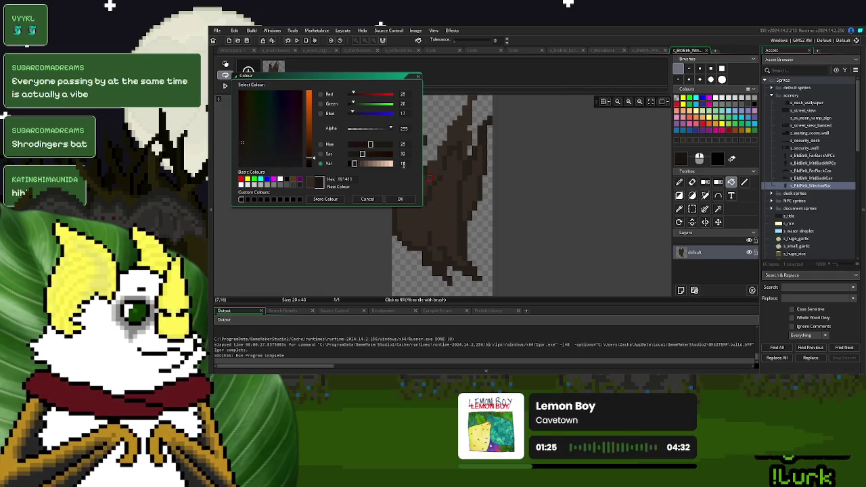
left_click(400, 199)
left_click(414, 150)
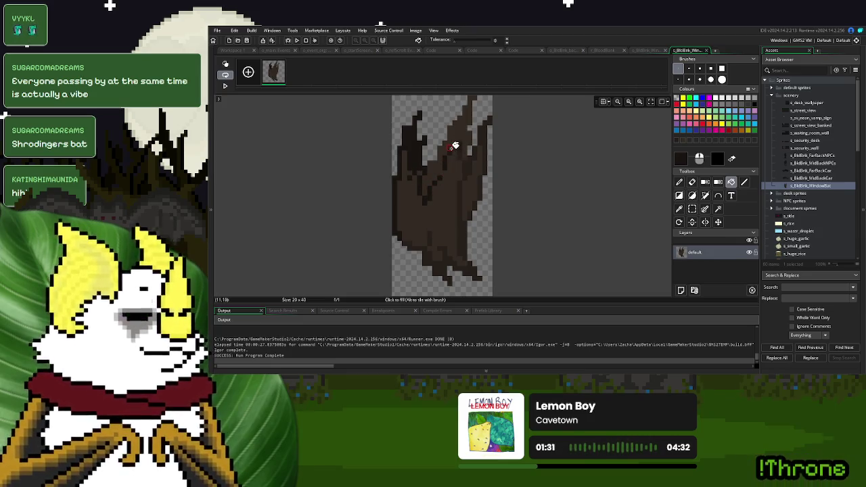
left_click(485, 152)
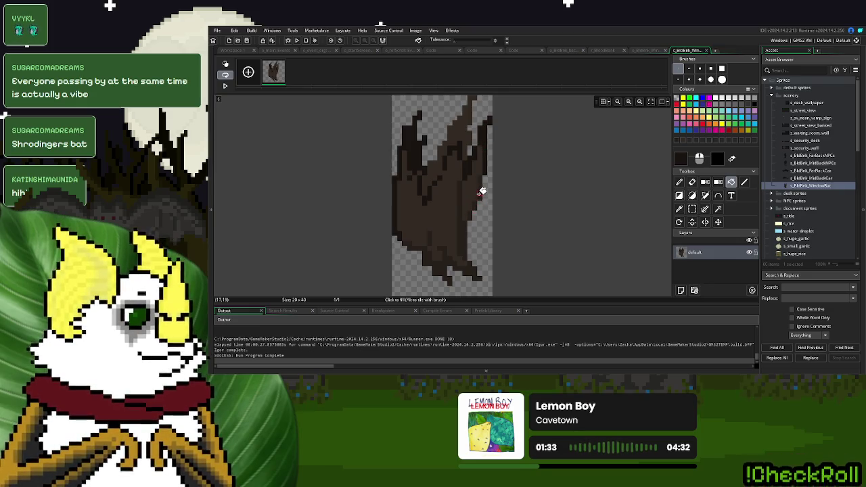
left_click(469, 220)
left_click(453, 258)
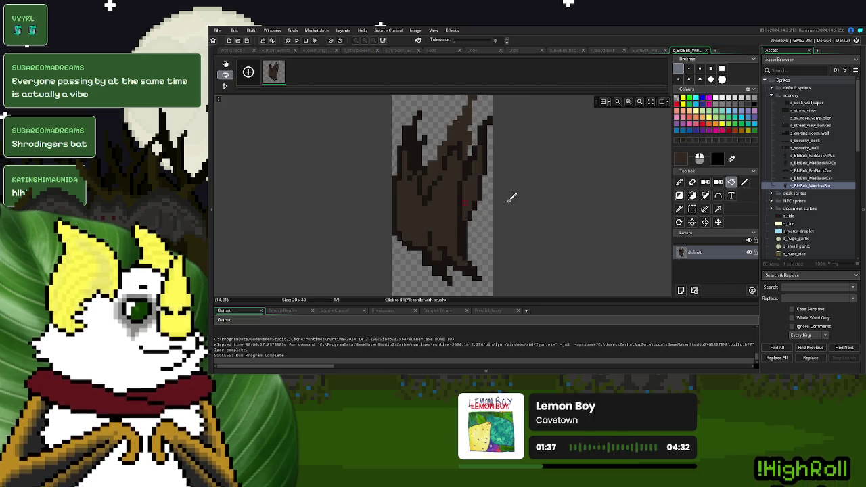
Set Val to 15, darken the body and right wing, and close the image editor
double_click(681, 160)
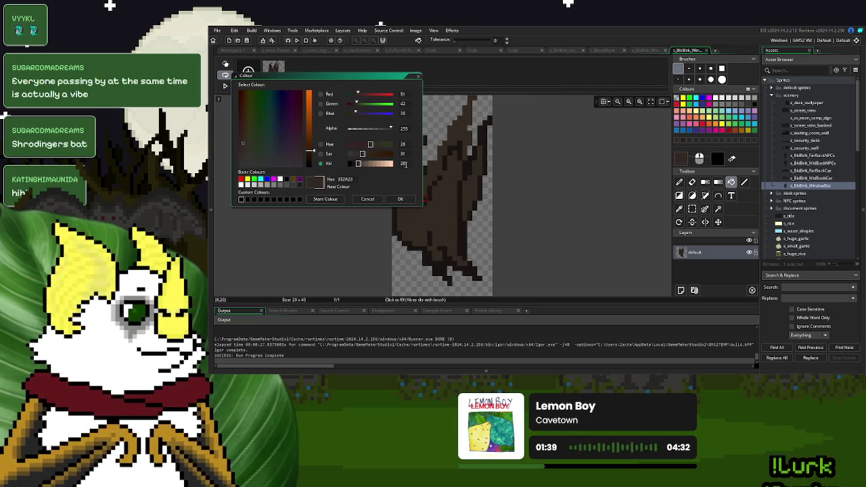
type("15")
left_click(401, 199)
left_click(433, 195)
left_click(470, 185)
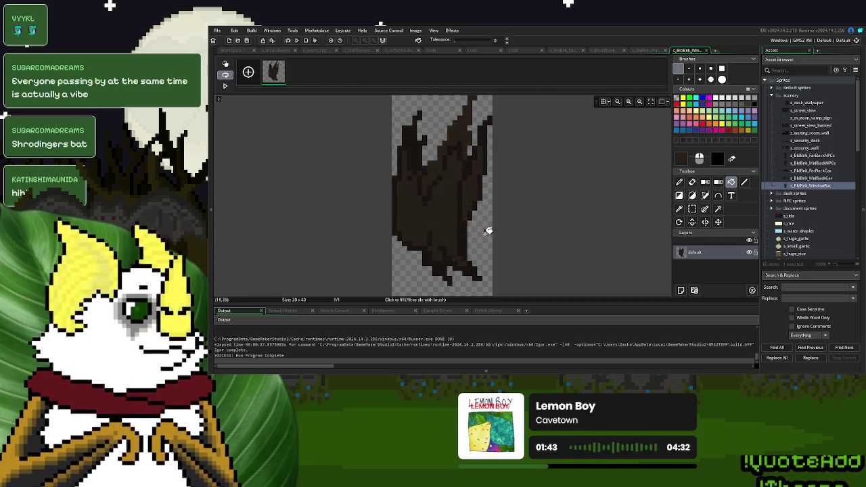
left_click(705, 51)
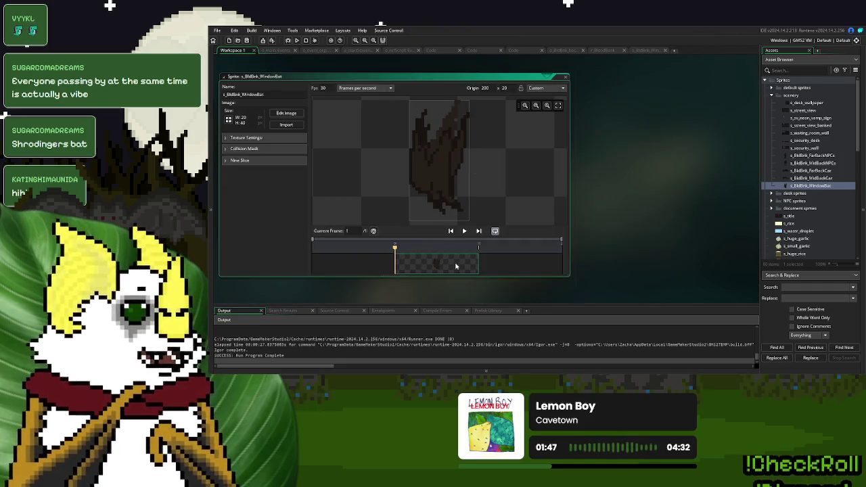
Sample the bat's dark brown, darken it further, and bucket-fill the body uniformly
double_click(428, 264)
left_click(441, 212, "ctrl")
left_click(682, 160)
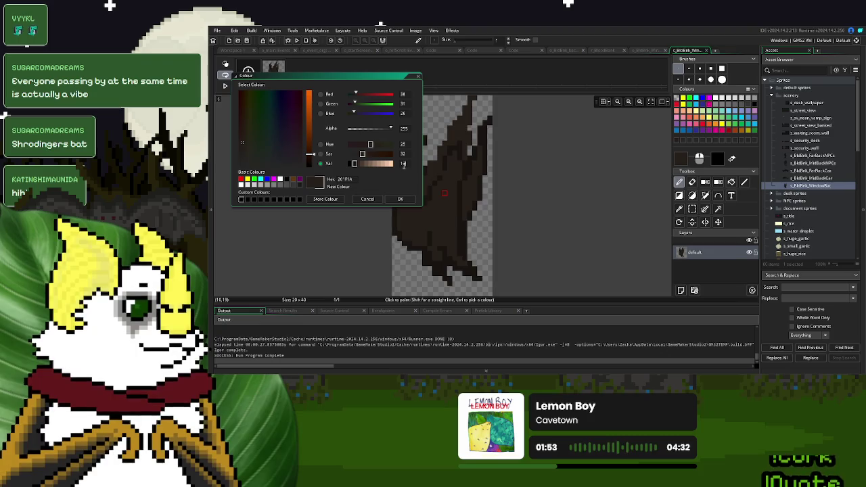
left_click(400, 199)
left_click(731, 183)
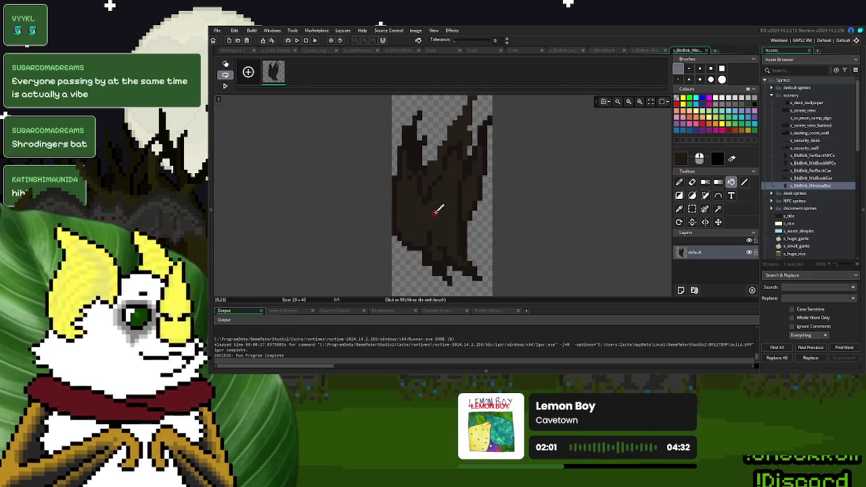
left_click(680, 161)
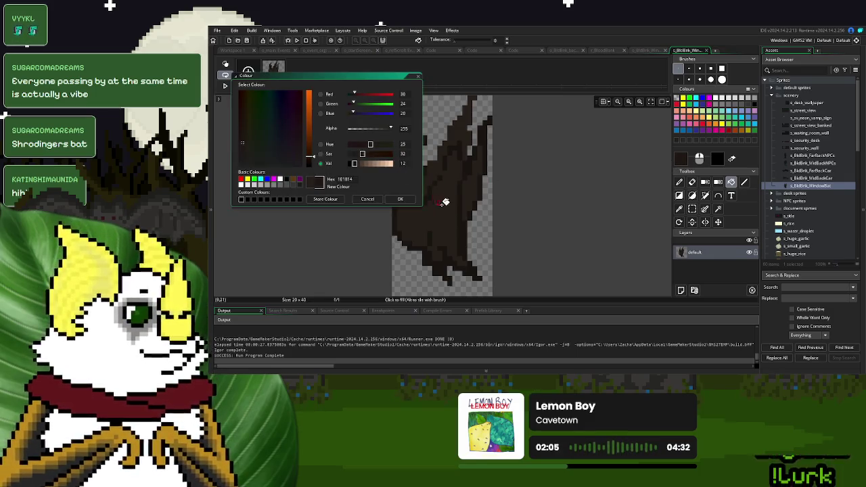
left_click(400, 199)
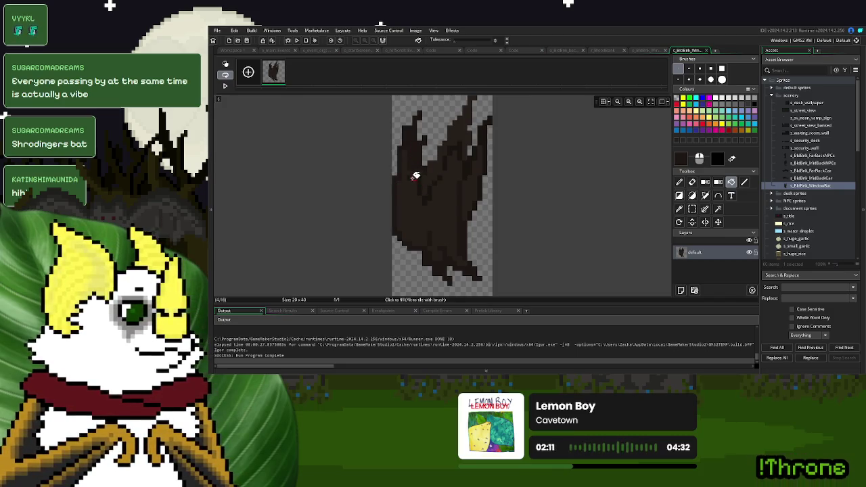
left_click(426, 184)
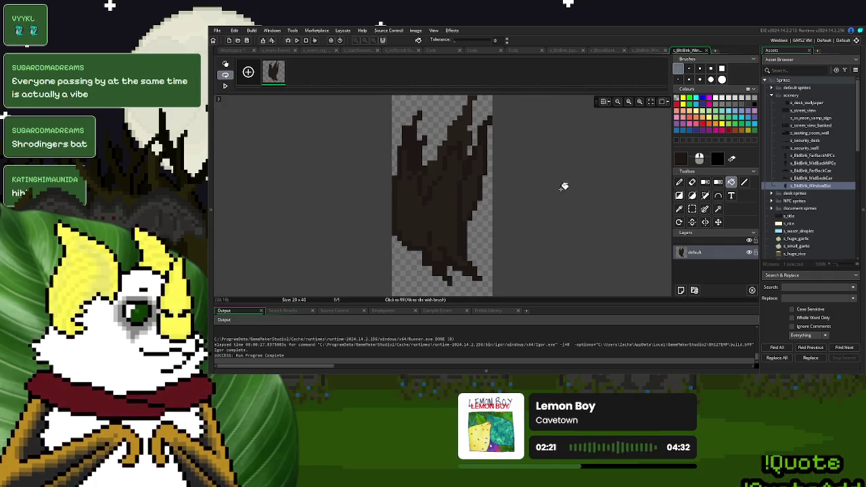
left_click(706, 50)
left_click(566, 77)
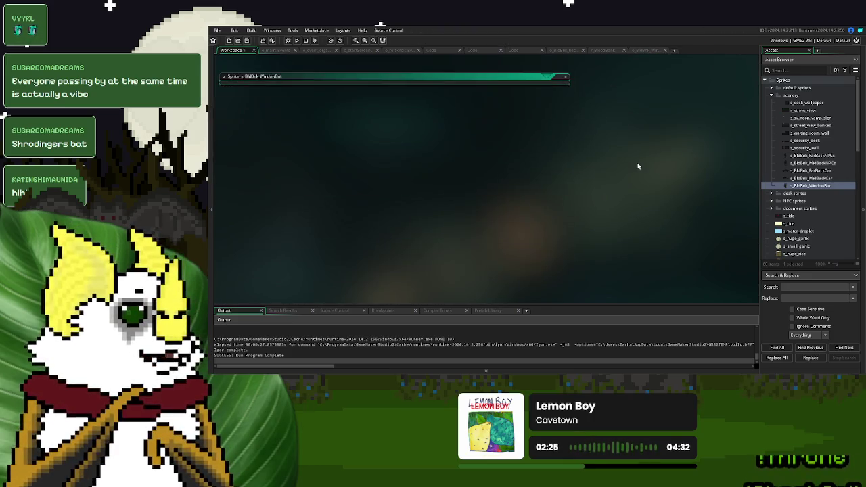
In the window bat's Create event, change the swTimer_low and swTimer_high values
left_click(648, 50)
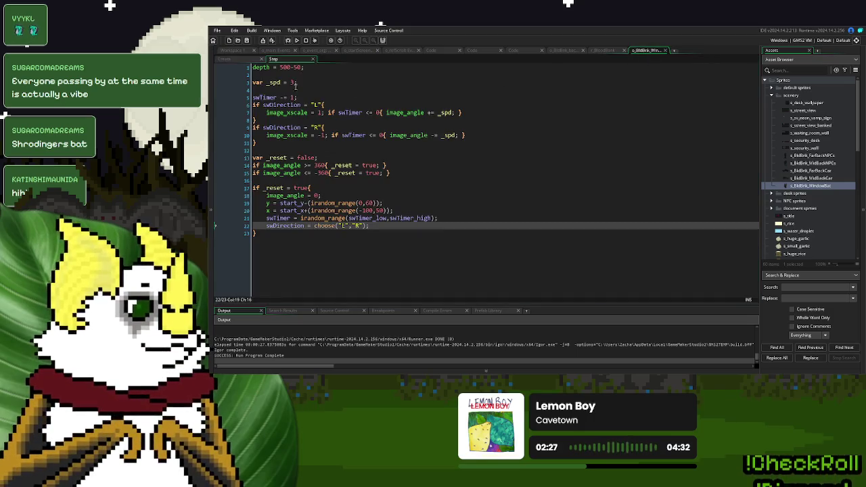
left_click(237, 60)
left_click(368, 157)
double_click(304, 127)
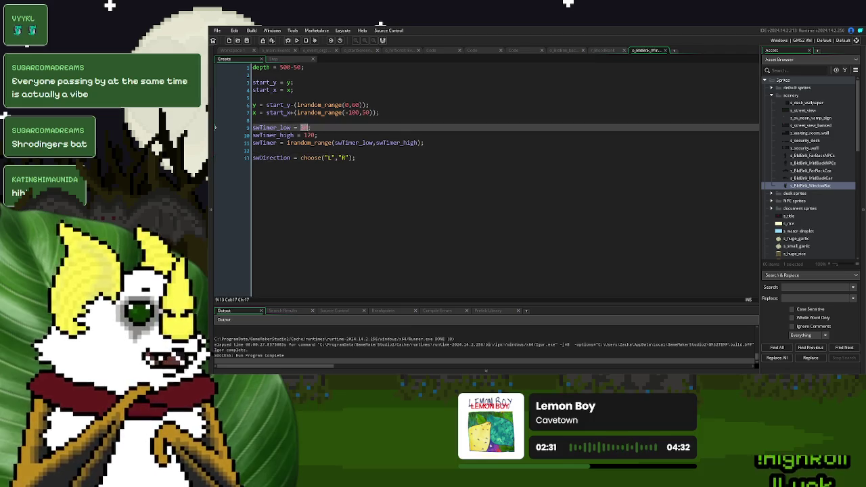
type("60")
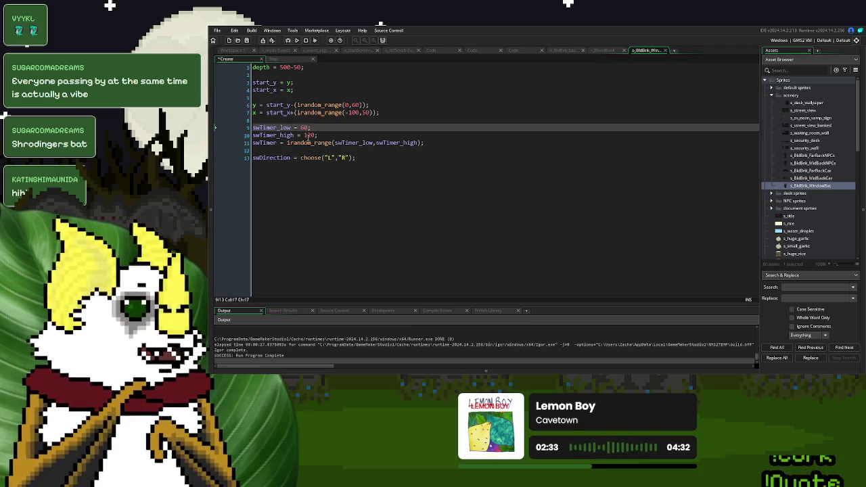
double_click(309, 135)
type("60")
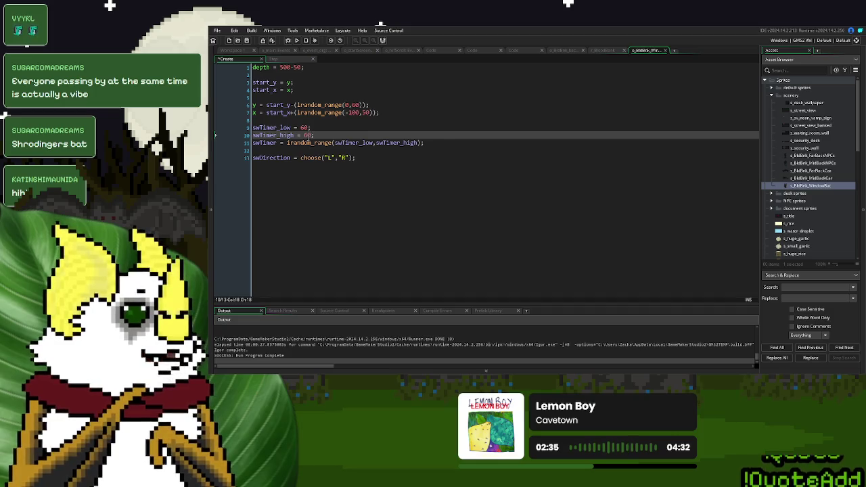
Make swTimer_low 60*45 and swTimer_high (60*60)
double_click(308, 127)
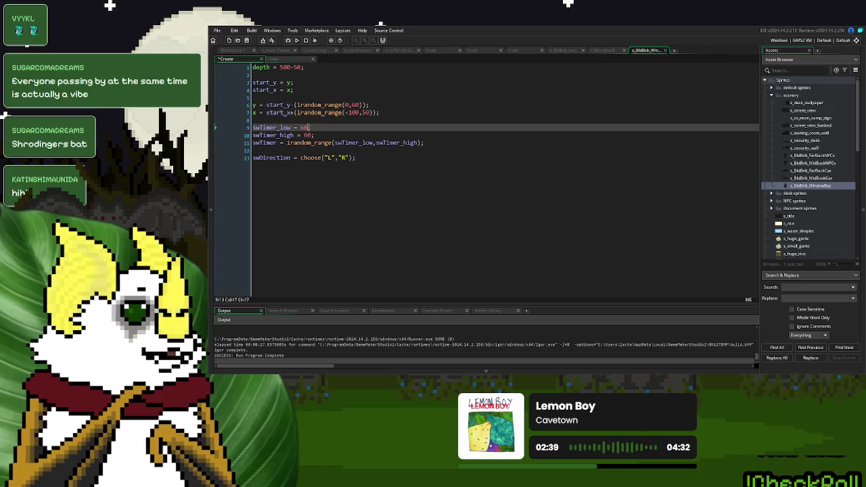
type("*45")
left_click(314, 135)
type("*60")
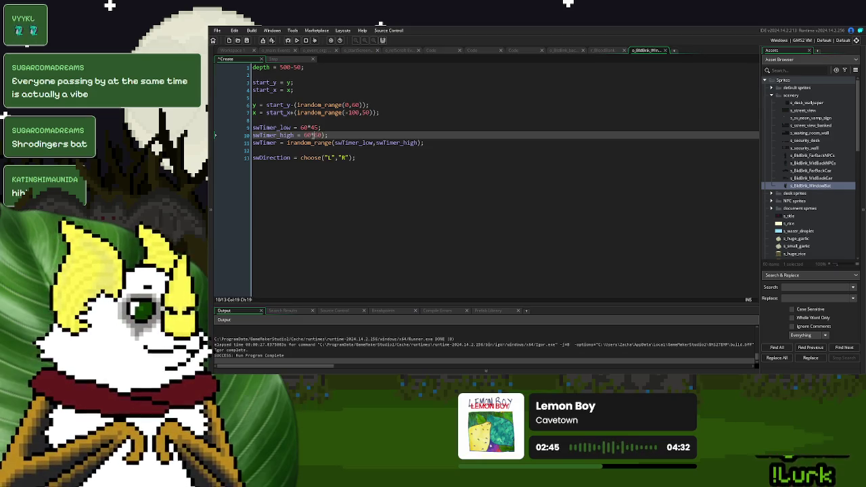
type("(")
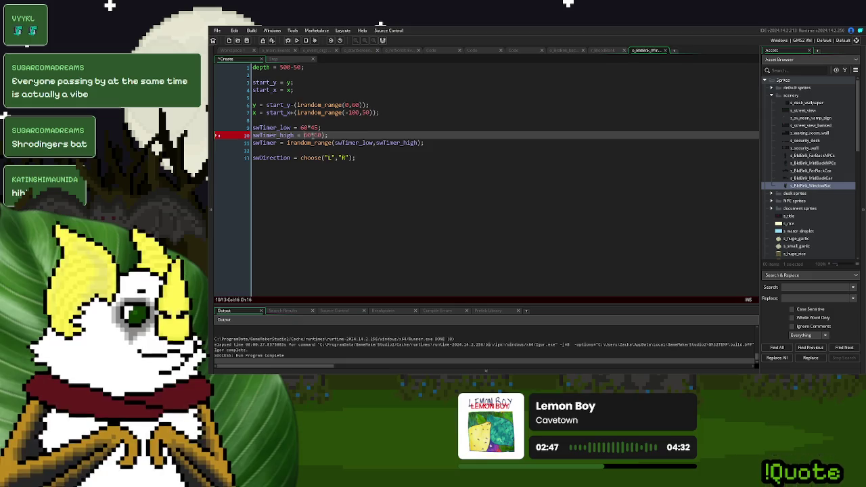
left_click(327, 135)
type(")")
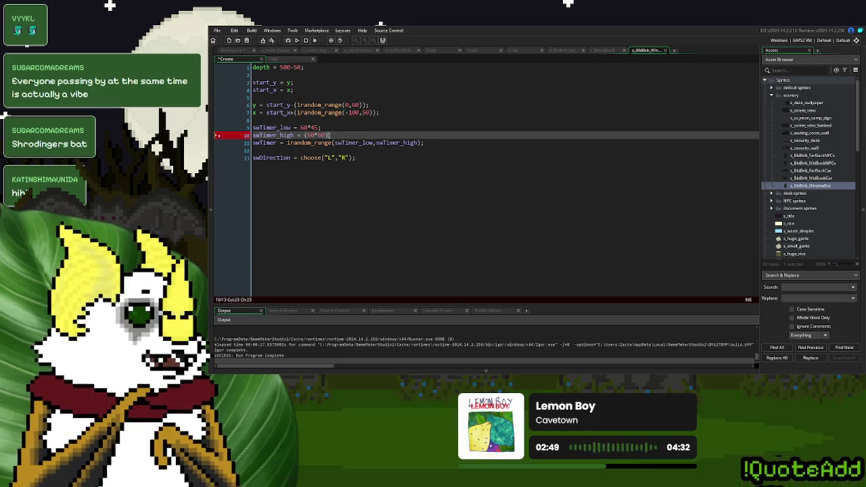
Append *(global.MinnyInADay+0.5) to the window bat's swTimer_high, copying the global name from o_main
left_click(276, 50)
left_click(238, 60)
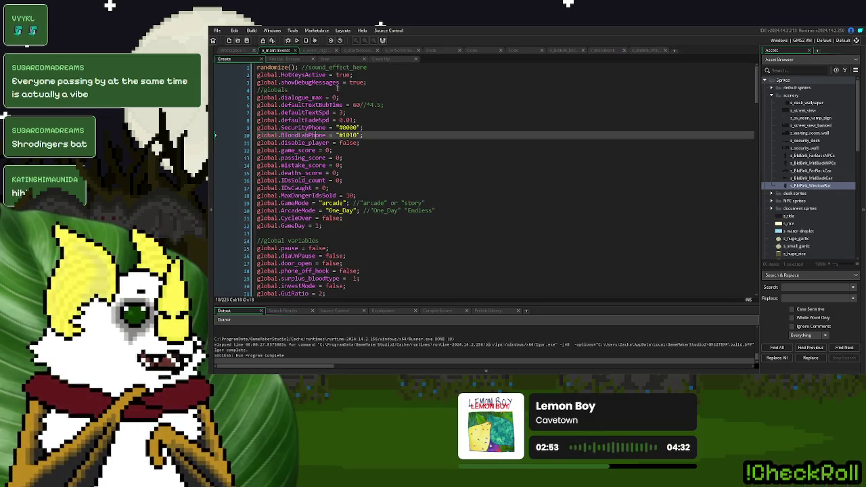
scroll(343, 157, "down", 1)
scroll(390, 197, "down", 7)
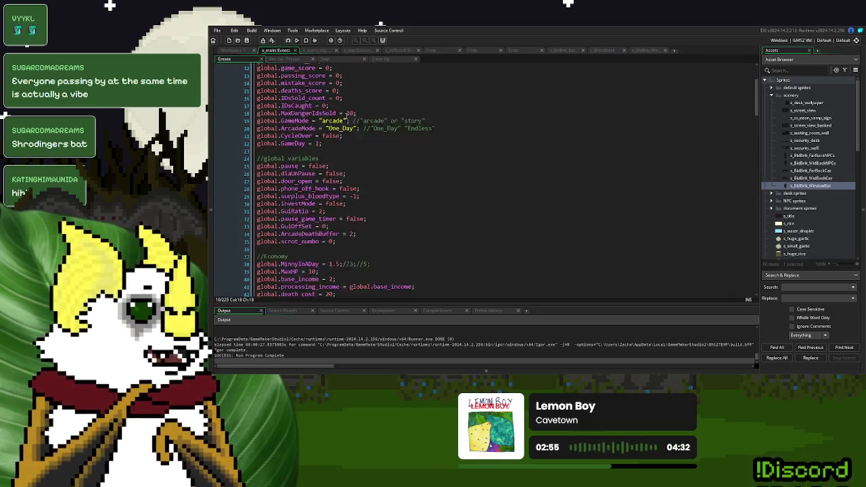
left_click_drag(321, 168, 246, 170)
key("ctrl+c")
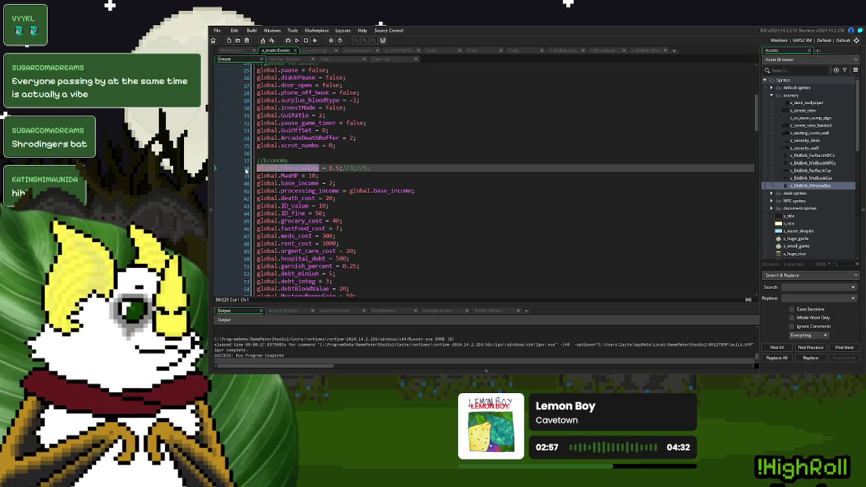
left_click(646, 51)
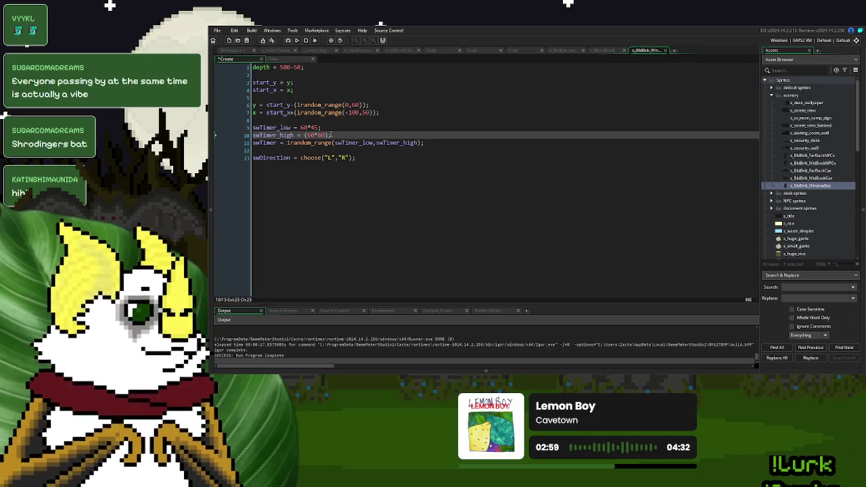
type("*(global.MinnyInADay")
key("ctrl+v")
type("0.5)")
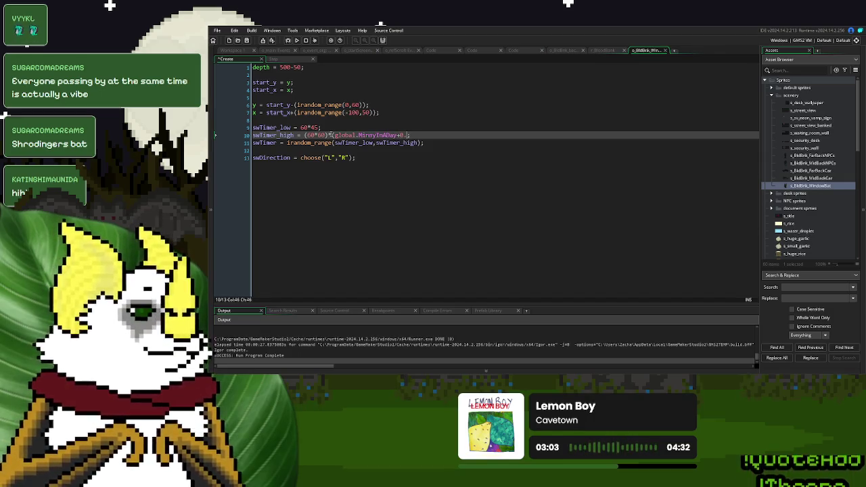
Replace farBack_time4_max's 3.5 multiplier with the same expression
left_click_drag(417, 135, 328, 137)
key("ctrl+c")
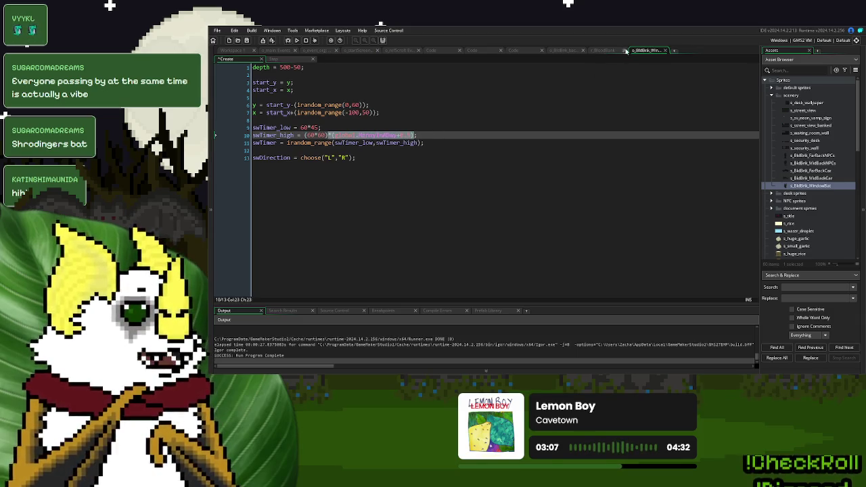
left_click(555, 51)
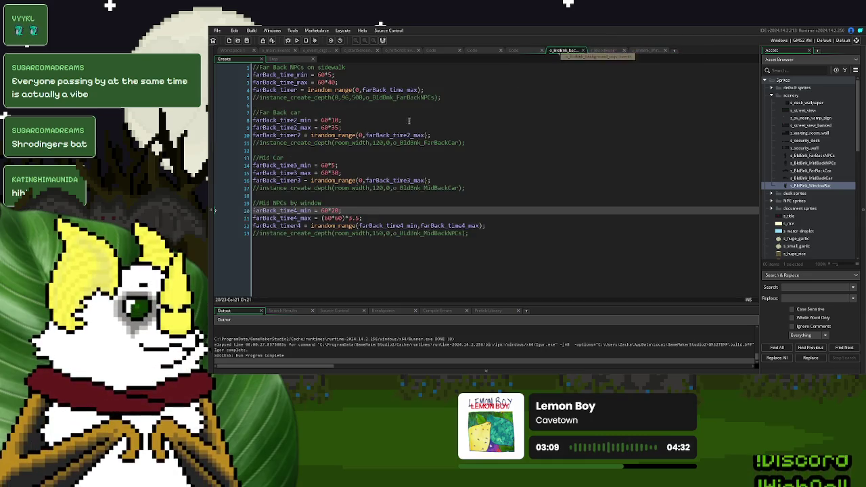
left_click(359, 218)
key("BackSpace")
key("BackSpace")
key("BackSpace")
key("ctrl+v")
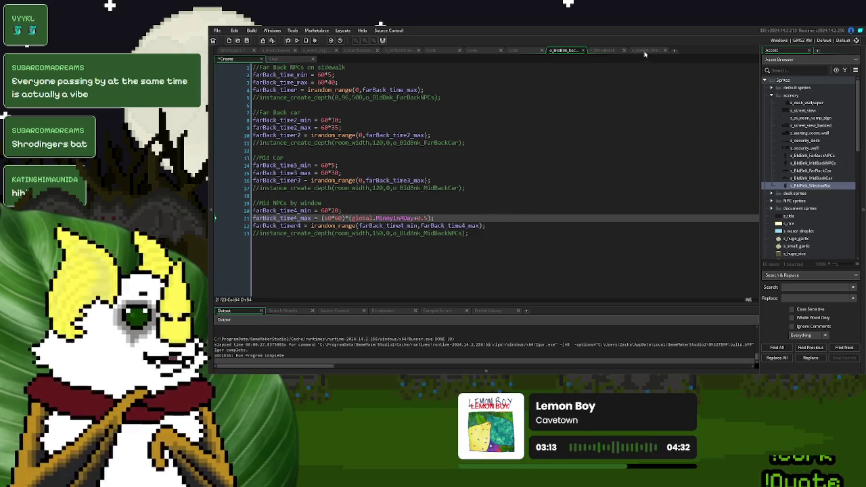
left_click(644, 50)
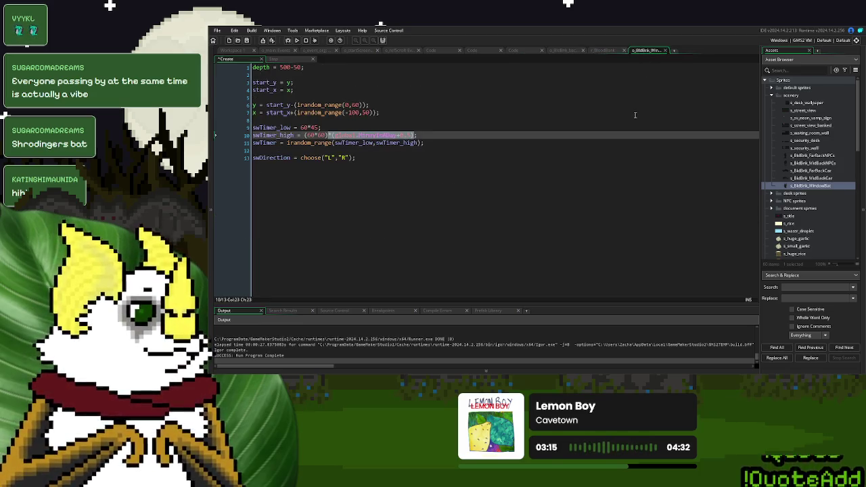
left_click(667, 51)
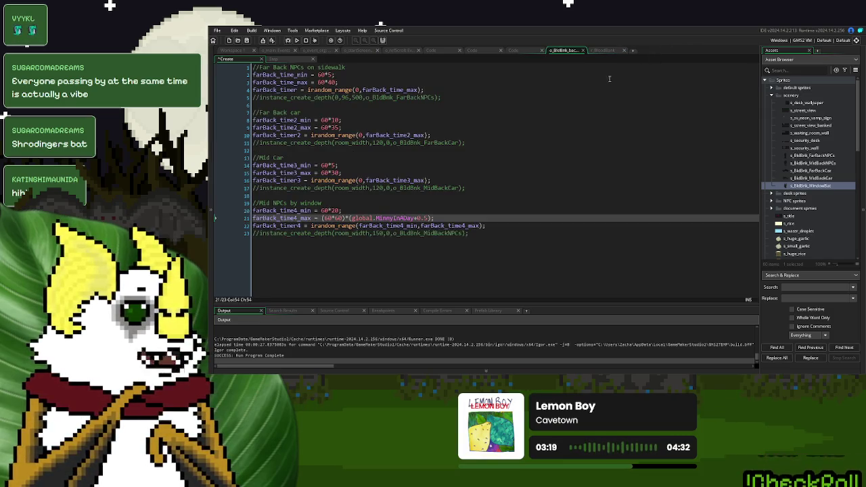
left_click(604, 52)
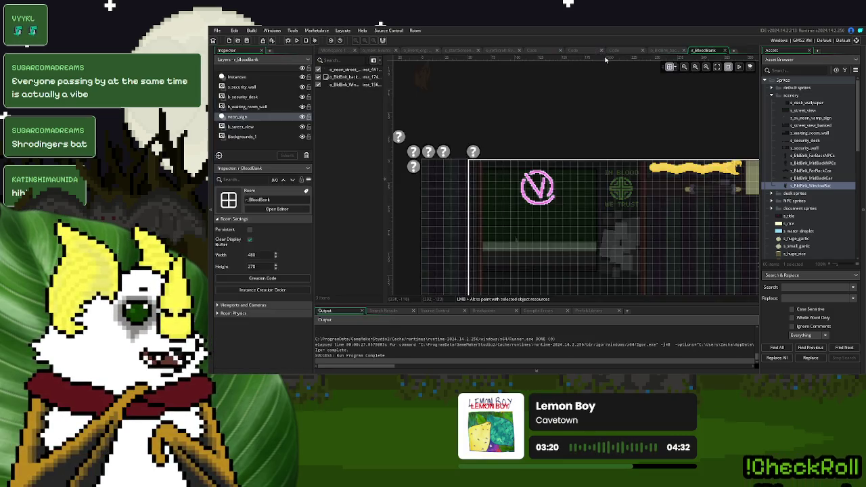
Close the room, spawner and EOD_text_handler tabs and bring up the o_main event code
left_click(725, 50)
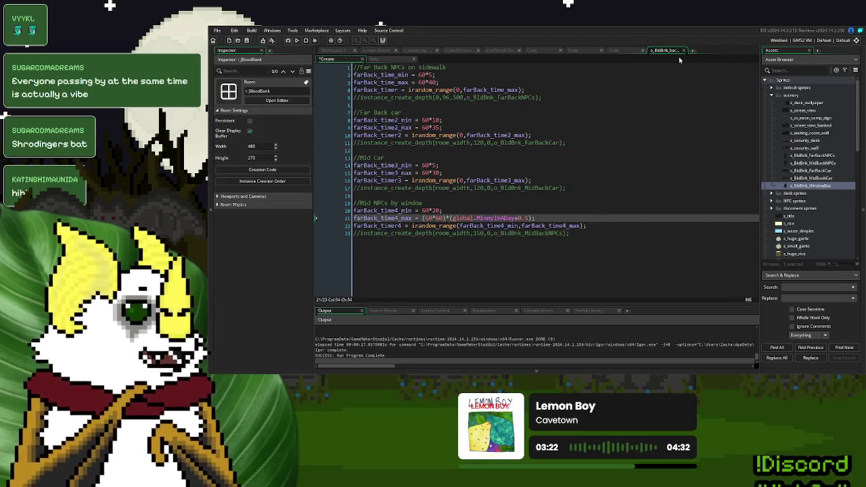
left_click(261, 51)
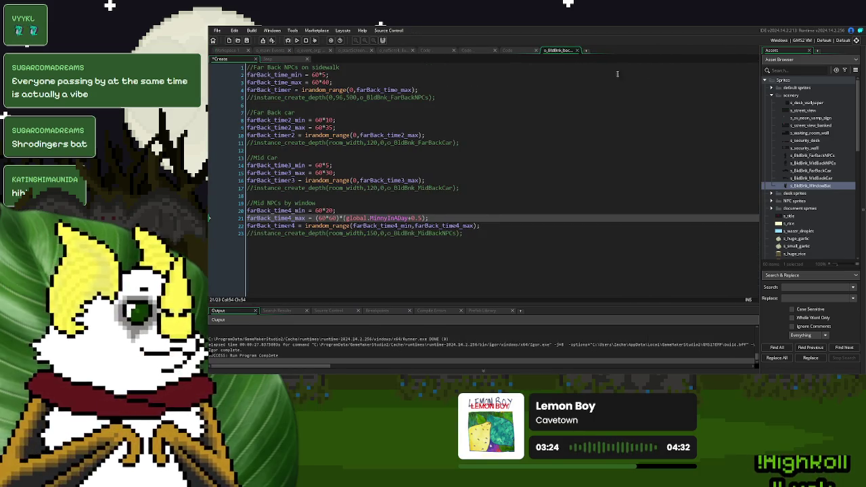
left_click(577, 51)
left_click(509, 51)
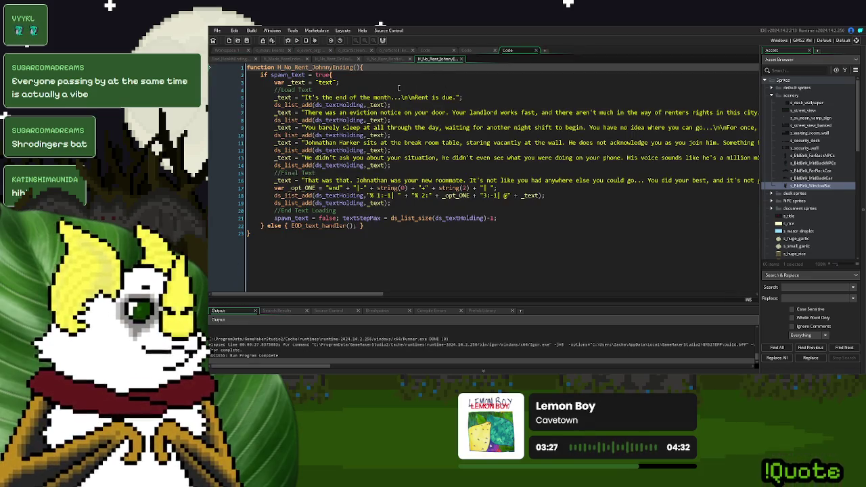
left_click(473, 51)
left_click(537, 52)
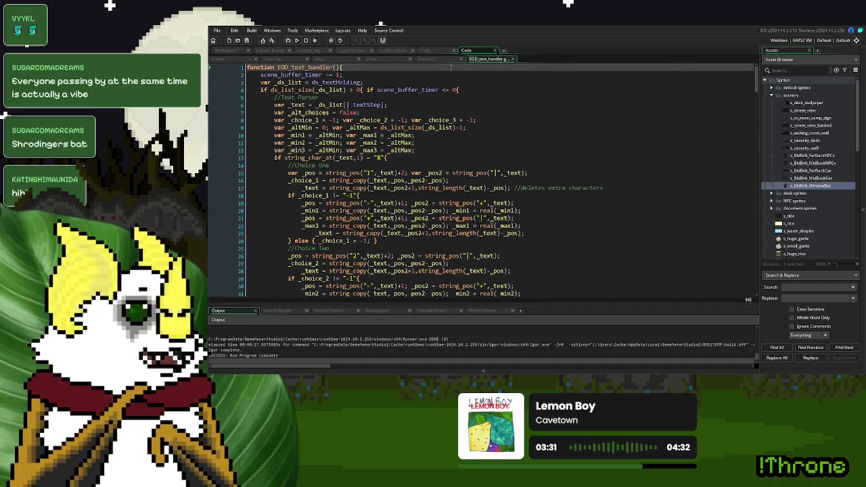
left_click(238, 51)
right_click(544, 120)
left_click(602, 147)
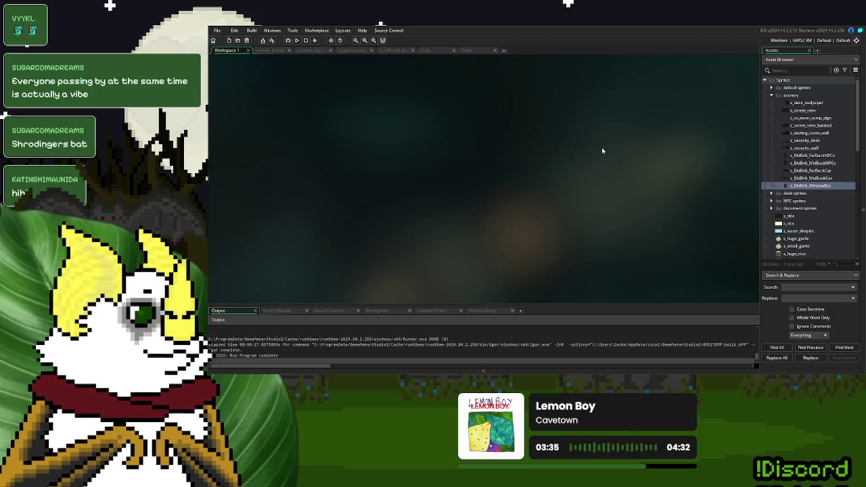
left_click(269, 51)
Comment out the +500 starting cash and make it ceil(global.fastFood_cost/5), then run
left_click(356, 214)
scroll(357, 214, "down", 7)
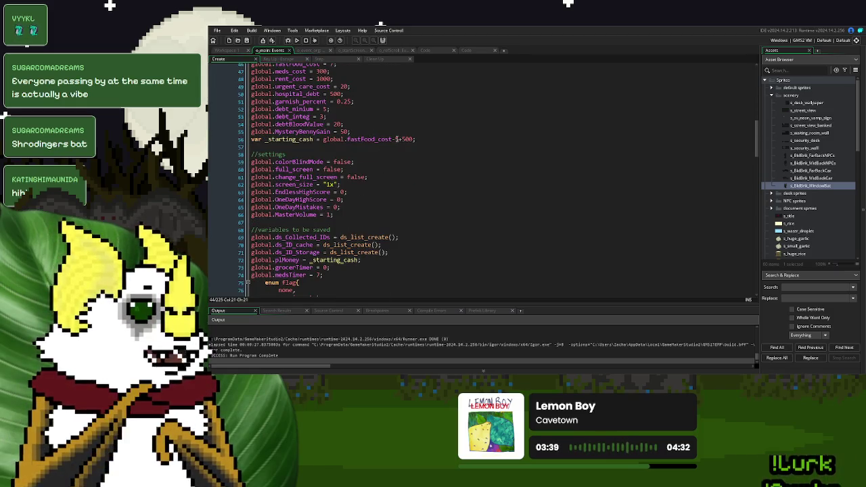
left_click(400, 139)
type("//")
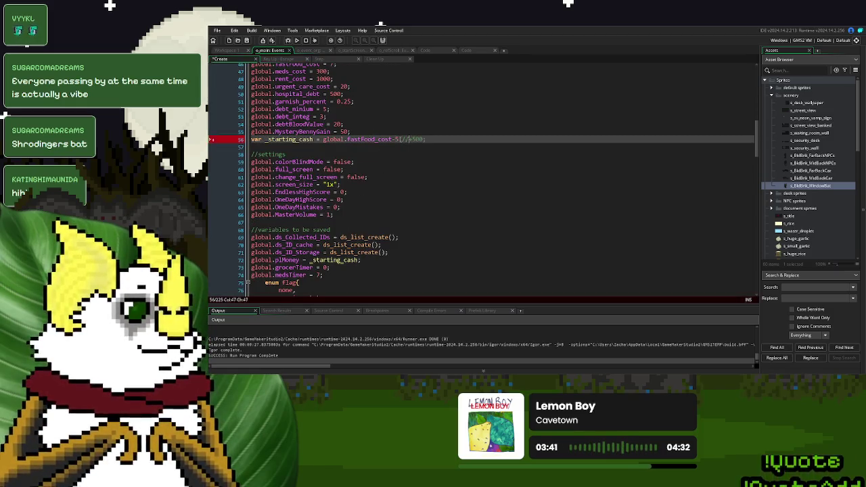
left_click(461, 138)
scroll(398, 193, "up", 4)
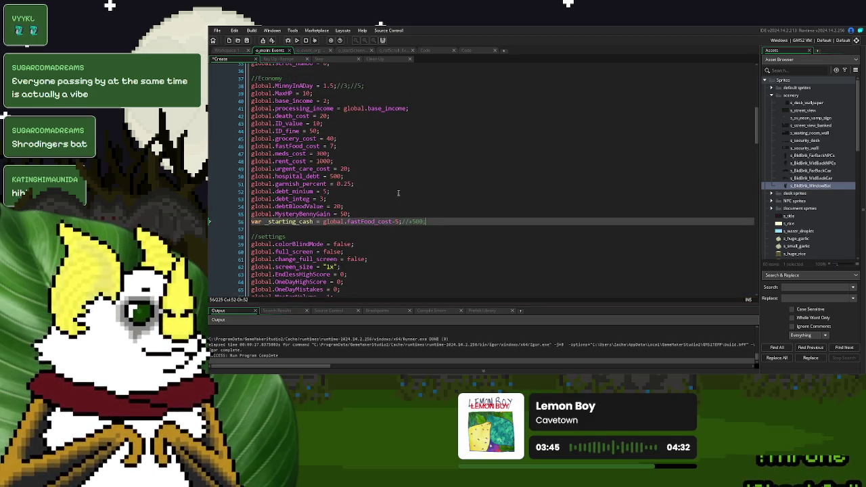
left_click_drag(400, 223, 393, 226)
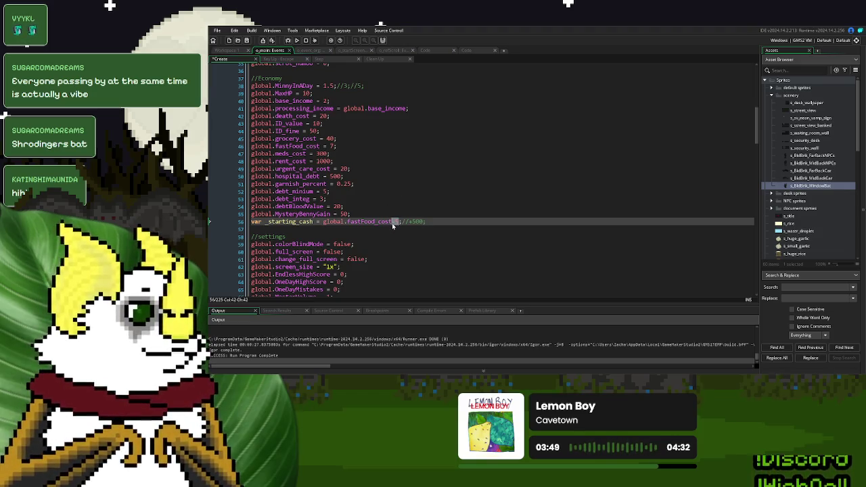
type("/)")
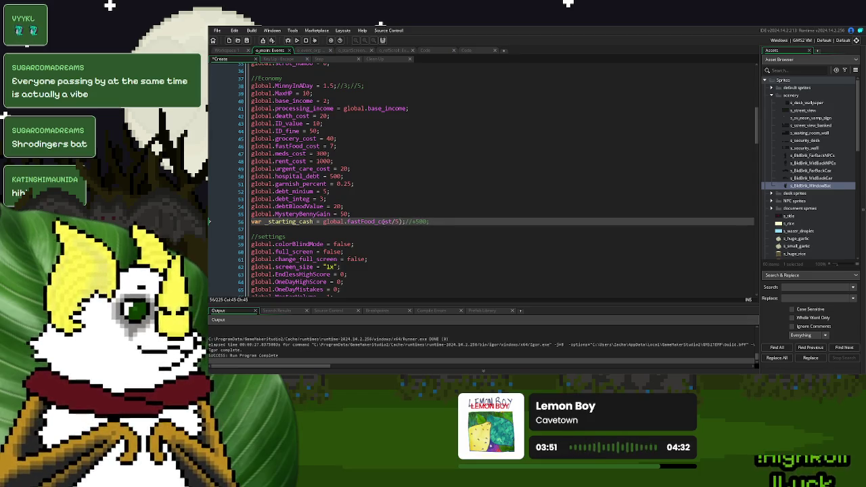
type("(")
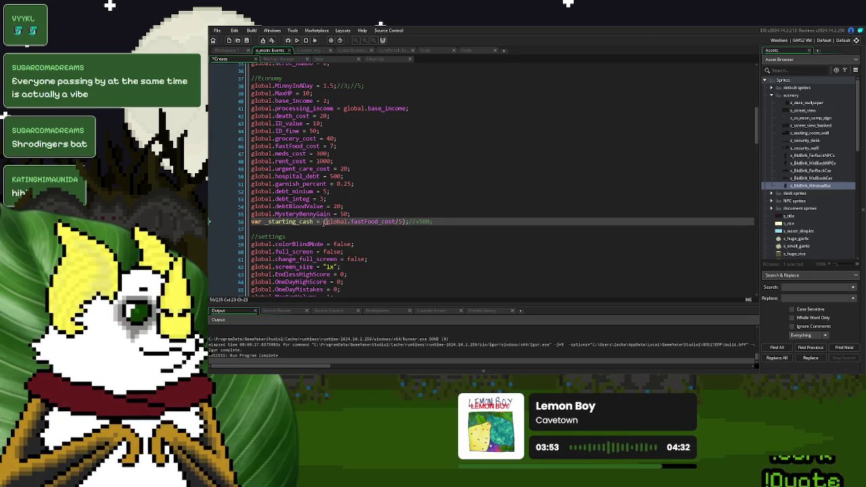
type("ceil")
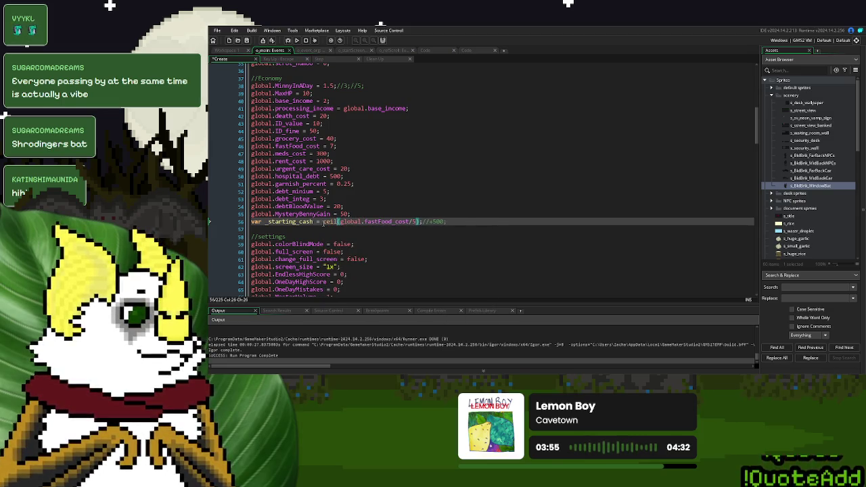
left_click(463, 221)
key("F5")
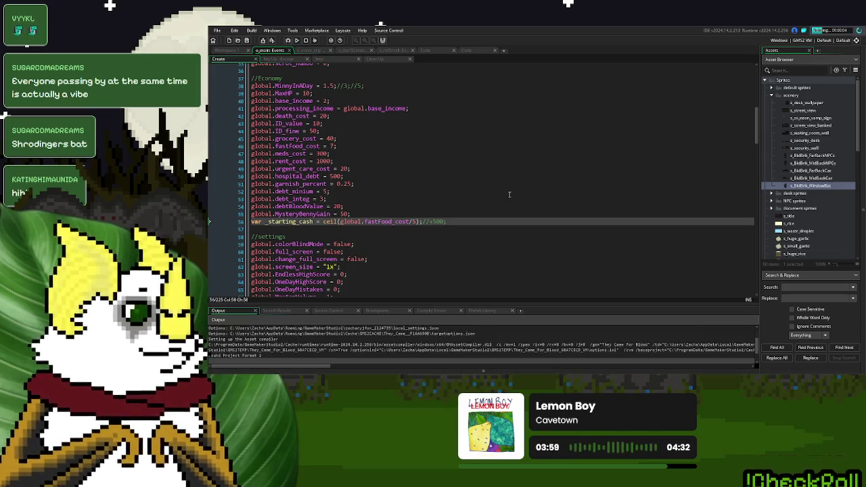
Remove the trailing commented values from global.MinnyInADay on line 38
left_click(348, 86)
type(";")
left_click(382, 85)
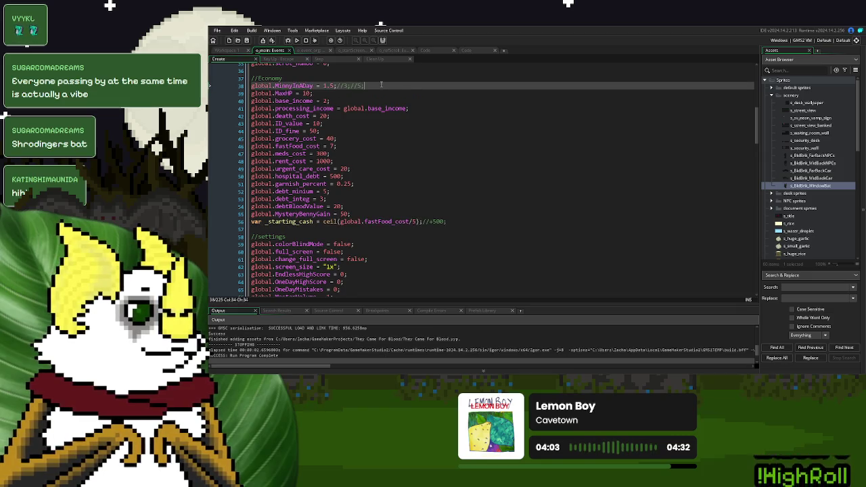
key("BackSpace")
key("BackSpace")
key("BackSpace")
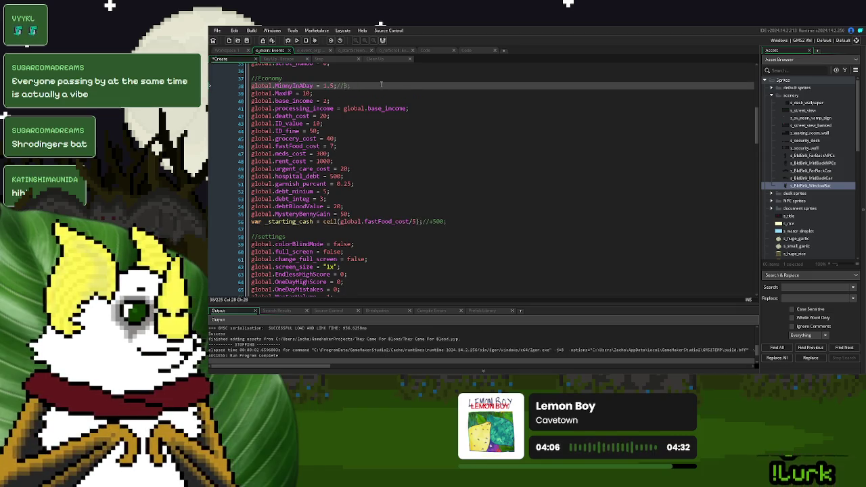
key("BackSpace")
key("BackSpace")
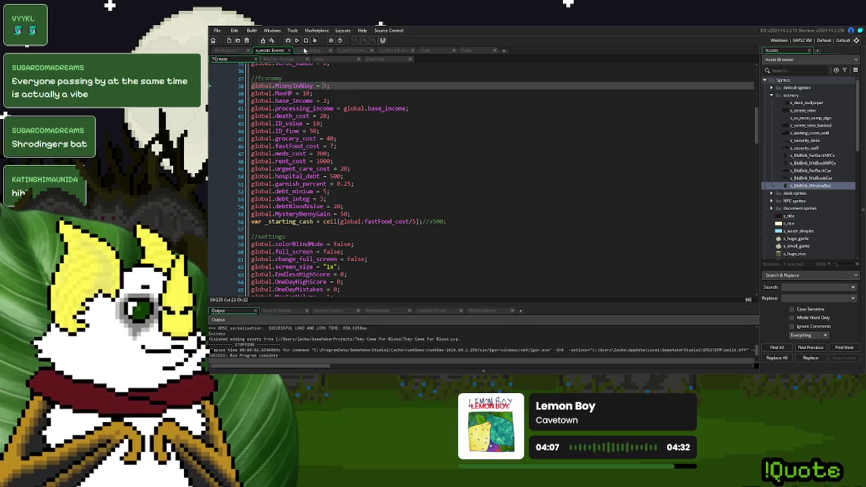
left_click(297, 41)
Restart the game, turn volume to maximum, and start a new game past the instructions
left_click(306, 40)
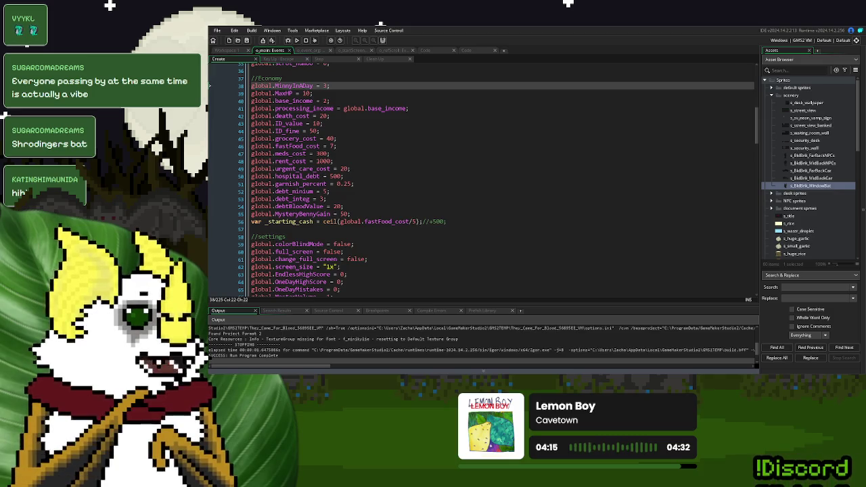
left_click(298, 40)
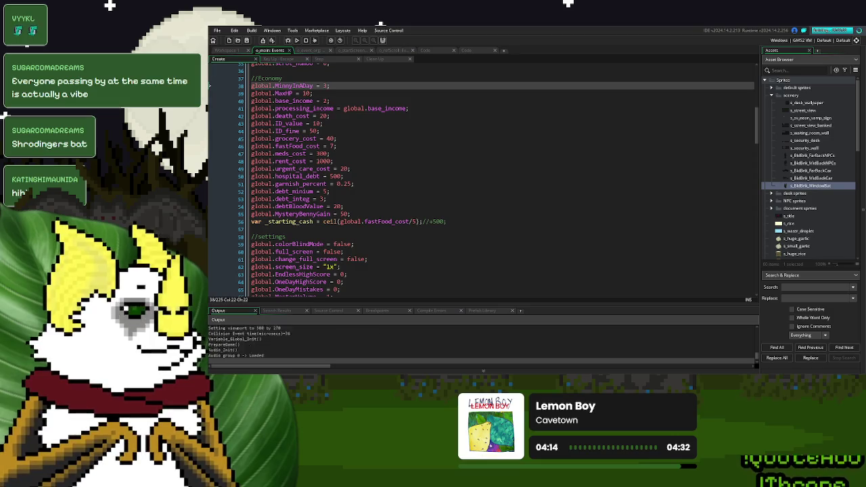
left_click(560, 207)
left_click_drag(506, 193, 597, 194)
left_click(568, 237)
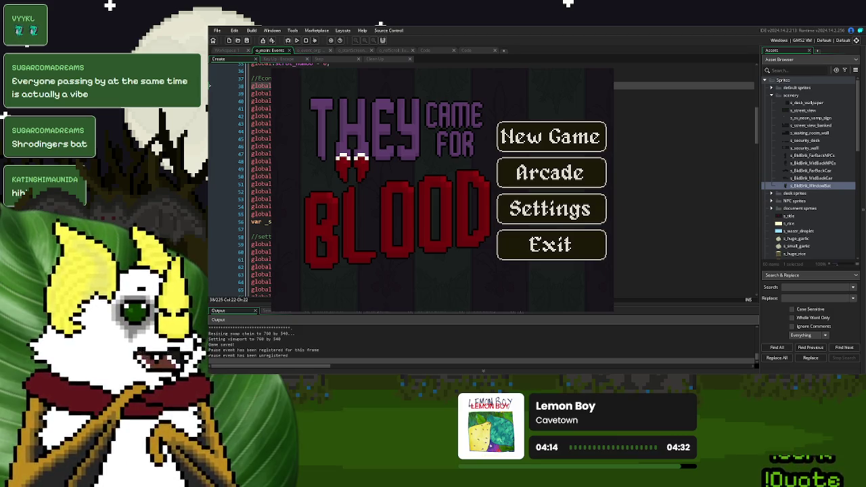
left_click(528, 138)
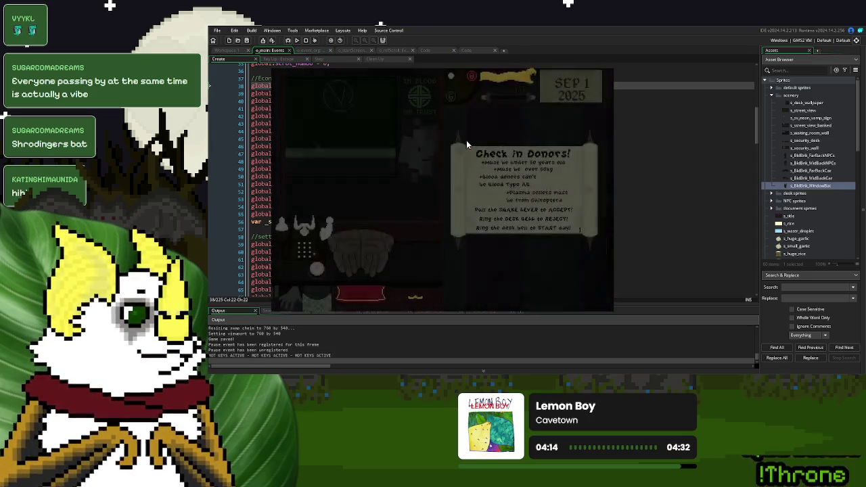
left_click(569, 193)
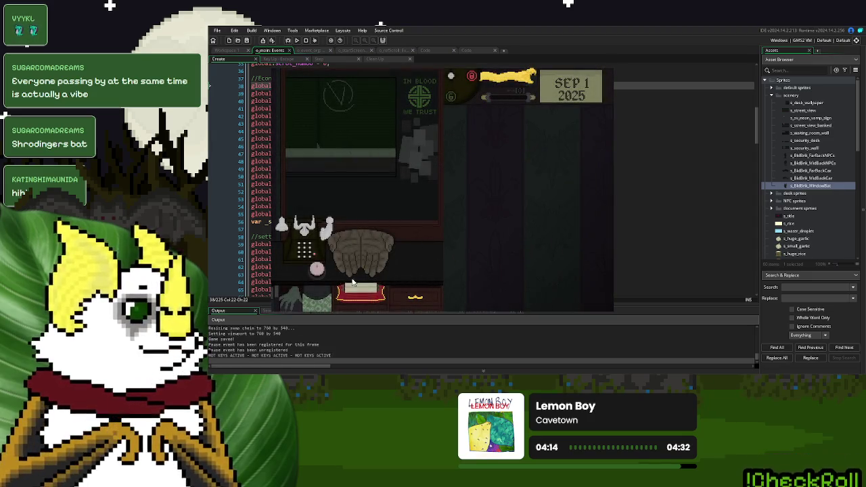
Call and accept the first donor, then inspect the next donor's ID and reject them
left_click(317, 269)
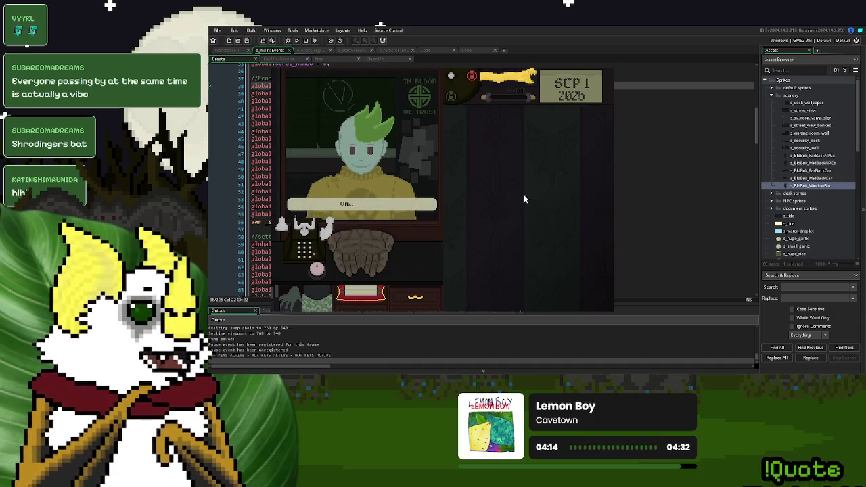
left_click_drag(526, 194, 400, 235)
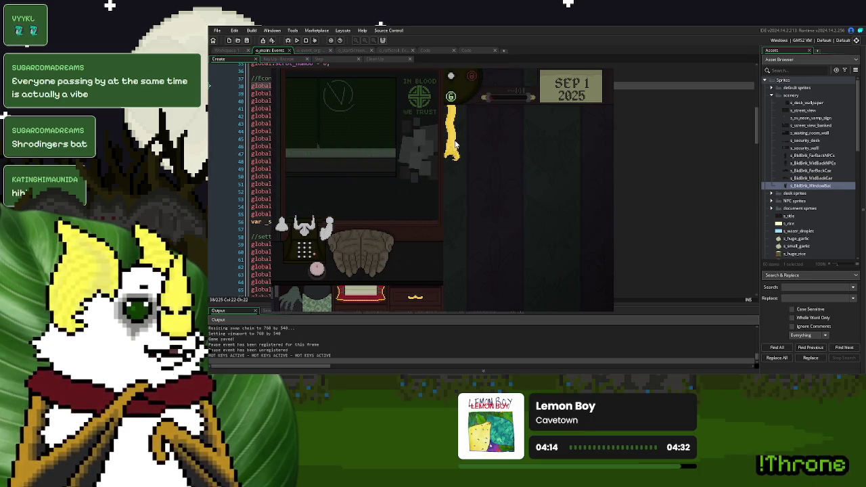
left_click(453, 142)
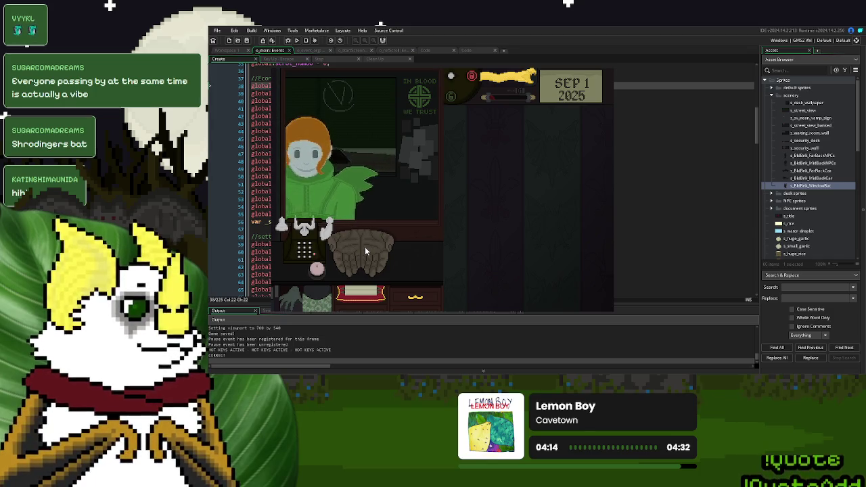
left_click_drag(353, 255, 522, 184)
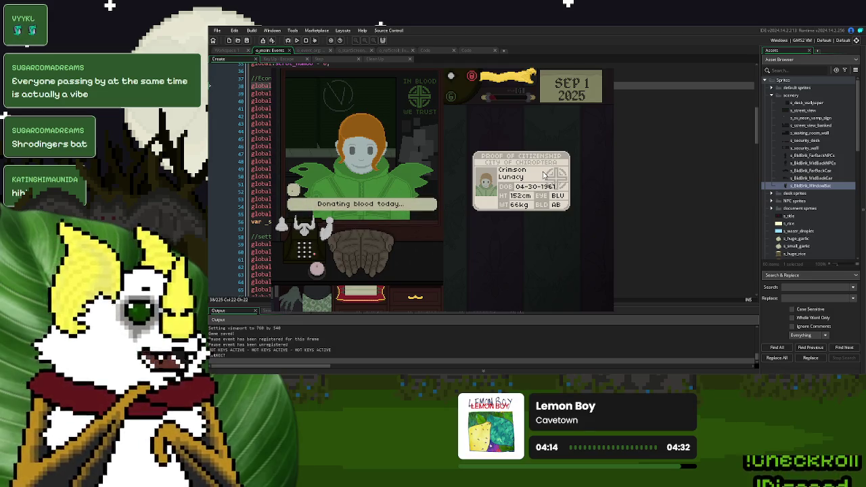
left_click_drag(544, 176, 359, 249)
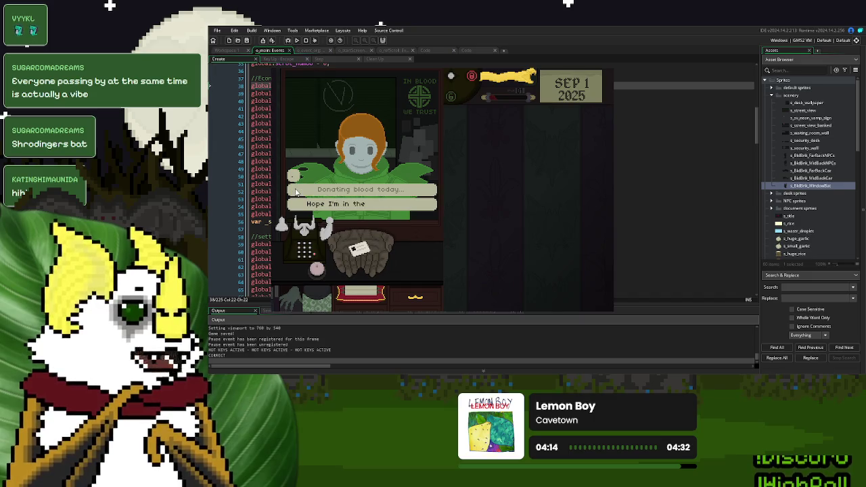
left_click(317, 269)
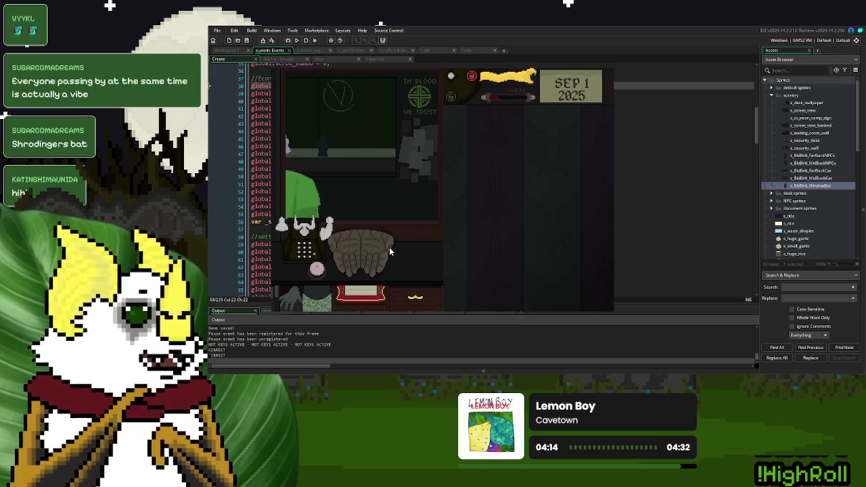
Inspect the third donor's ID card, return it, and reset the snake lever
left_click_drag(361, 256, 509, 178)
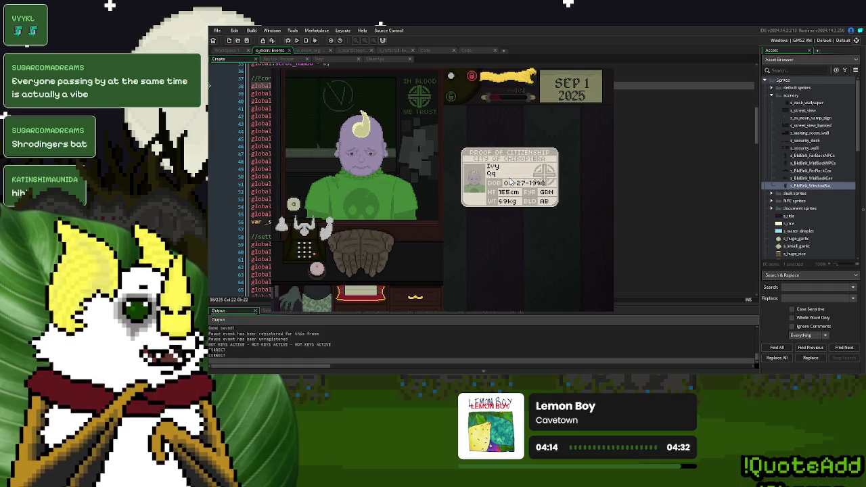
left_click_drag(509, 178, 376, 250)
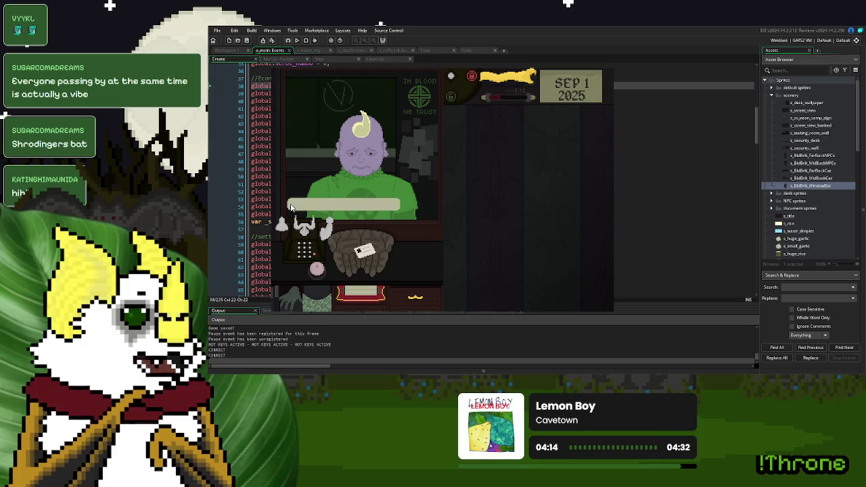
mouse_move(365, 257)
left_mouse_down()
mouse_move(536, 220)
mouse_move(413, 207)
left_mouse_up()
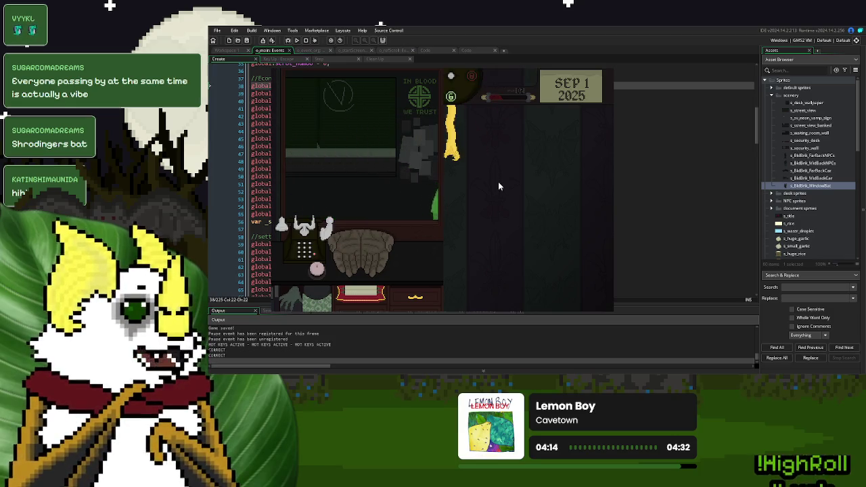
left_click(454, 153)
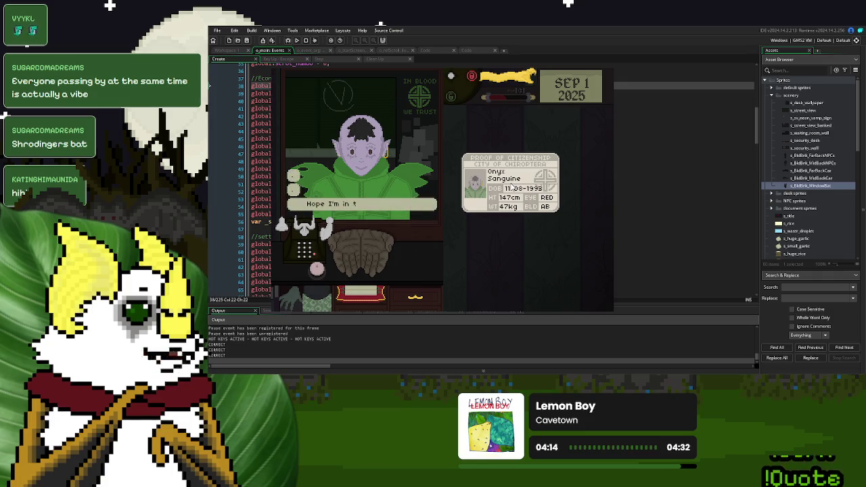
mouse_move(513, 186)
left_mouse_down()
mouse_move(409, 249)
mouse_move(359, 252)
left_mouse_up()
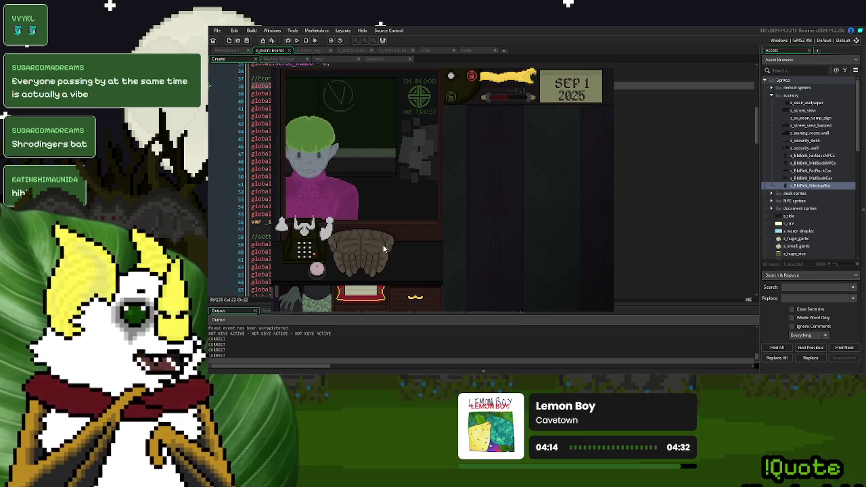
Check and reject another donor, then read the next donor's ID and advance their dialogue
left_click_drag(351, 256, 513, 184)
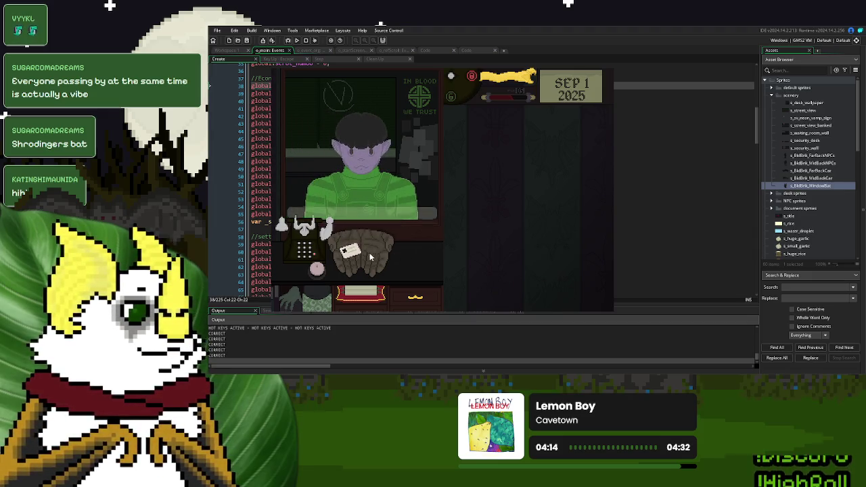
left_click_drag(358, 255, 550, 187)
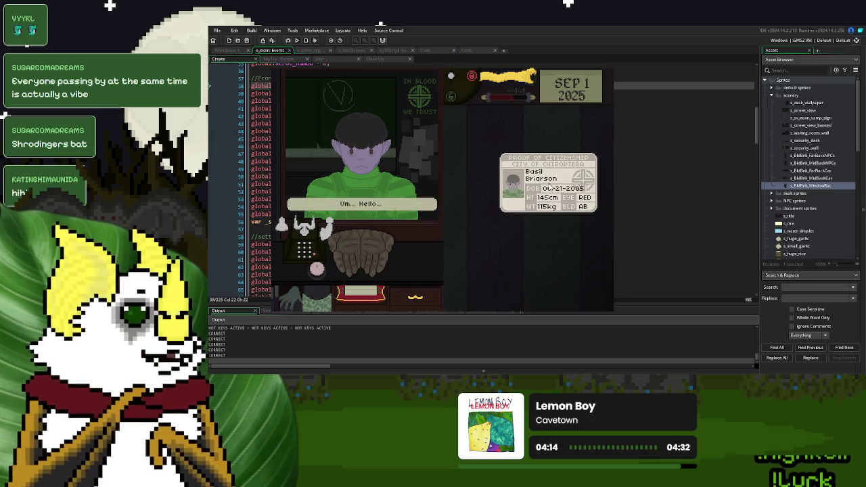
mouse_move(550, 188)
left_mouse_down()
mouse_move(508, 190)
mouse_move(359, 252)
left_mouse_up()
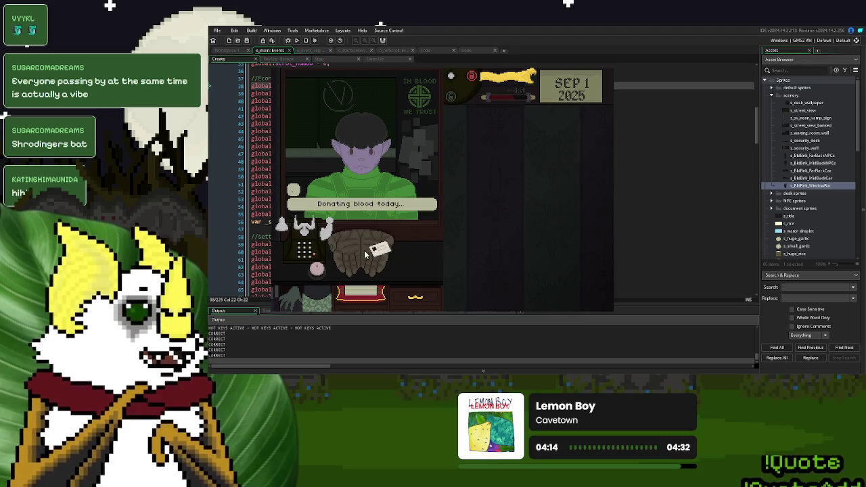
left_click(319, 270)
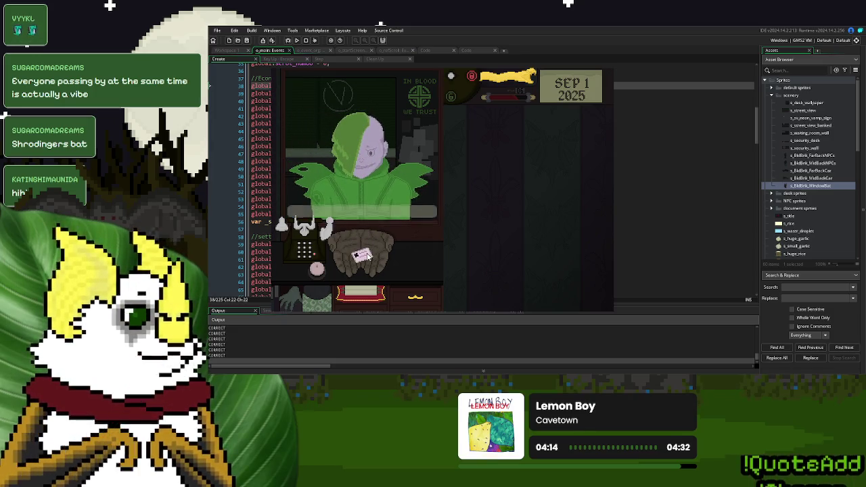
mouse_move(405, 250)
left_mouse_down()
mouse_move(510, 212)
mouse_move(516, 195)
left_mouse_up()
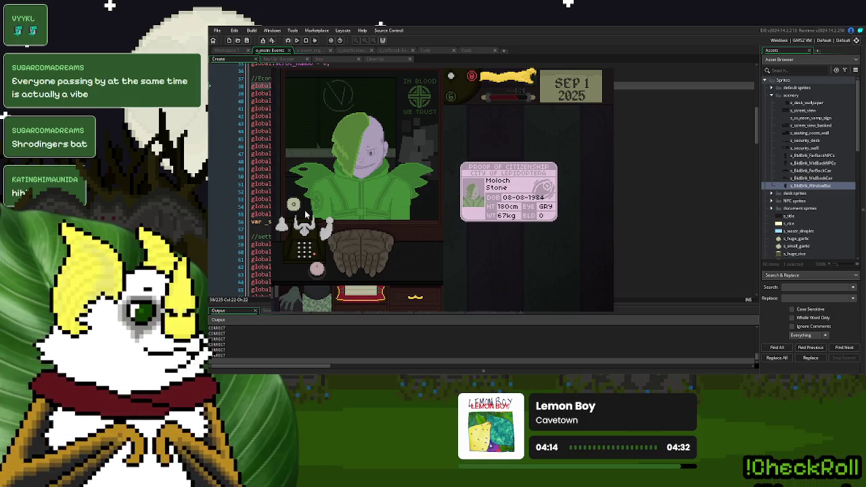
left_click(298, 211)
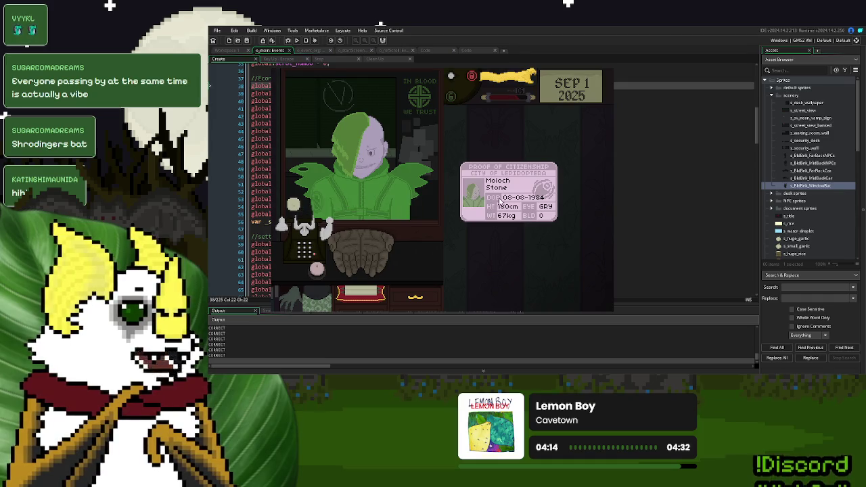
Send the current donor off, check the next donor's ID, and accept them with the snake lever
left_click(519, 188)
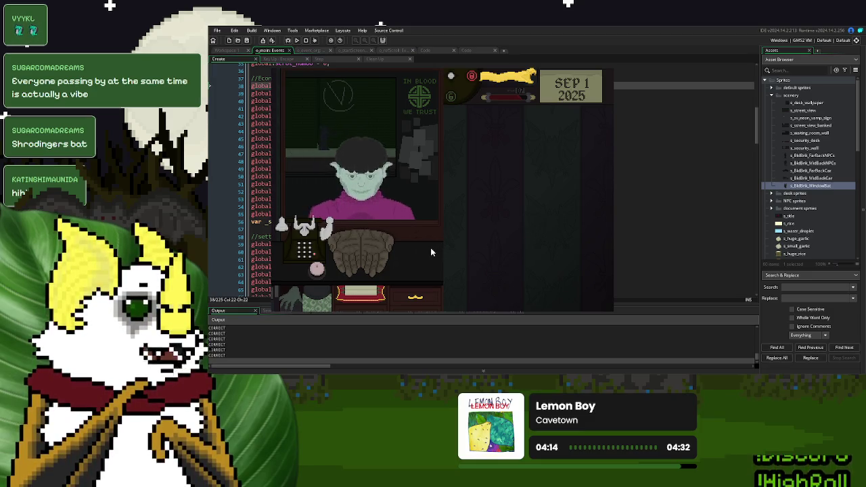
left_click_drag(415, 249, 516, 195)
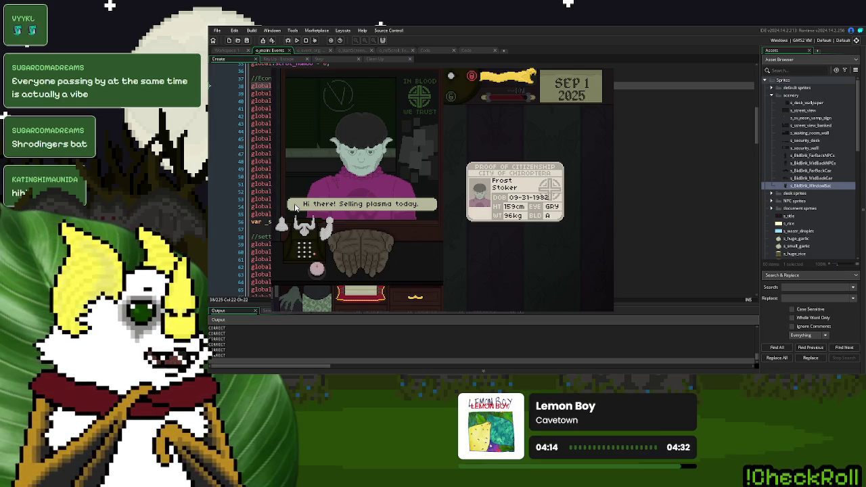
left_click(295, 207)
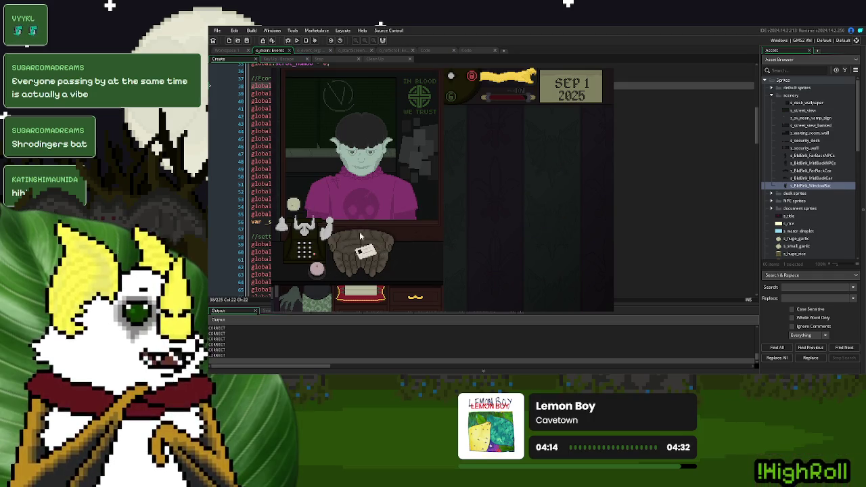
mouse_move(359, 256)
left_mouse_down()
mouse_move(511, 230)
mouse_move(466, 121)
left_mouse_up()
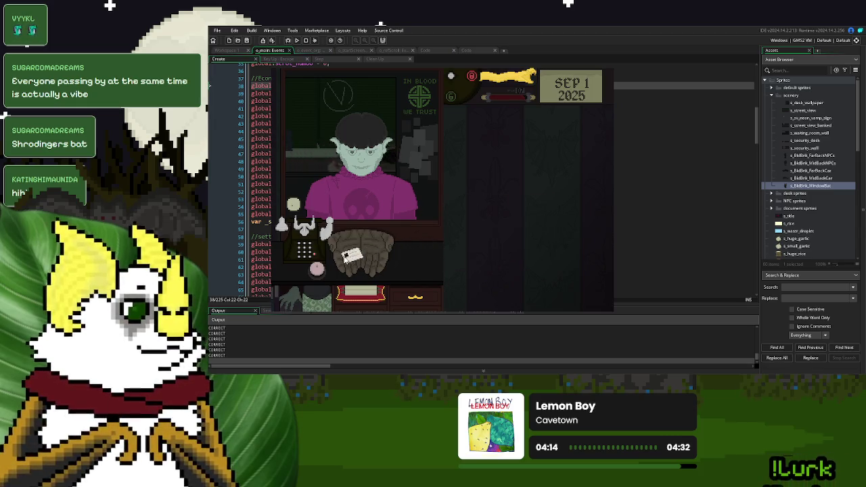
left_click(494, 79)
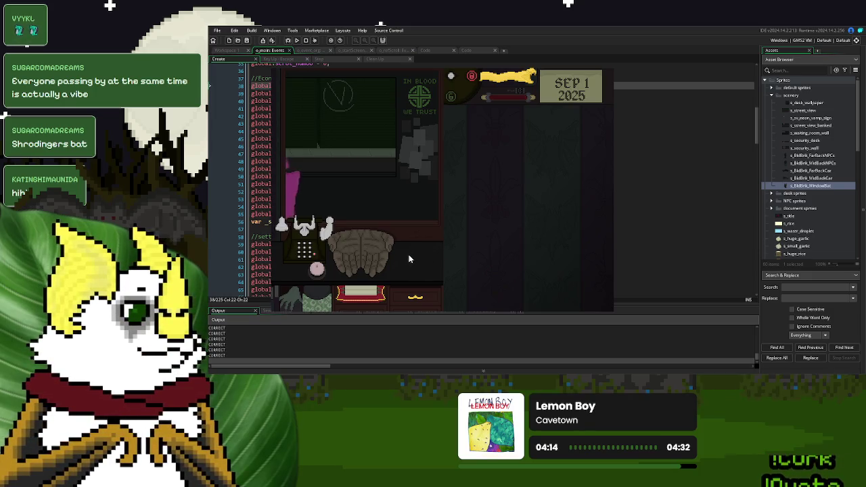
Check the last donor's ID and pull the hanging cord to reach Day 1 Over
mouse_move(366, 258)
left_mouse_down()
mouse_move(548, 196)
mouse_move(524, 190)
left_mouse_up()
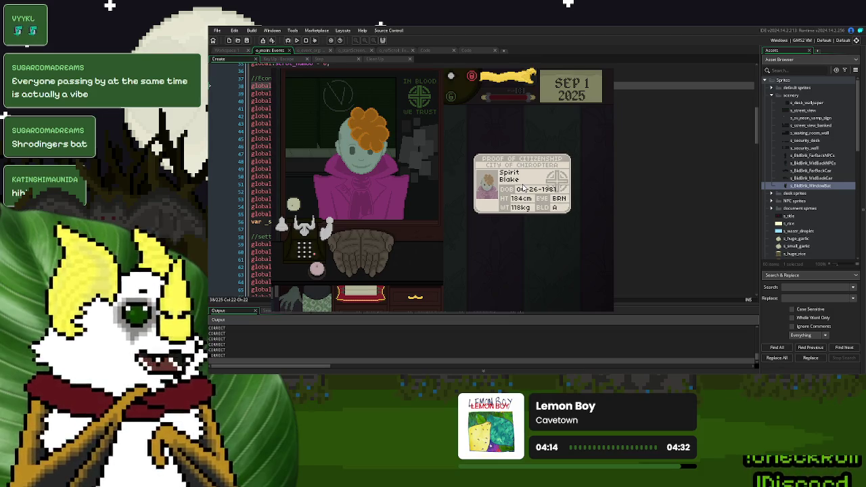
left_click_drag(523, 189, 461, 189)
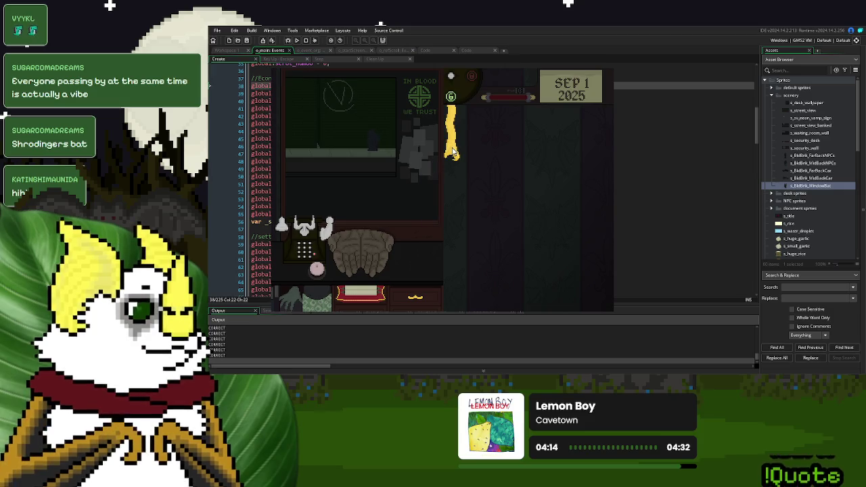
left_click(452, 152)
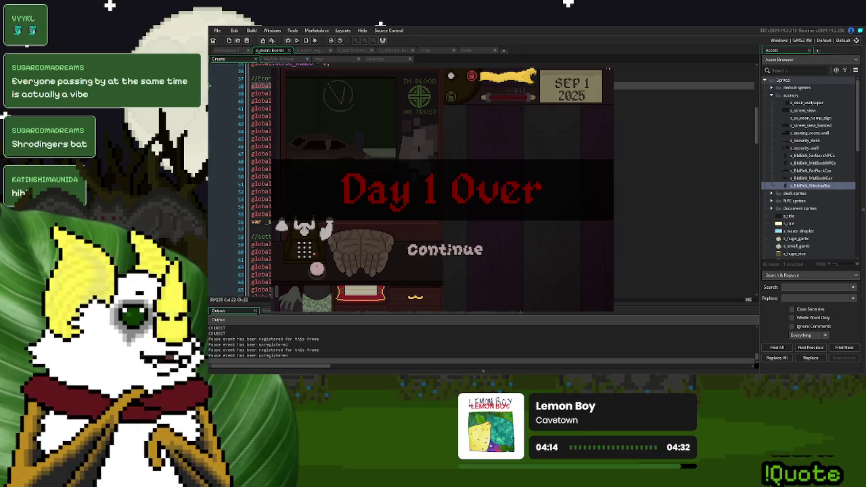
key("Escape")
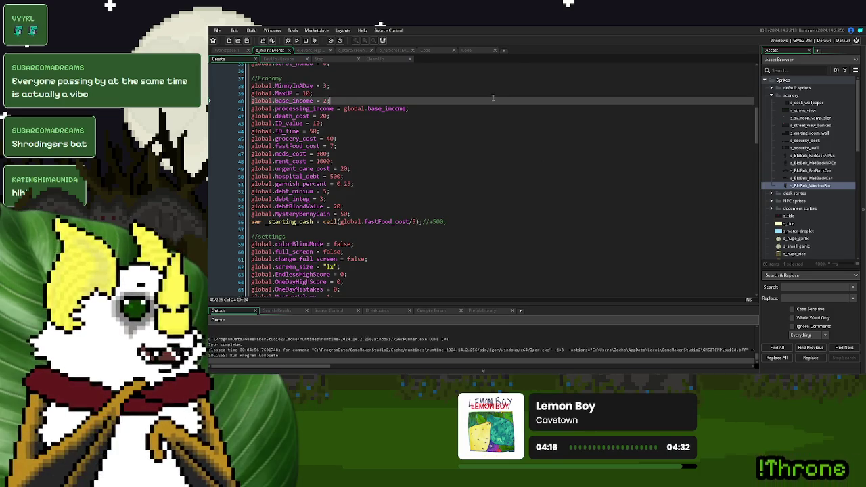
Close the end-of-day text script and the other leftover code tabs
left_click(484, 52)
left_click(512, 58)
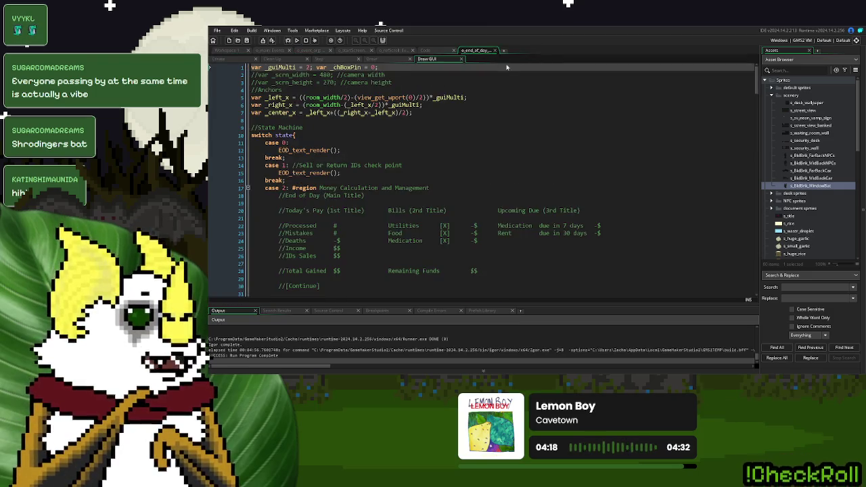
left_click(495, 50)
left_click(455, 54)
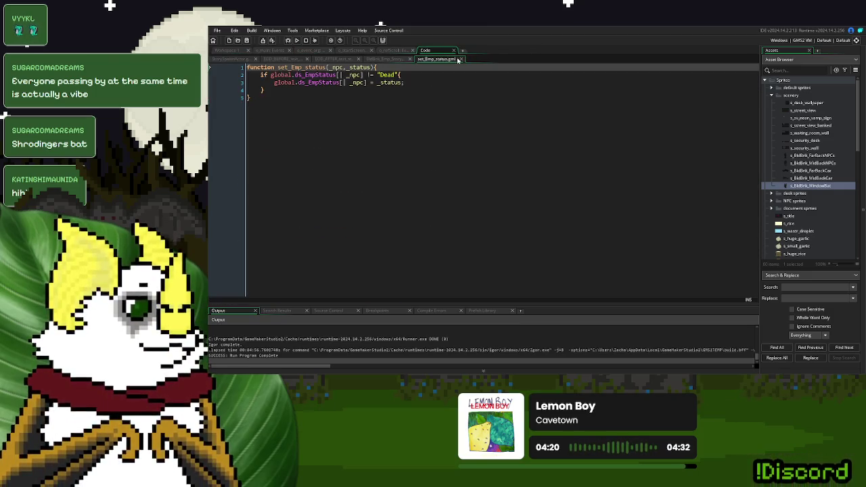
left_click(453, 52)
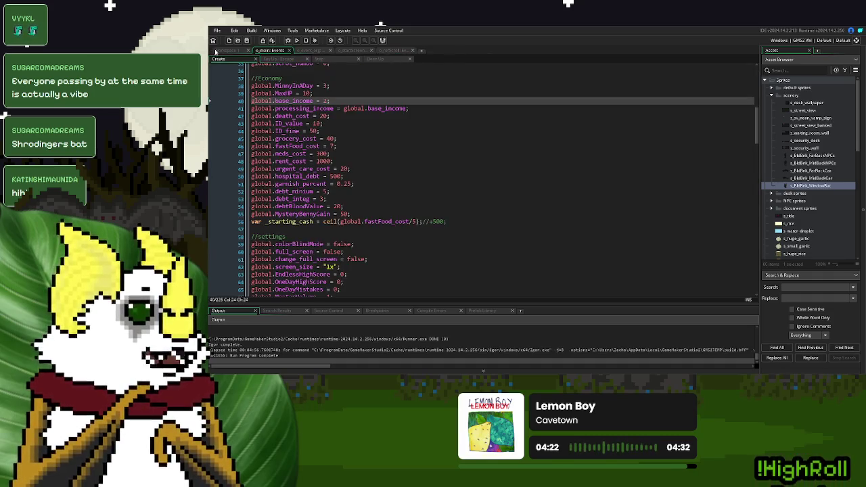
left_click(223, 51)
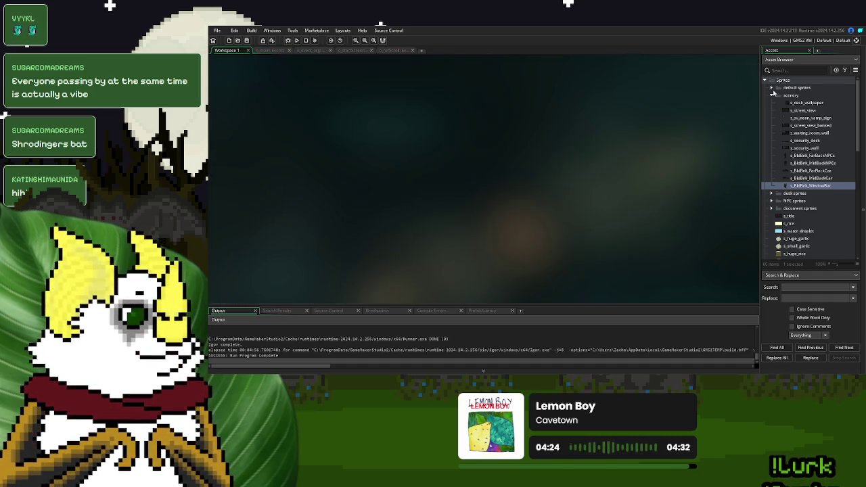
Collapse the sprite folders and open the o_BldBlnk_FarBackNPCs object
left_click(772, 96)
left_click(772, 98)
scroll(789, 163, "down", 5)
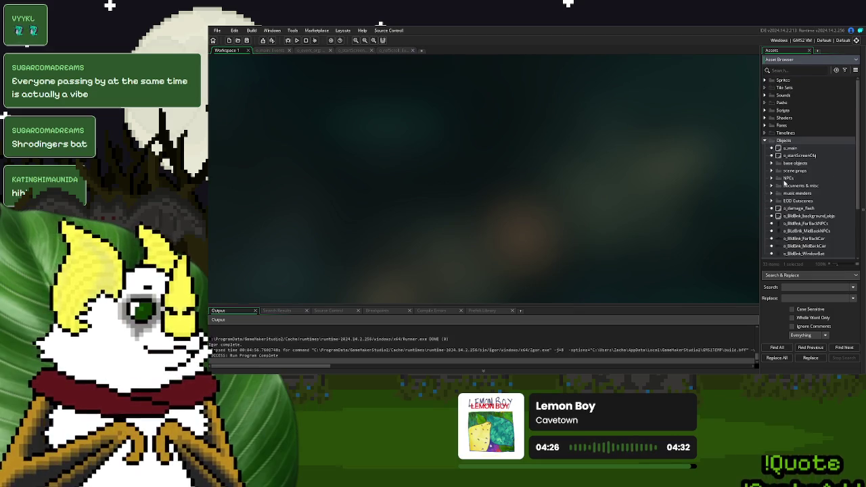
double_click(804, 157)
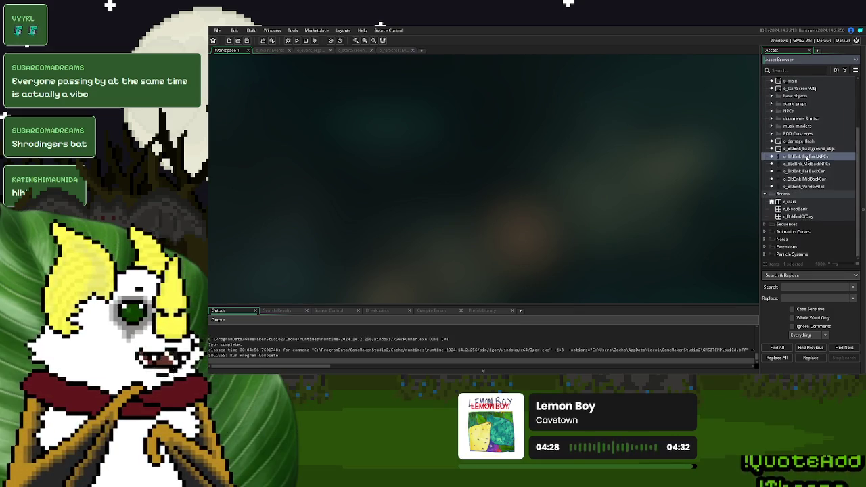
Paste 'if global.pause = false{' above the far-back NPCs' bounce switch and separate the blocks
scroll(562, 183, "down", 3)
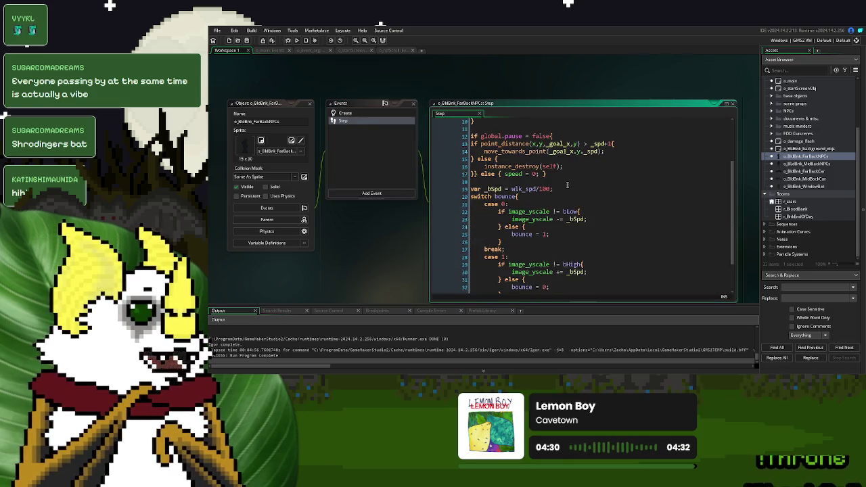
left_click_drag(553, 136, 467, 136)
key("ctrl+c")
left_click(511, 182)
key("Return")
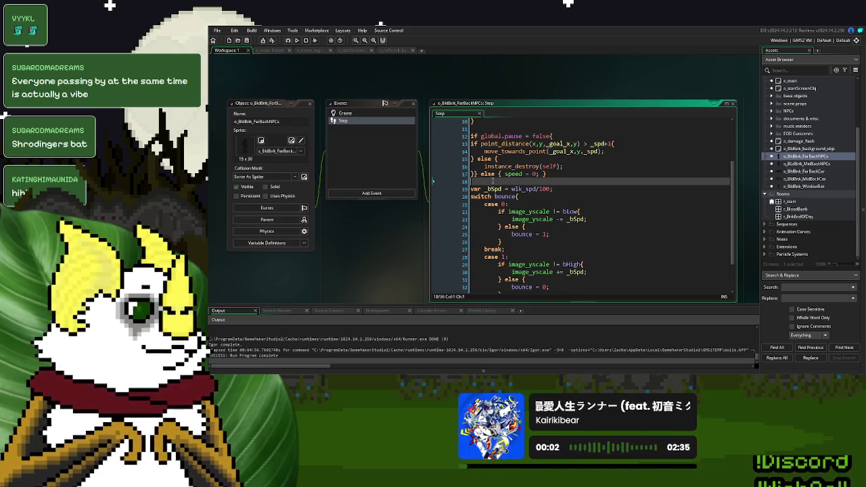
scroll(509, 179, "down", 2)
type("if global.pause = false{")
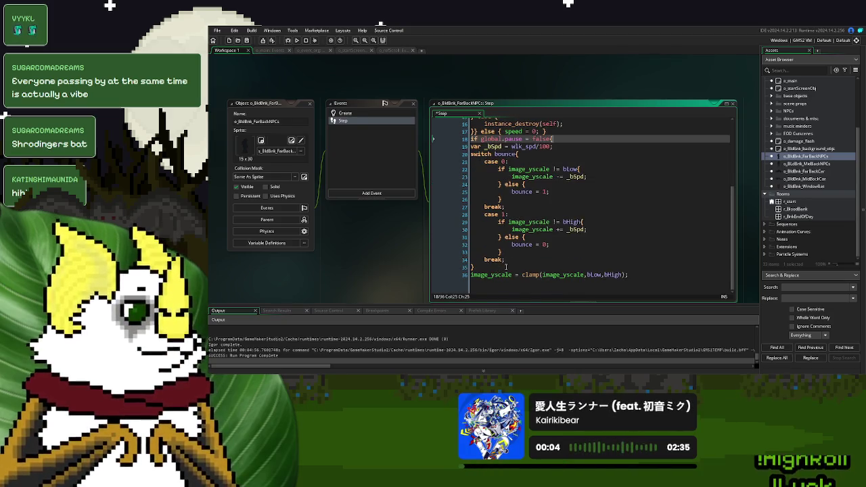
key("ctrl+v")
left_click(506, 267)
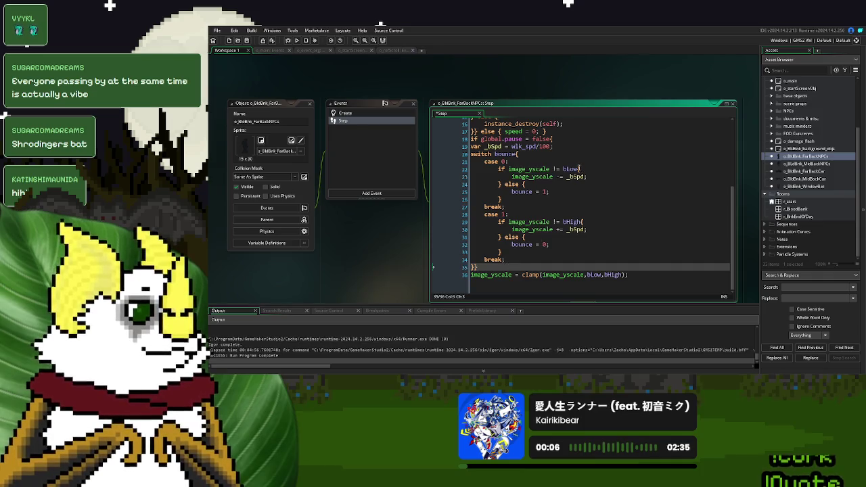
left_click(559, 130)
key("Return")
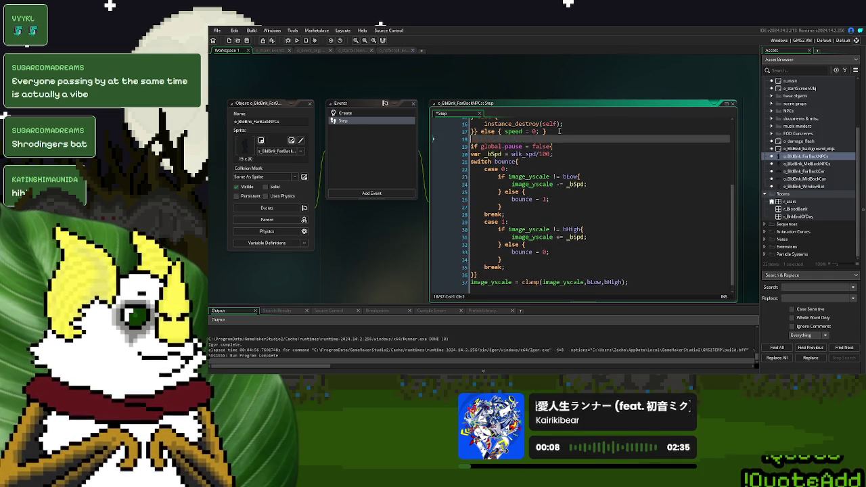
double_click(827, 164)
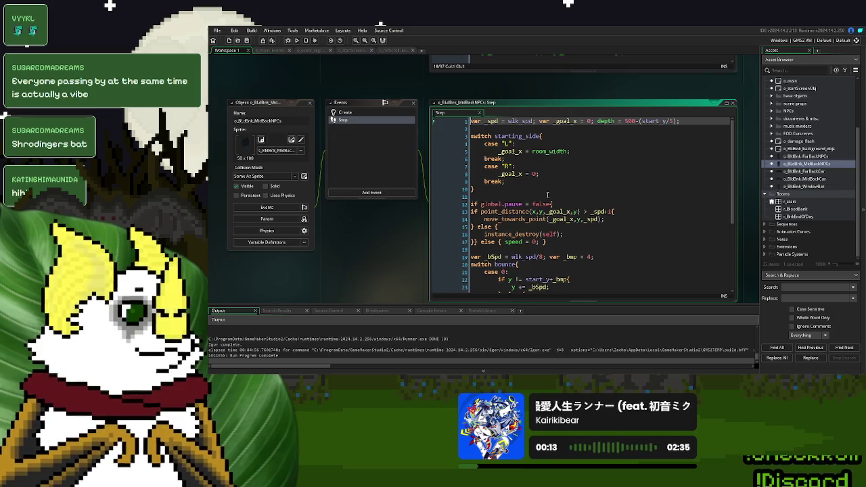
Type 'if global.pause = false{' above the mid-back NPCs' bobbing code
scroll(548, 195, "down", 4)
left_click(479, 153)
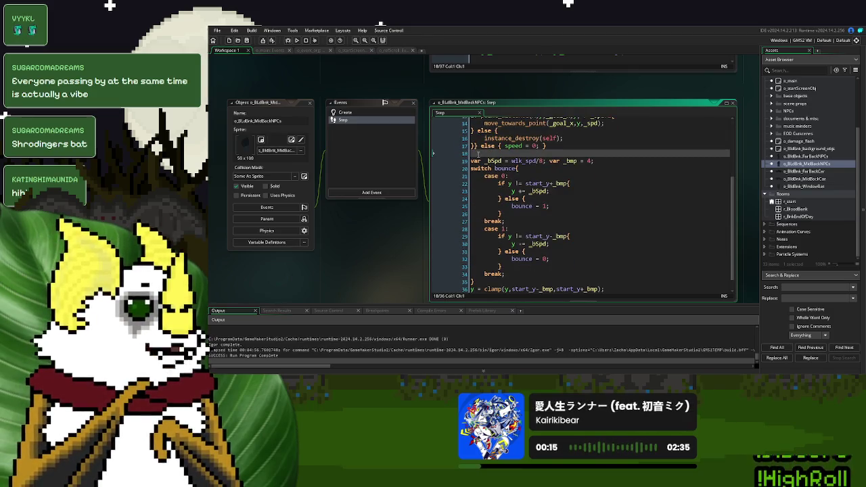
key("Return")
type("if global.pause = false{")
scroll(510, 263, "down", 1)
left_click(499, 267)
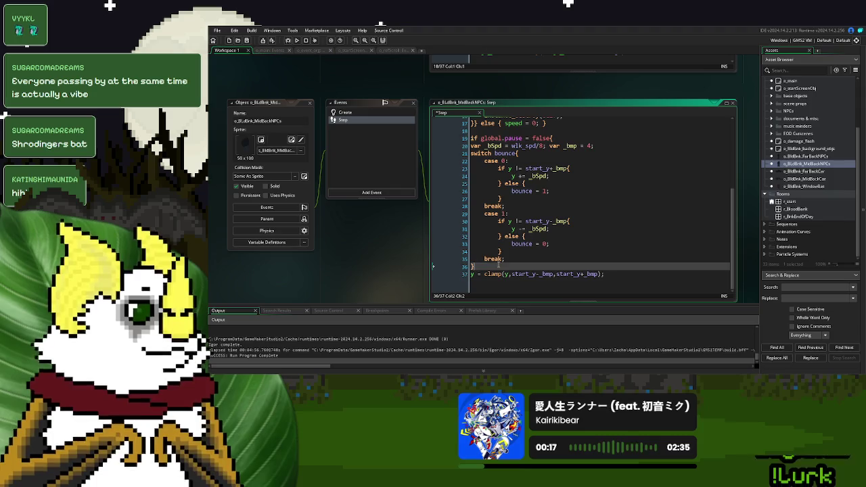
scroll(541, 243, "up", 3)
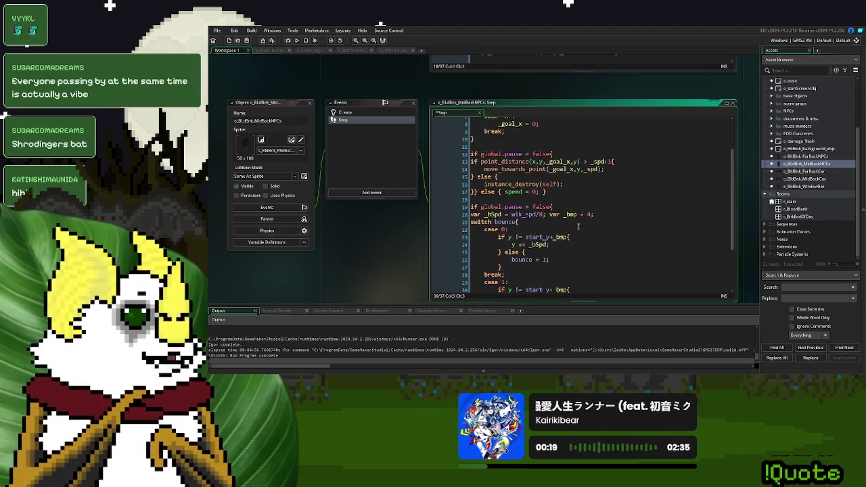
scroll(579, 226, "down", 3)
scroll(579, 227, "up", 1)
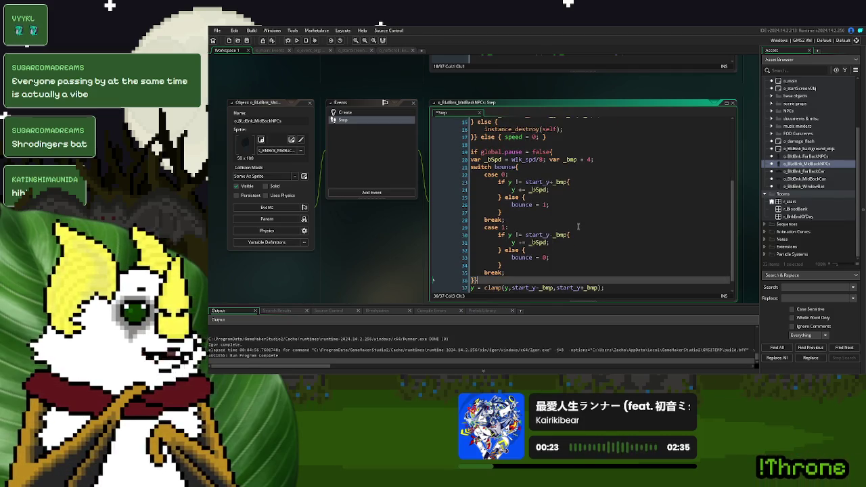
Delete the misplaced pause check and paste the copied check above the bobbing code
left_click(565, 152)
key("shift+Home")
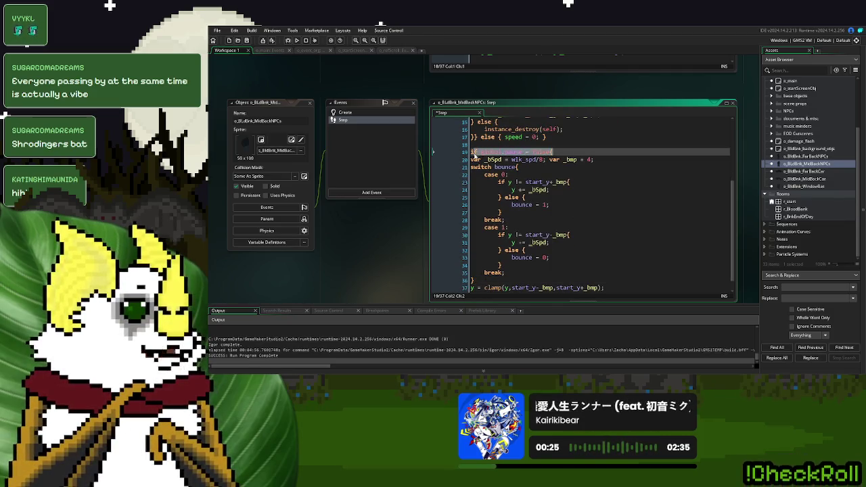
key("BackSpace")
key("BackSpace")
scroll(562, 213, "up", 3)
left_click_drag(547, 192, 475, 195)
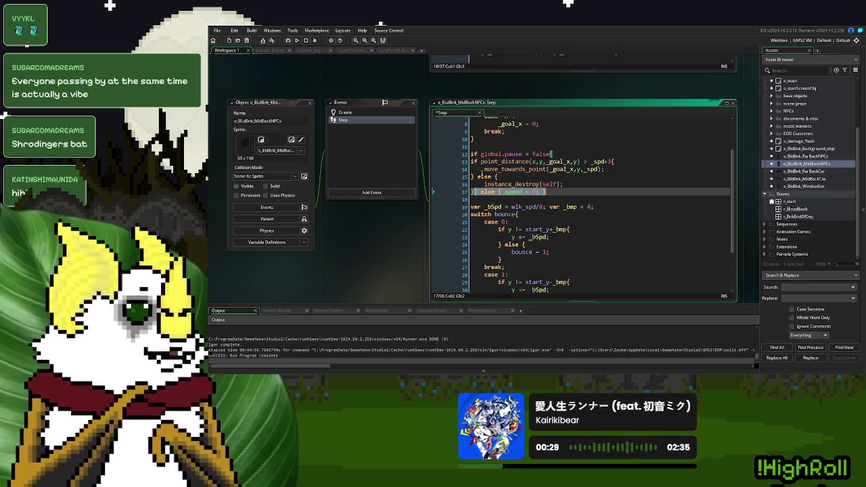
left_click(516, 201)
key("Return")
key("ctrl+v")
scroll(548, 218, "down", 3)
left_click(520, 268)
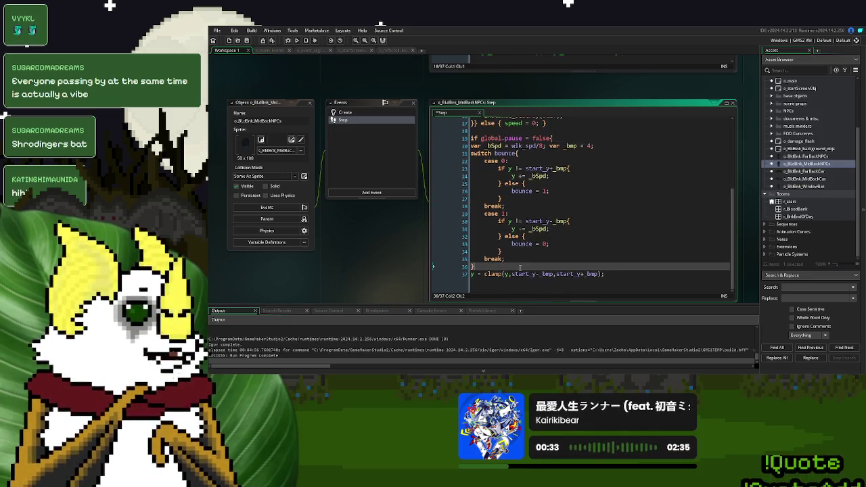
Temporarily comment out the pause-check lines and braces with //, then undo
key("Left")
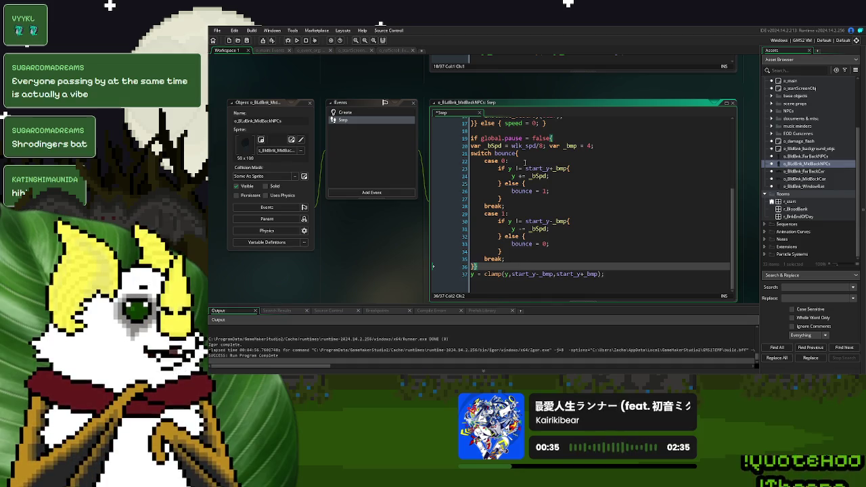
type("//")
left_click(471, 138)
type("//")
scroll(510, 196, "up", 3)
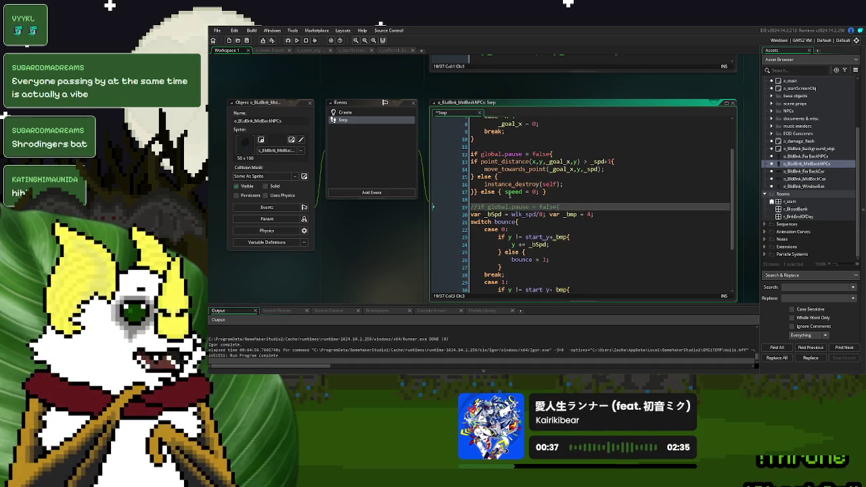
left_click(476, 193)
type("//")
left_click(472, 154)
type("//")
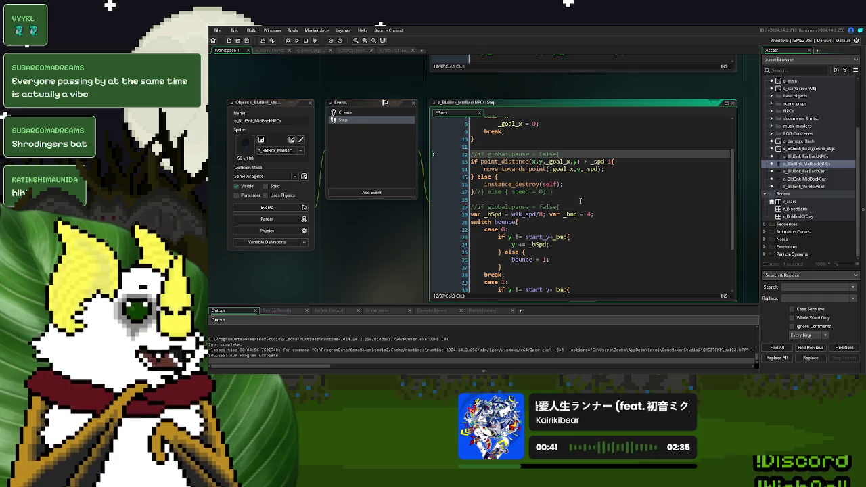
key("ctrl+z")
key("ctrl+z")
key("ctrl+z")
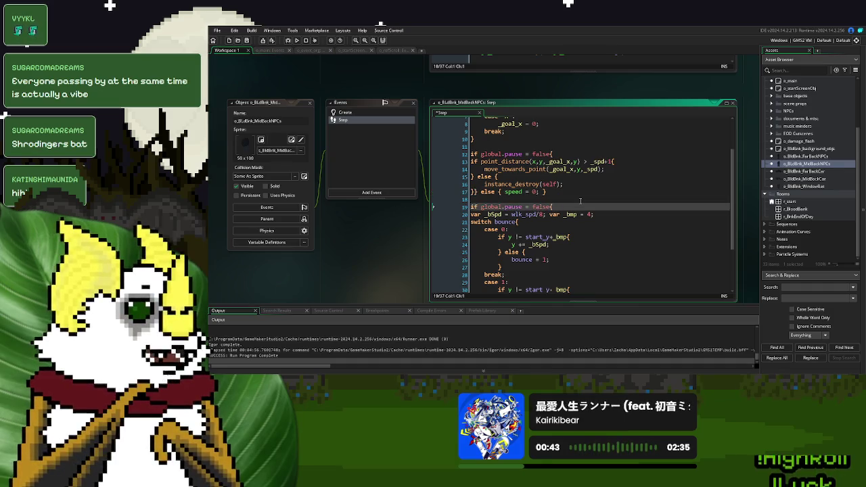
scroll(581, 201, "down", 3)
Open the FarBackCar, MidBackCar and WindowBat objects and the window bat's Step code
left_click(550, 229)
left_click(802, 172)
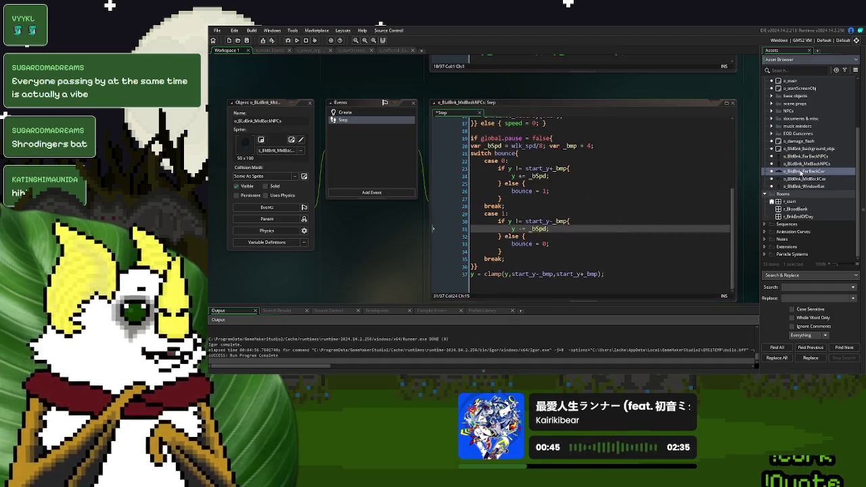
double_click(801, 172)
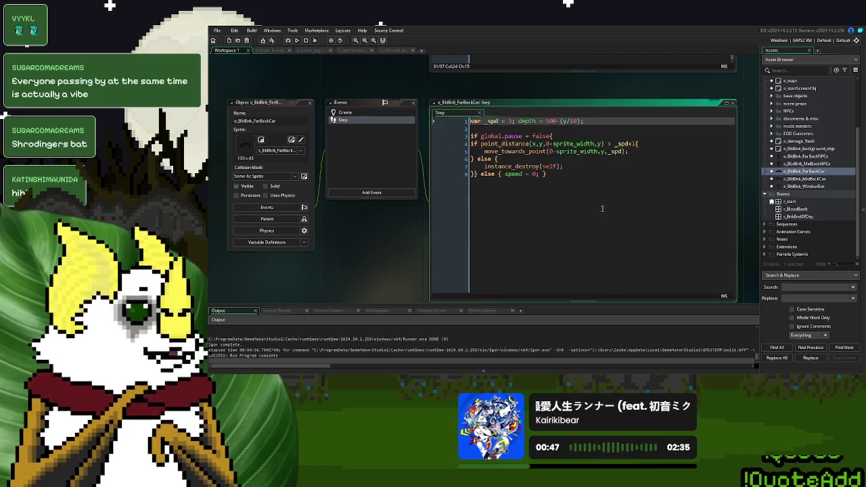
double_click(804, 179)
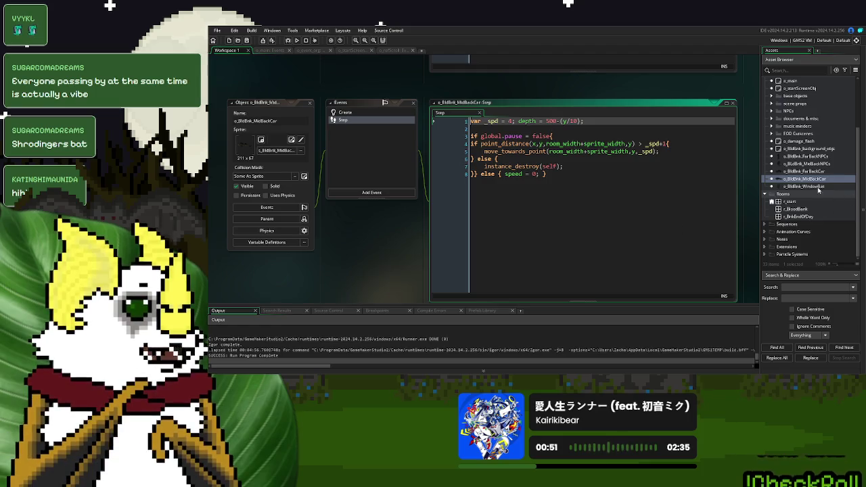
double_click(804, 186)
double_click(343, 120)
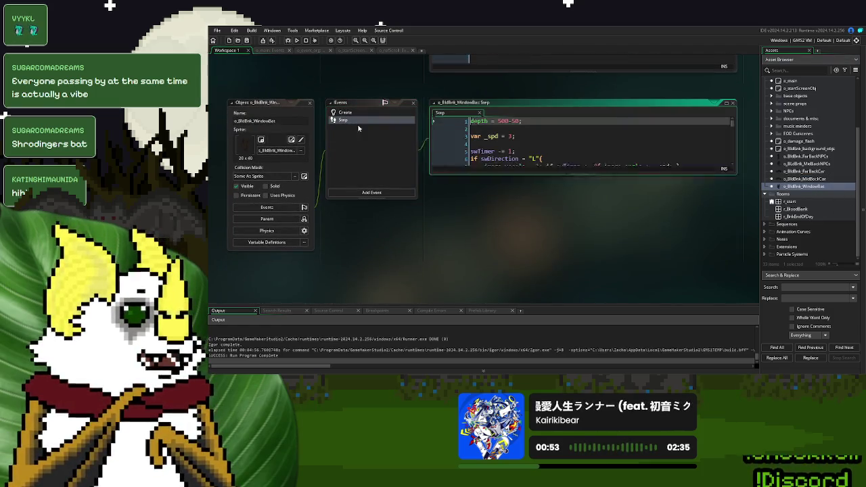
Add 'if global.pause = false{' after the bat's timer increment line
scroll(520, 164, "down", 1)
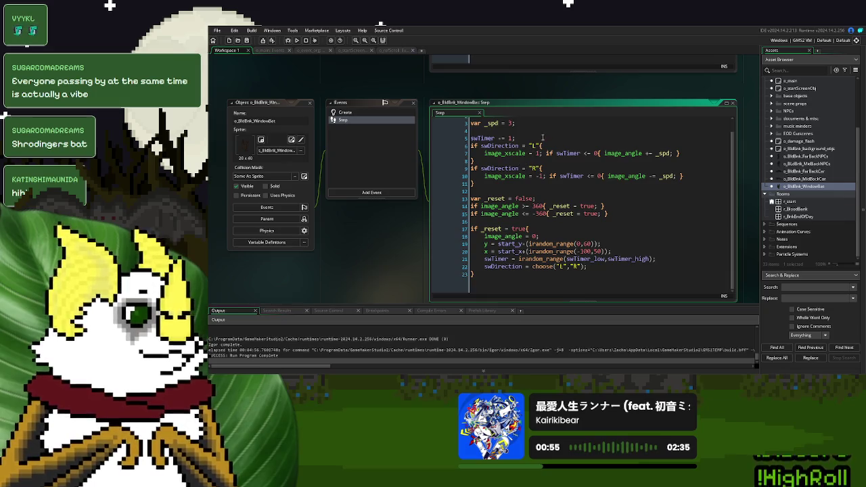
left_click(543, 137)
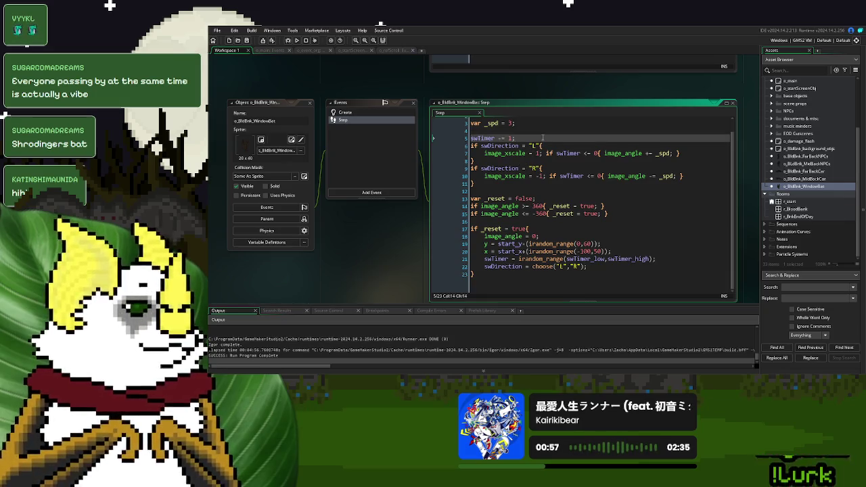
key("Return")
type("if global.pause = false{")
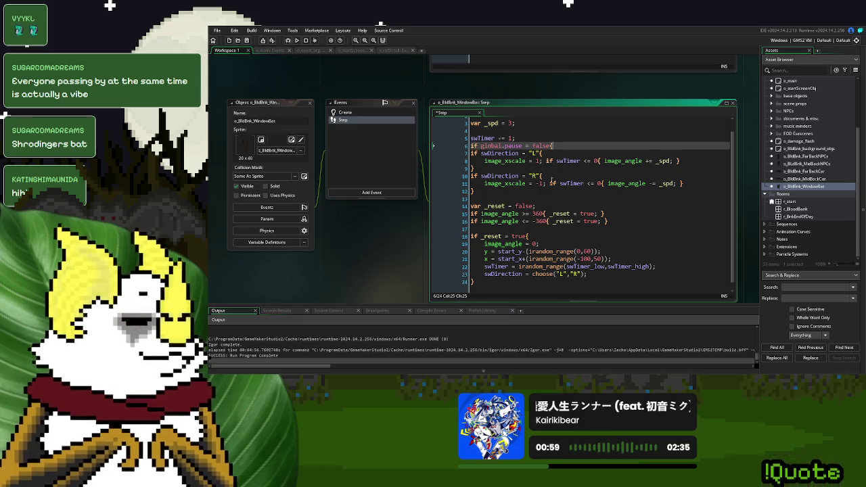
left_click(540, 192)
type("}")
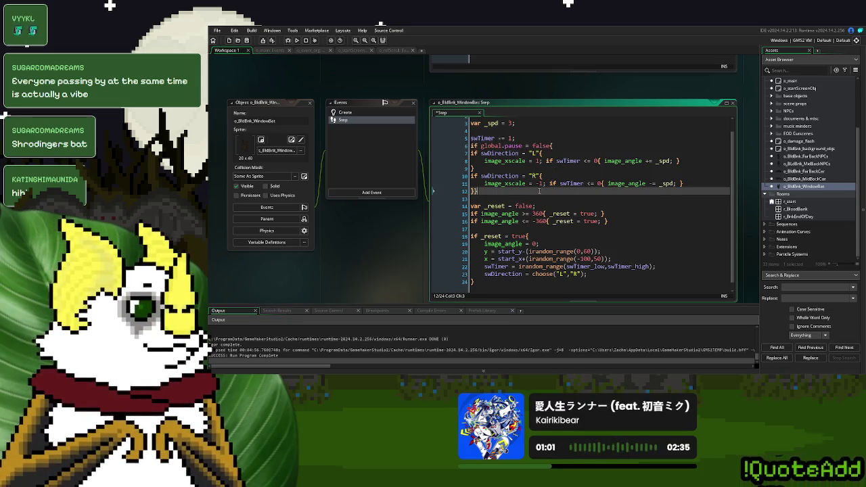
Move 'swTimer -= 1;' inside the pause check and delete the leftover blank line
left_click(521, 139)
key("shift+Home")
key("ctrl+x")
left_click(574, 146)
key("Return")
key("ctrl+v")
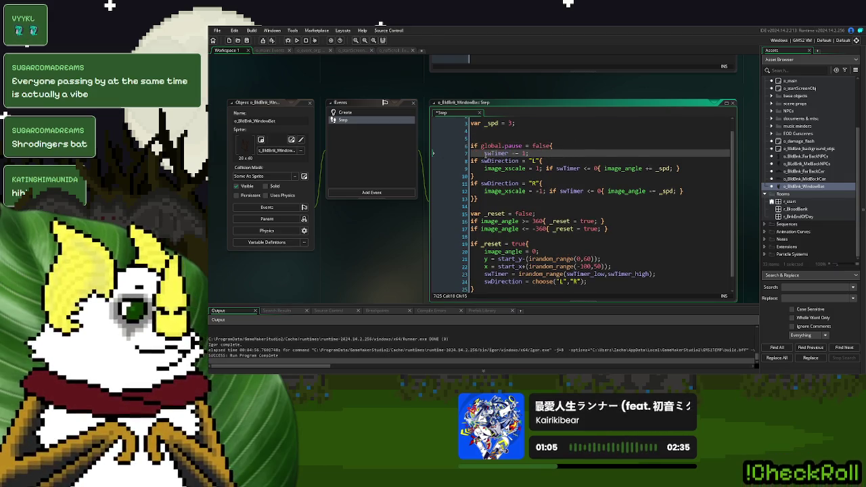
key("Home")
key("BackSpace")
key("Up")
key("Up")
key("BackSpace")
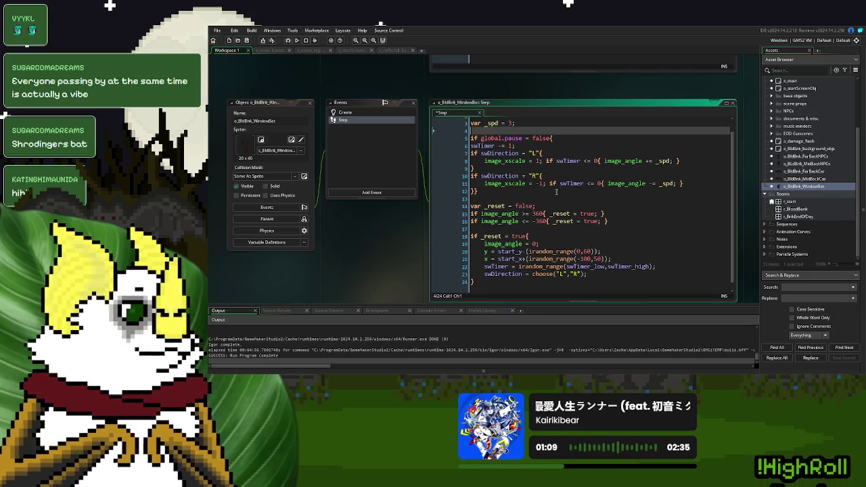
Check the pause block's closing braces and save the window bat's Step code
left_click(556, 192)
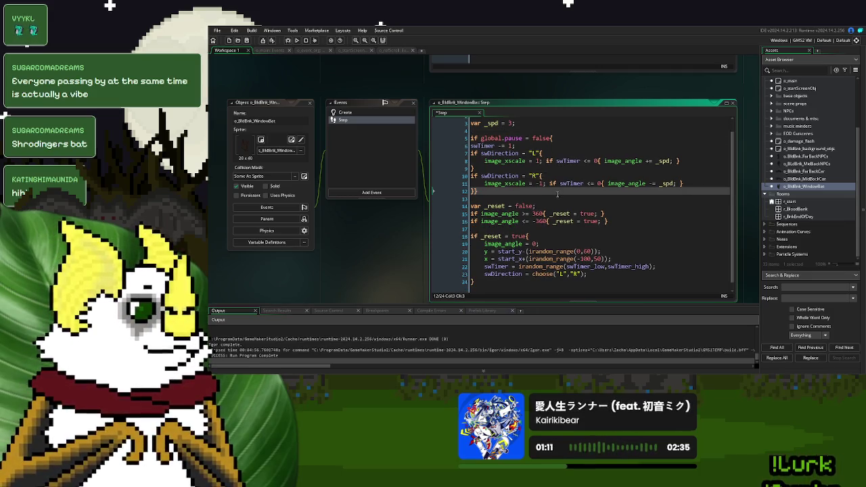
left_click(247, 40)
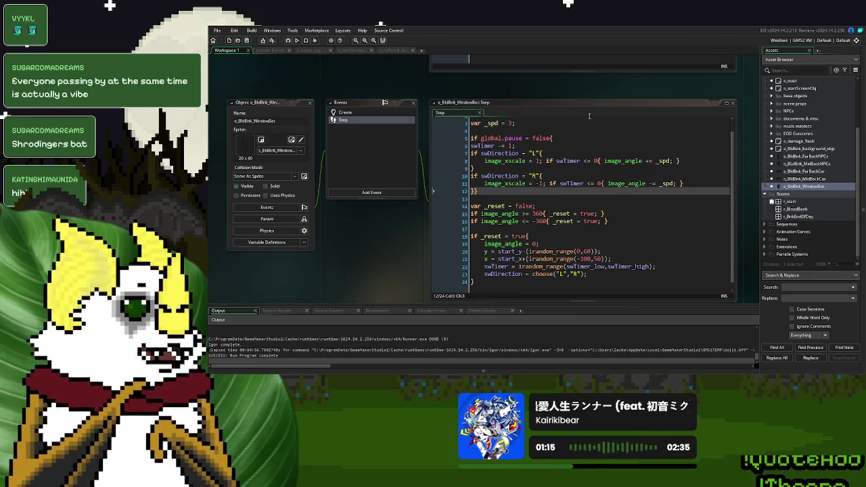
left_click_drag(589, 115, 281, 167)
right_click(519, 122)
Close all workspace windows and expand Scripts > dialogue packs
mouse_move(532, 128)
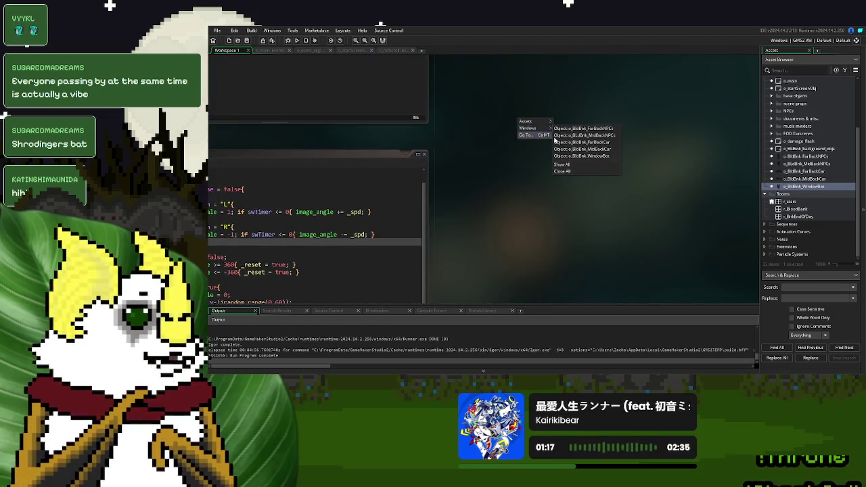
left_click(563, 172)
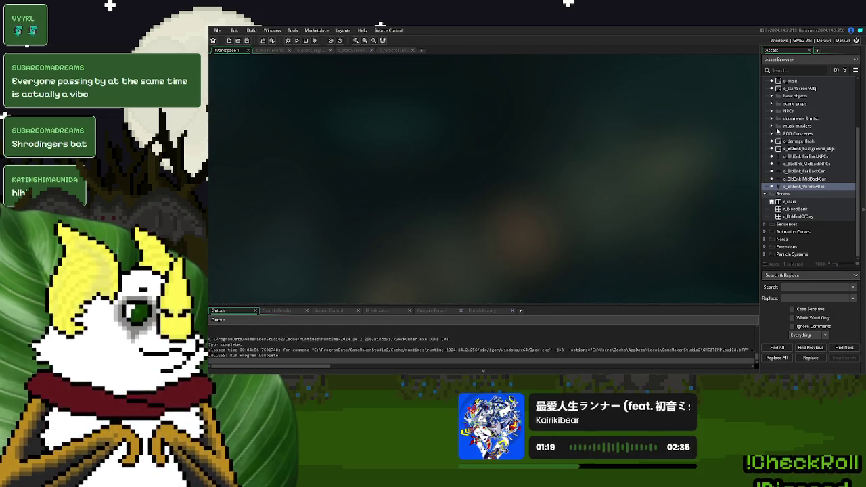
scroll(793, 160, "up", 3)
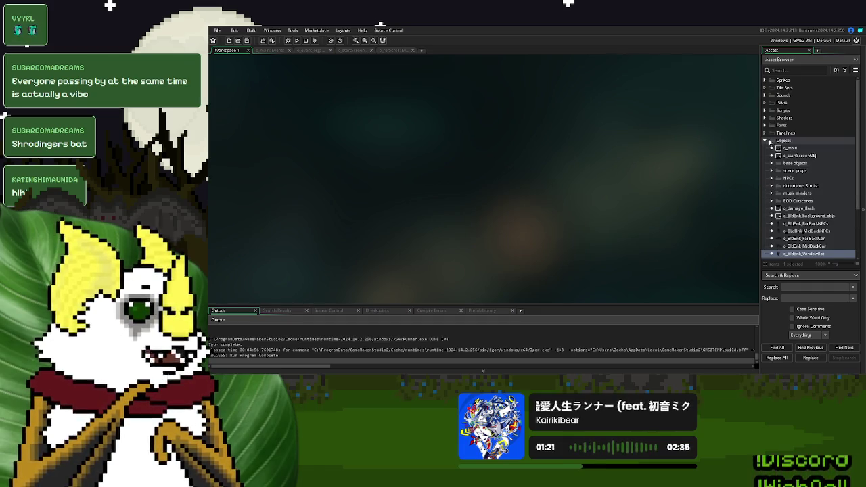
left_click(767, 141)
left_click(765, 110)
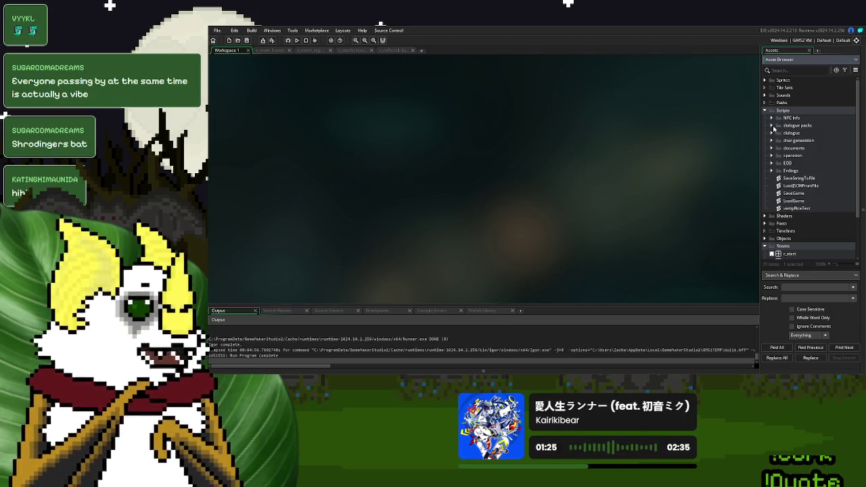
left_click(772, 126)
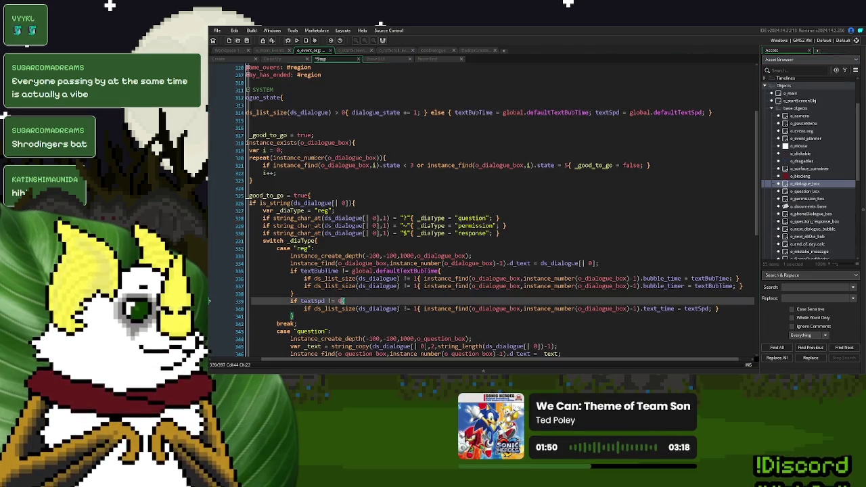
scroll(372, 285, "down", 5)
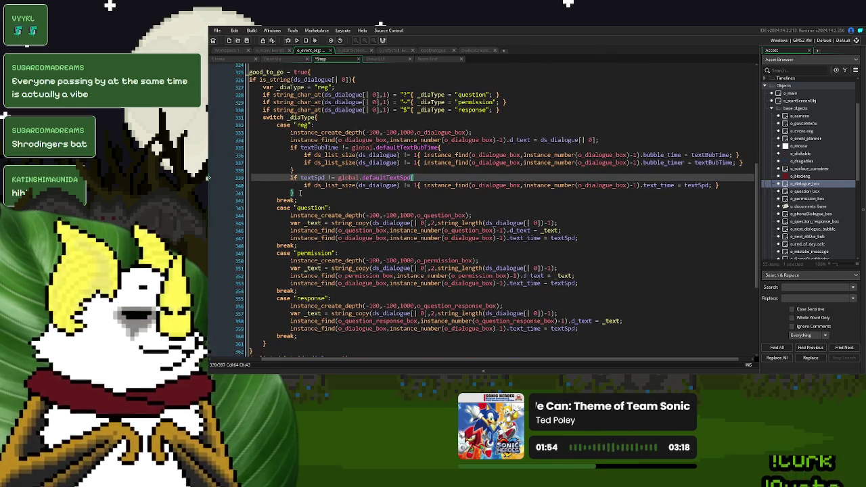
Copy the reg case's 'if textSpd != global.defaultTextSpd' block into the question case
left_click(466, 185)
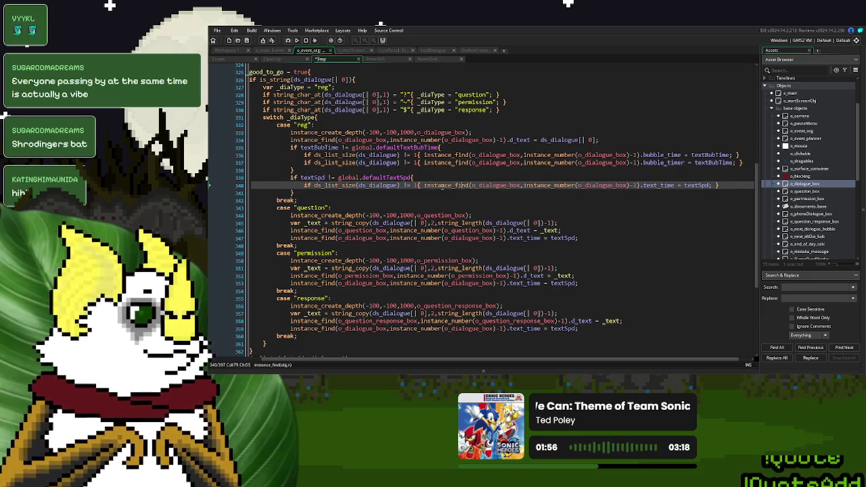
left_click_drag(298, 195, 291, 177)
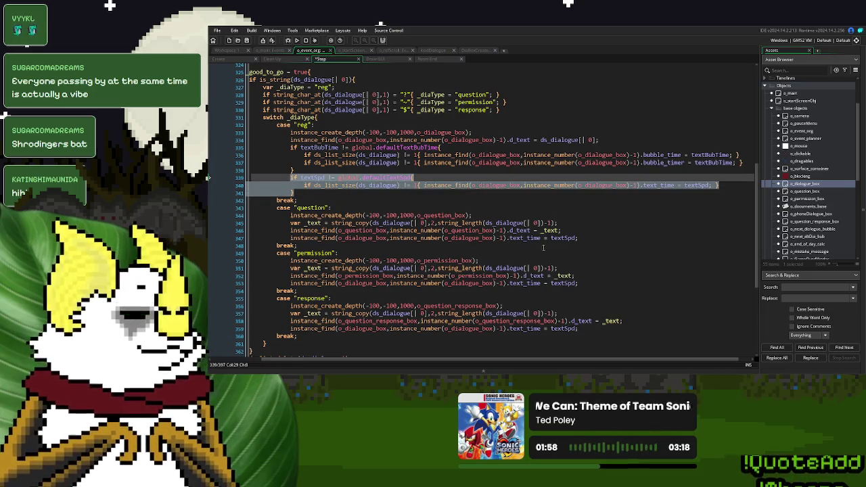
key("ctrl+c")
left_click(572, 231)
key("Return")
key("ctrl+v")
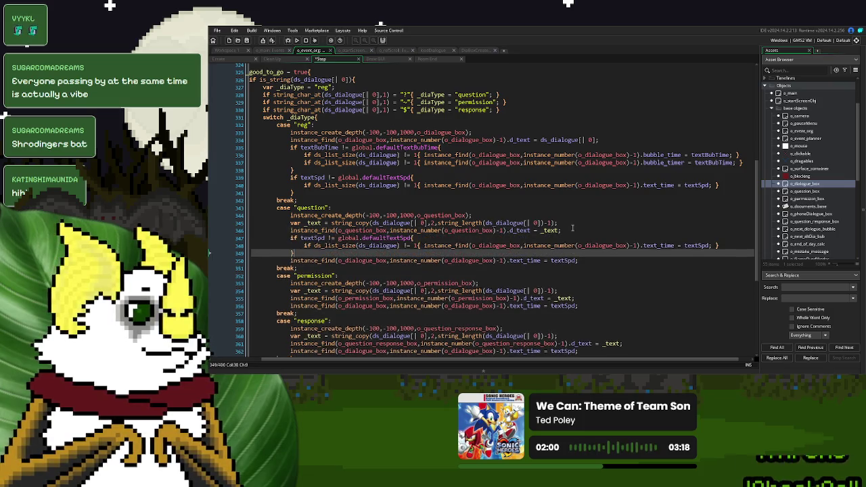
Remove the question case's old unconditional text speed line and tidy the check
left_click(292, 261)
key("shift+End")
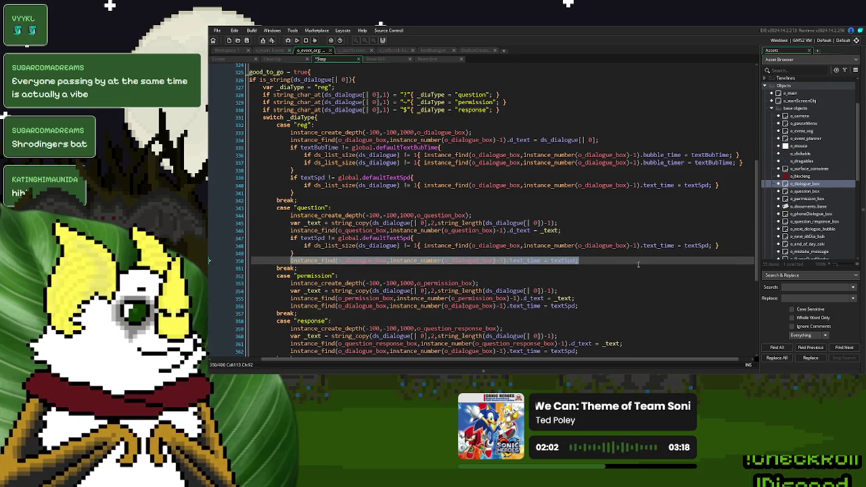
key("Delete")
left_click_drag(303, 245, 719, 247)
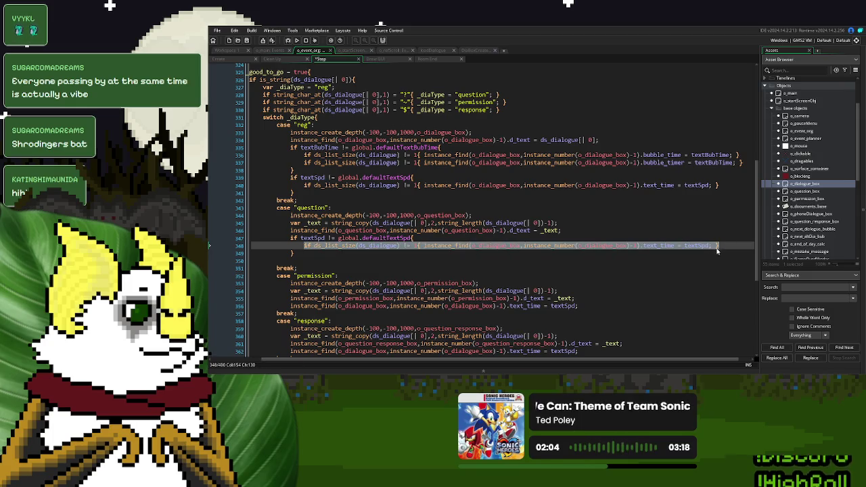
key("ctrl+v")
left_click(400, 253)
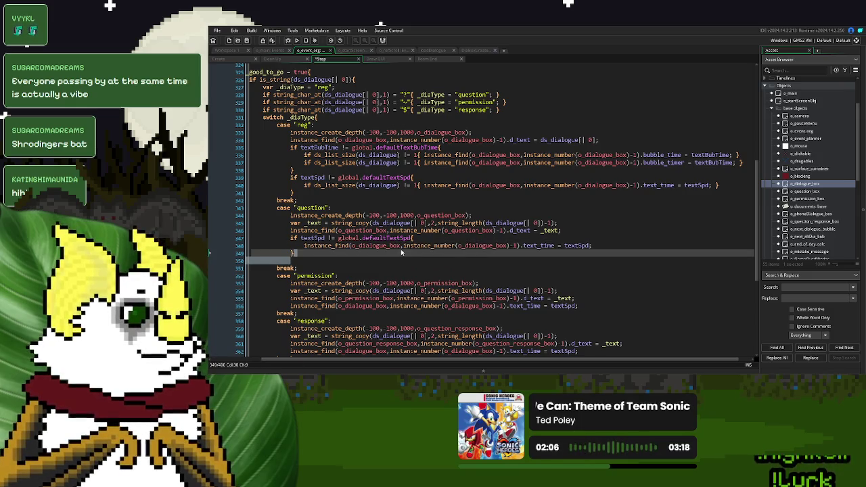
key("Delete")
scroll(401, 252, "down", 2)
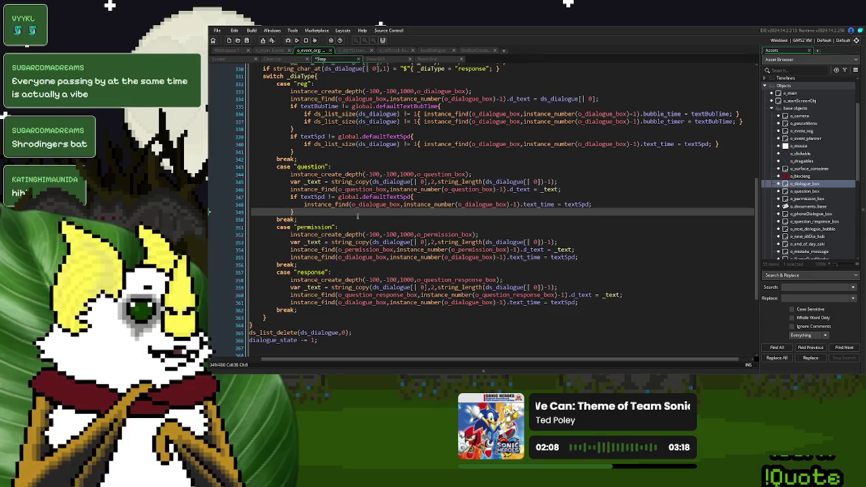
Put the text speed check in the permission case, targeting o_permission_box
mouse_move(316, 214)
left_mouse_down()
mouse_move(583, 205)
mouse_move(593, 191)
left_mouse_up()
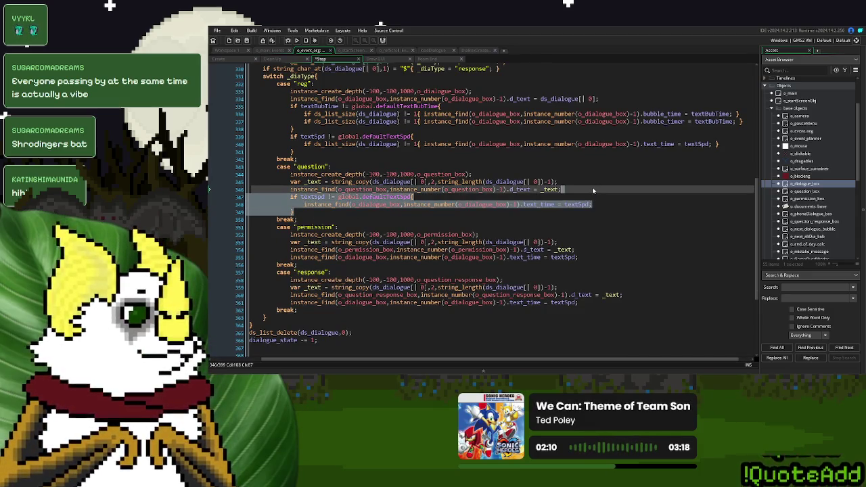
left_click(579, 257)
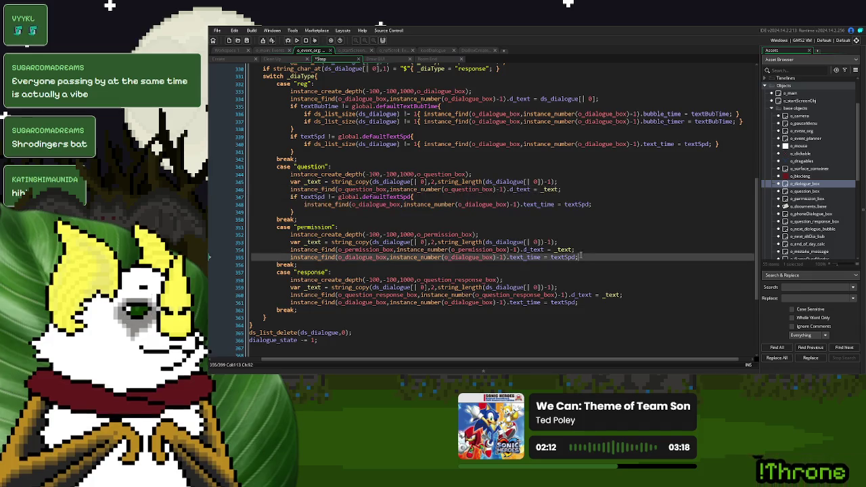
key("shift+Home")
key("ctrl+v")
double_click(365, 250)
key("ctrl+c")
double_click(369, 265)
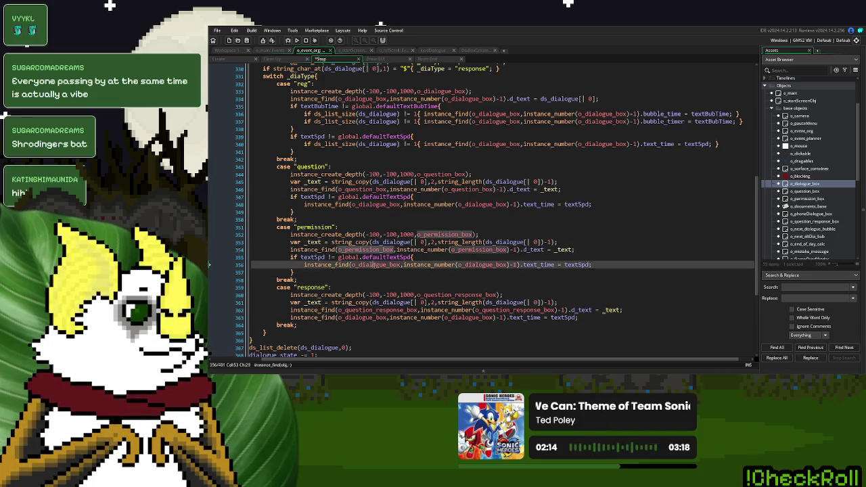
key("ctrl+v")
left_click(483, 265)
double_click(482, 264)
key("ctrl+v")
Put the text speed check in the response case, targeting o_question_response_box
left_click_drag(630, 273, 628, 252)
key("ctrl+c")
left_click(623, 310)
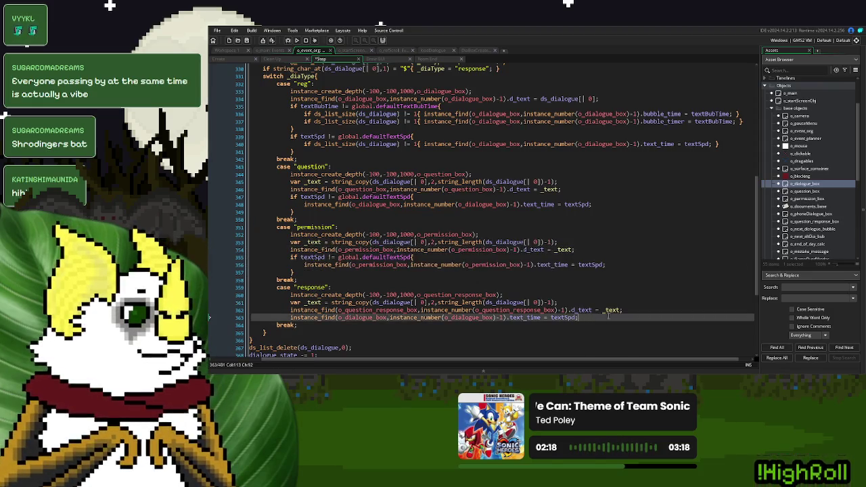
key("ctrl+v")
double_click(379, 311)
key("ctrl+c")
double_click(383, 325)
key("ctrl+v")
double_click(516, 325)
key("ctrl+v")
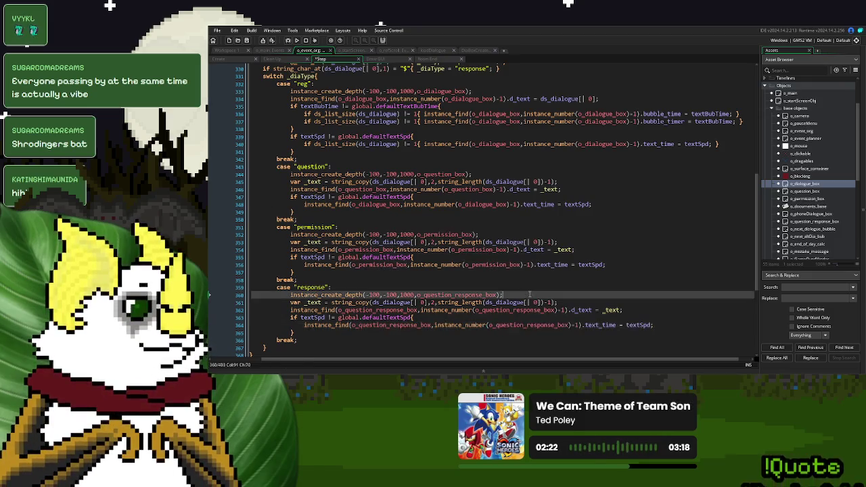
scroll(534, 283, "up", 4)
key("ctrl+Tab")
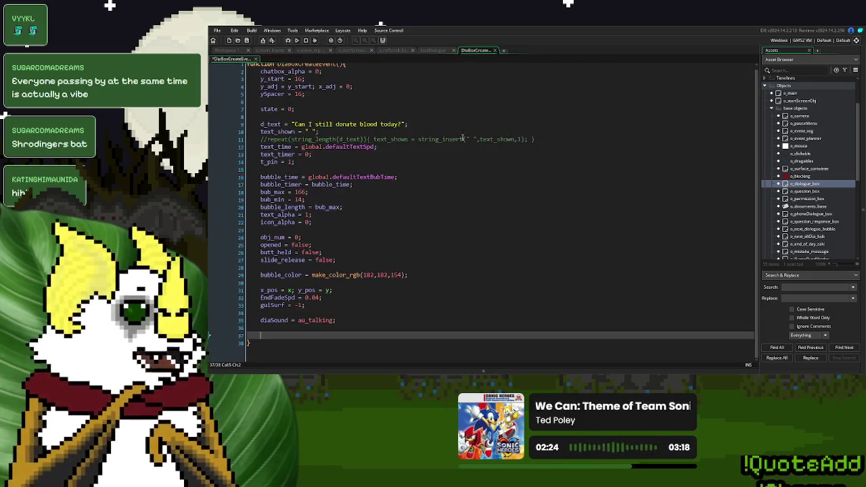
left_click(434, 51)
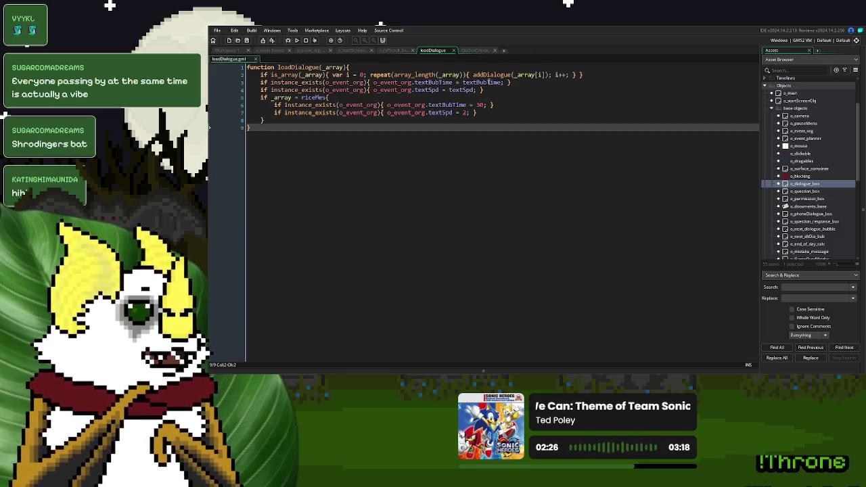
double_click(434, 82)
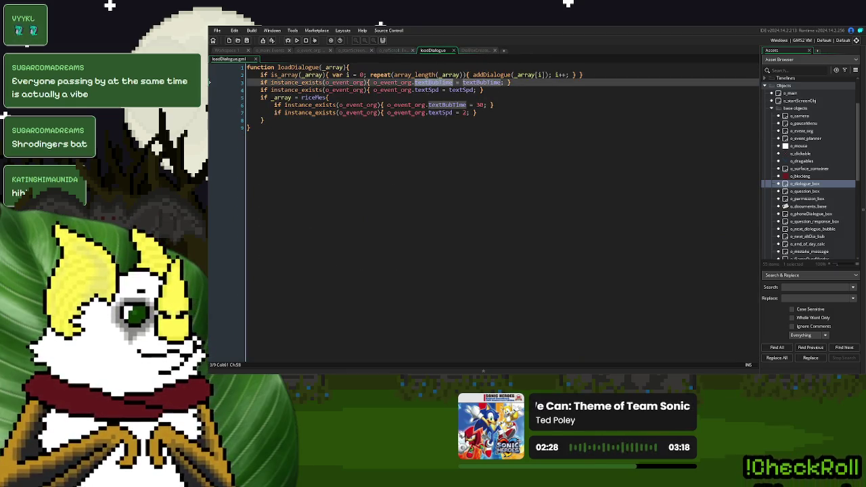
left_click(607, 74)
key("Return")
key("Return")
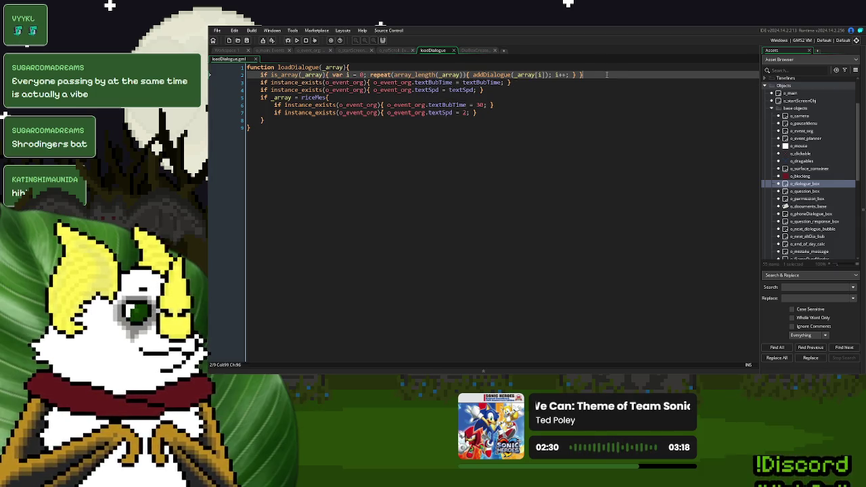
key("Return")
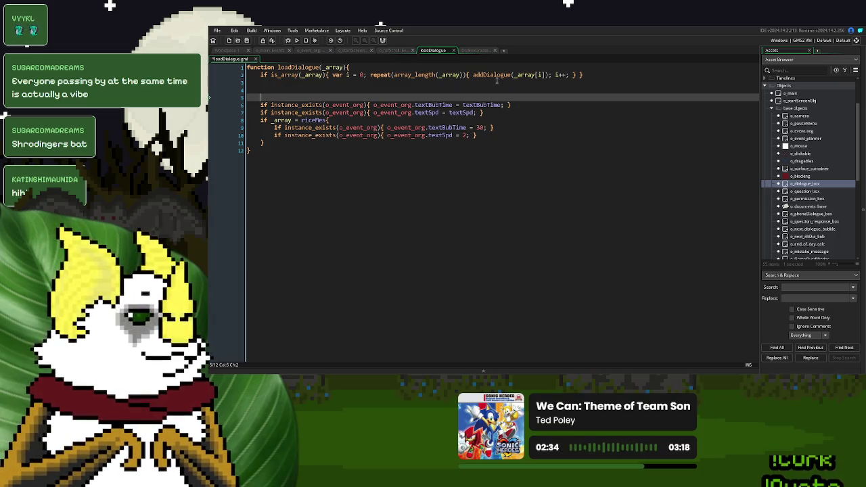
key("BackSpace")
key("BackSpace")
key("BackSpace")
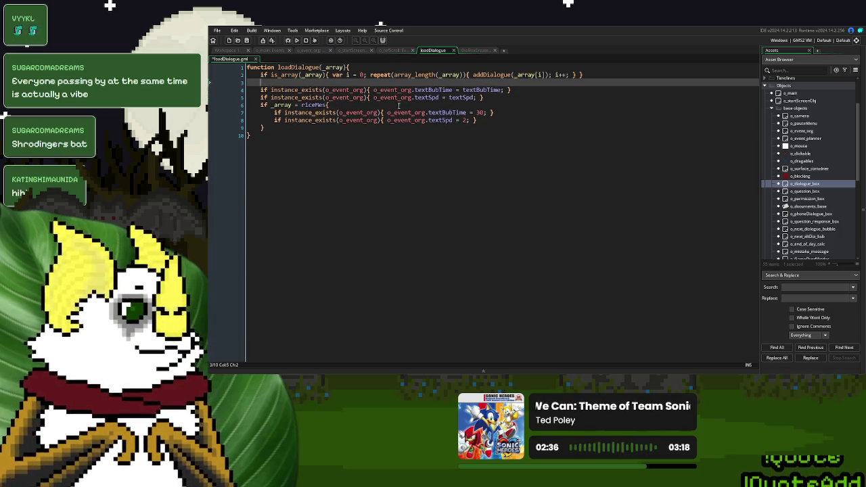
left_click(476, 51)
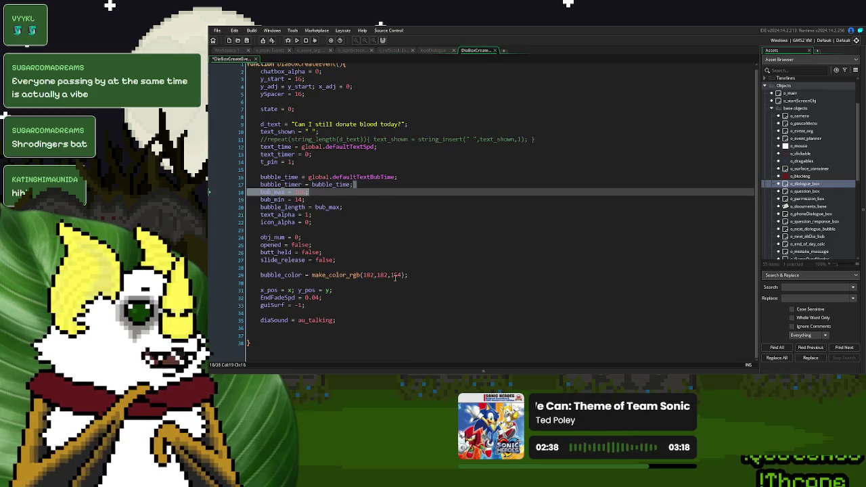